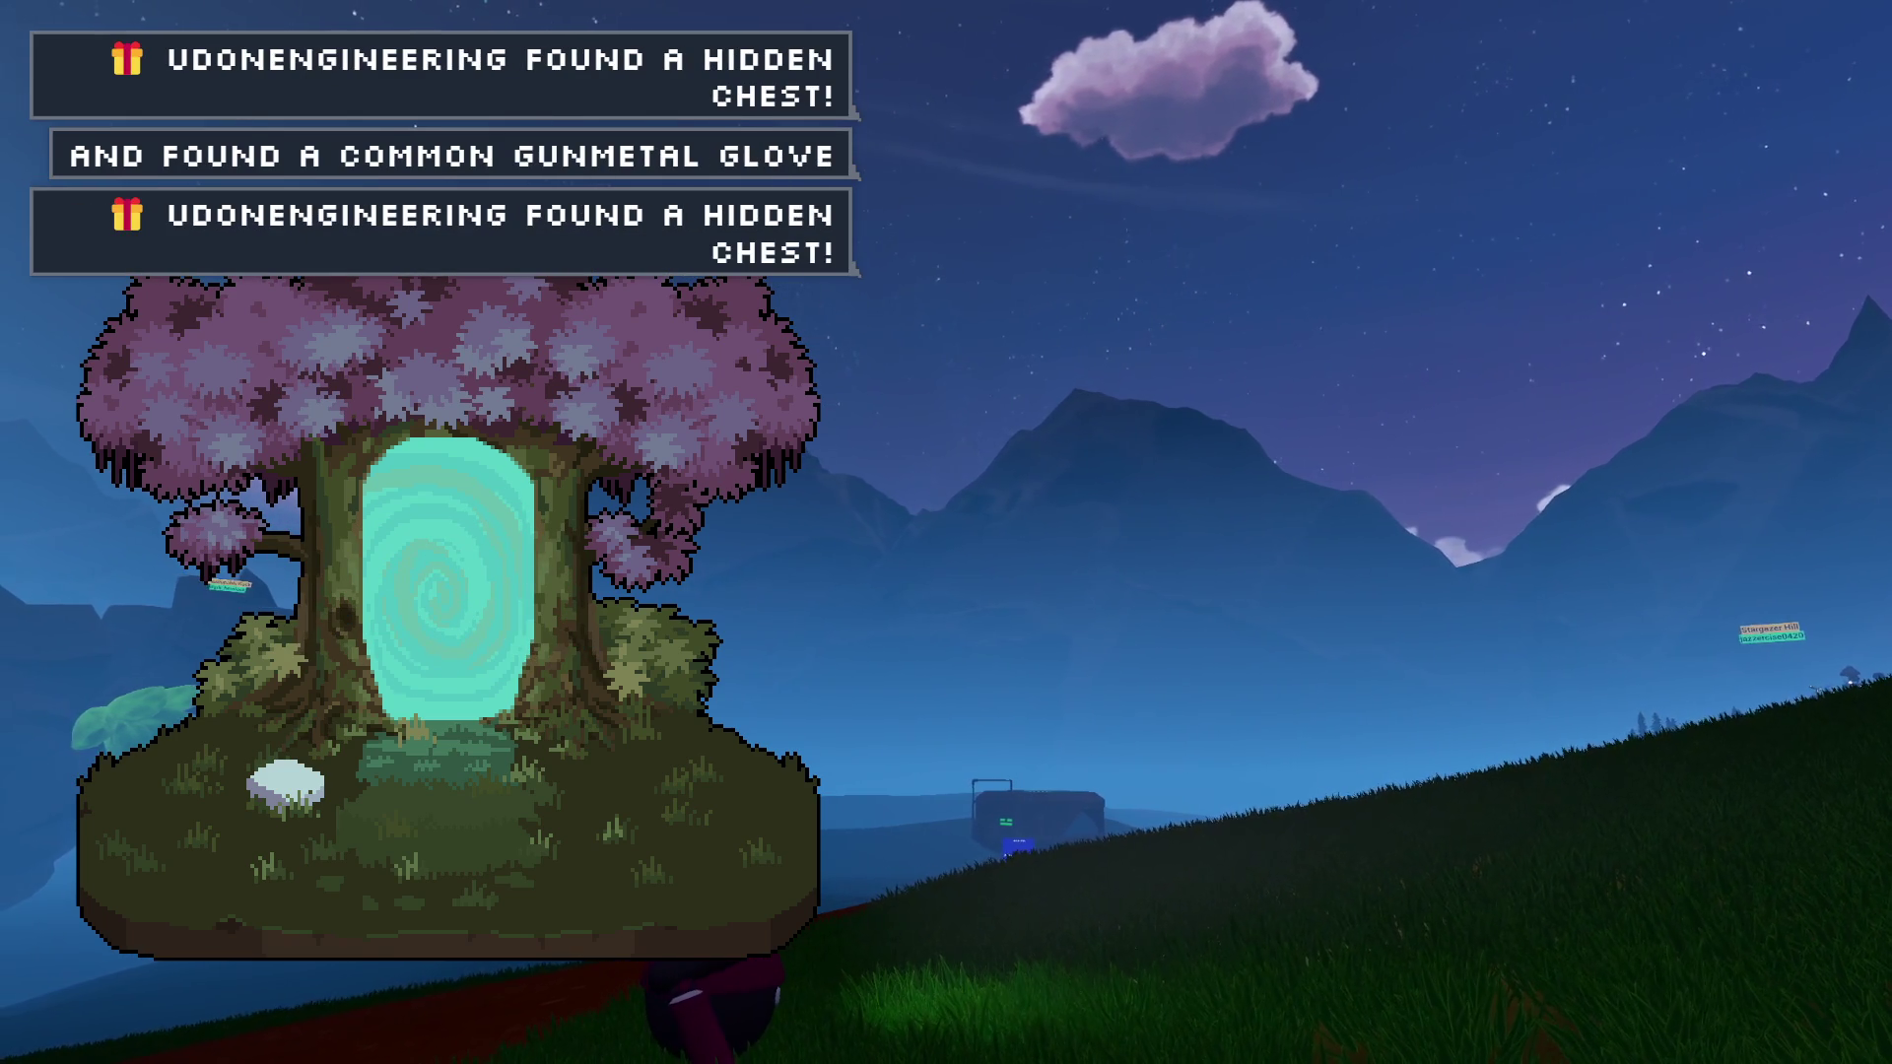
# From the AvatarManager Blueprint, set the Widget Reflector's Application Scale to 1.5, then return to the level.
pyautogui.press('s')
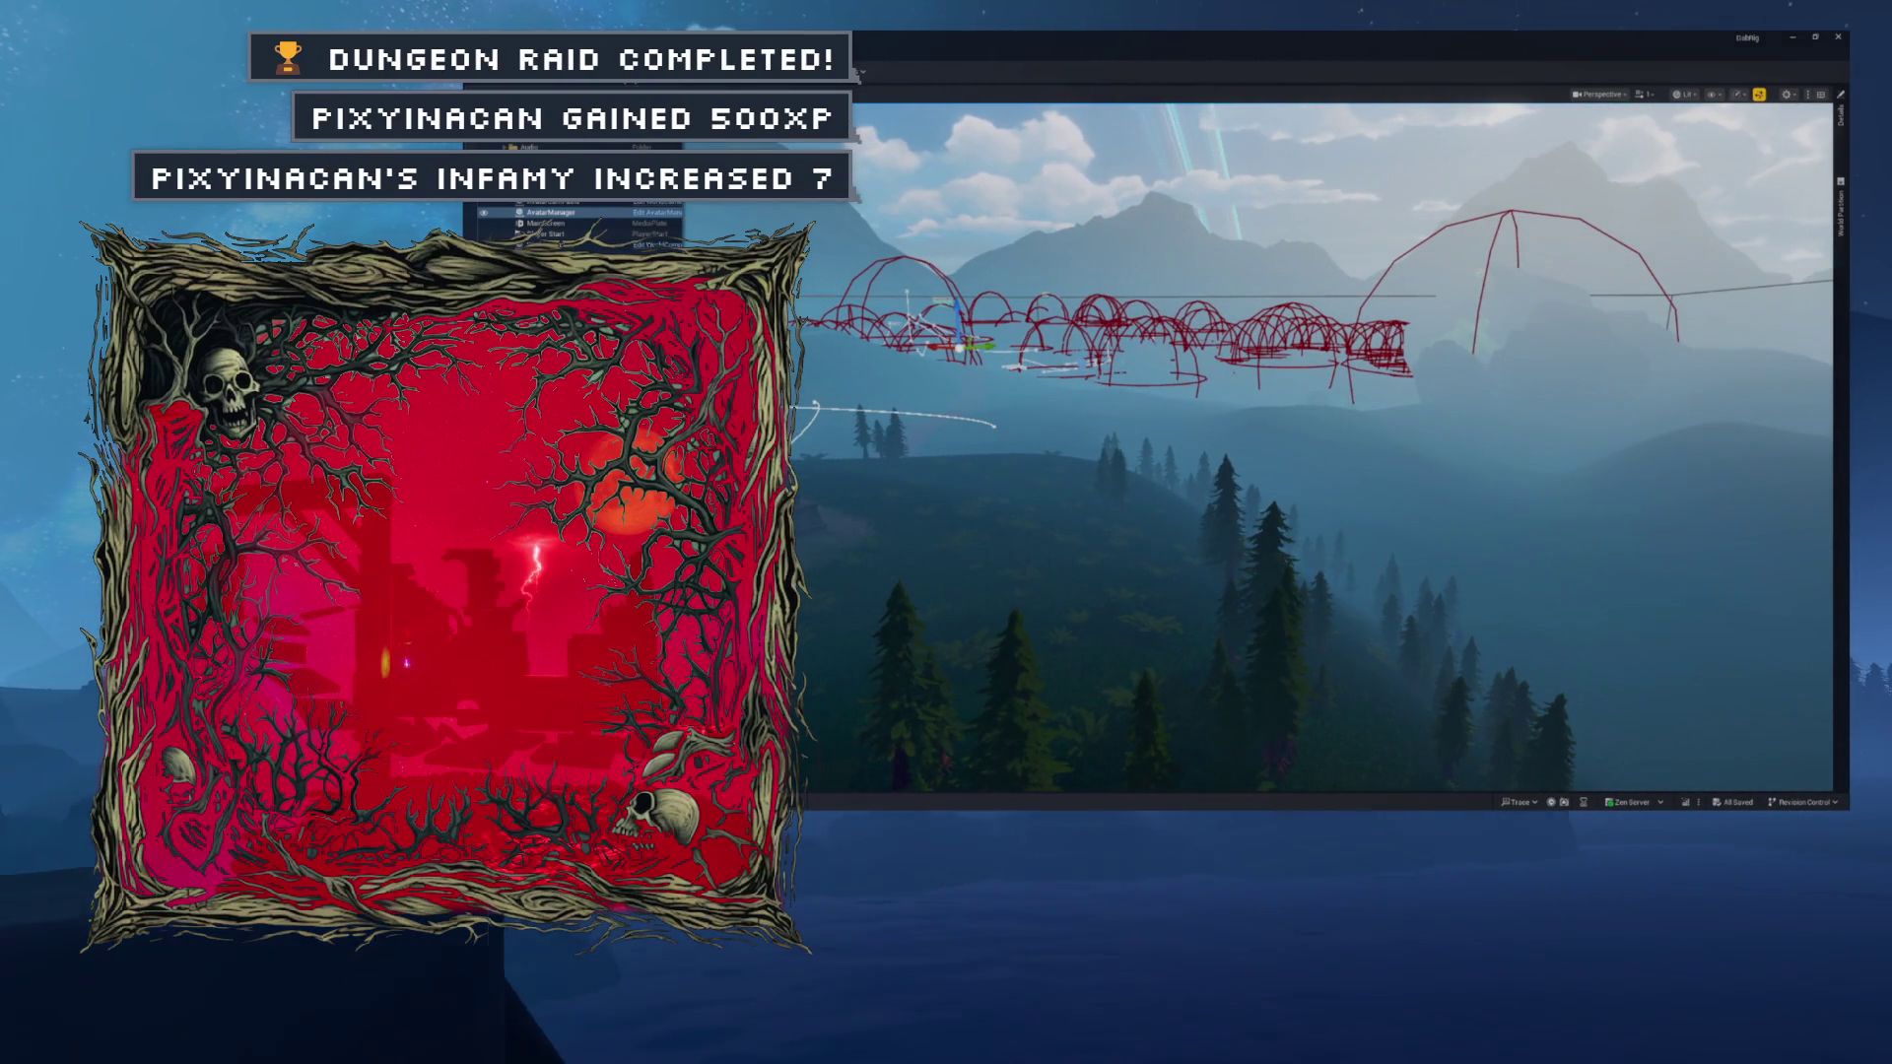
pyautogui.click(657, 212)
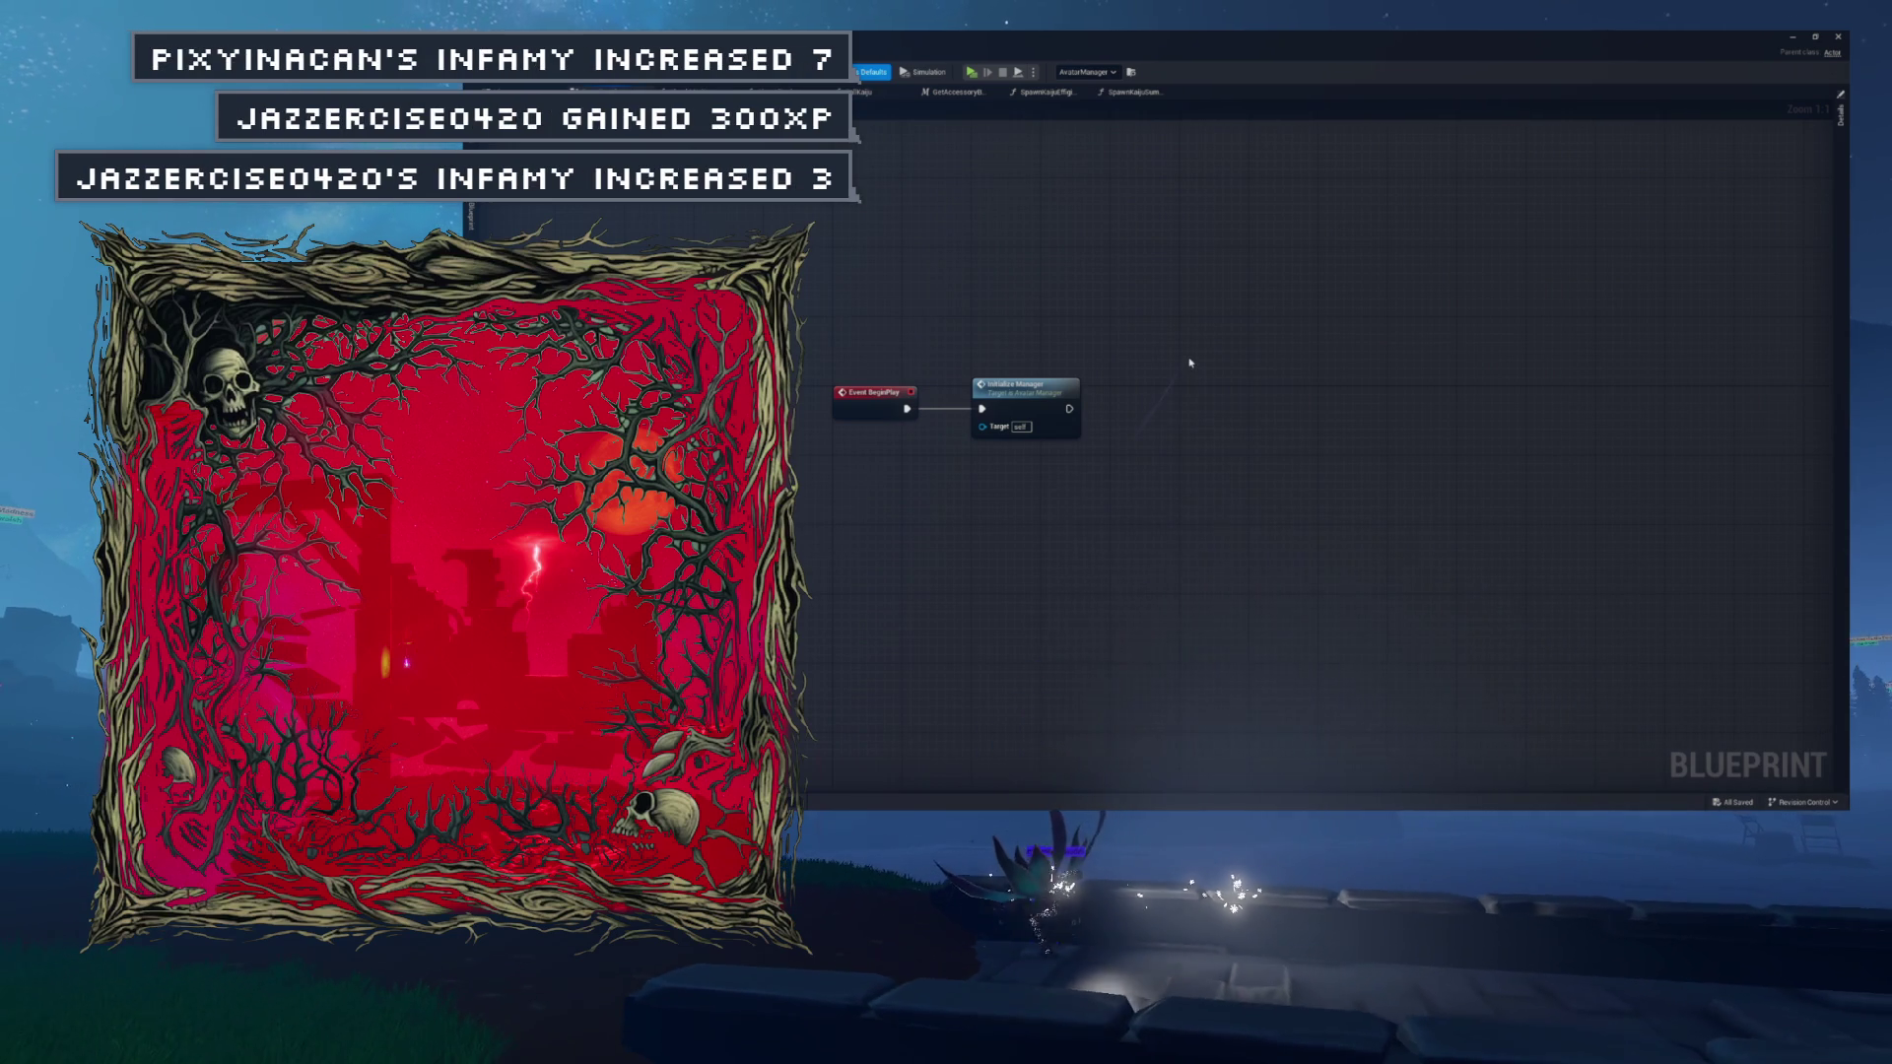
pyautogui.hotkey('ctrl', 'shift', 'w')
pyautogui.click(963, 303)
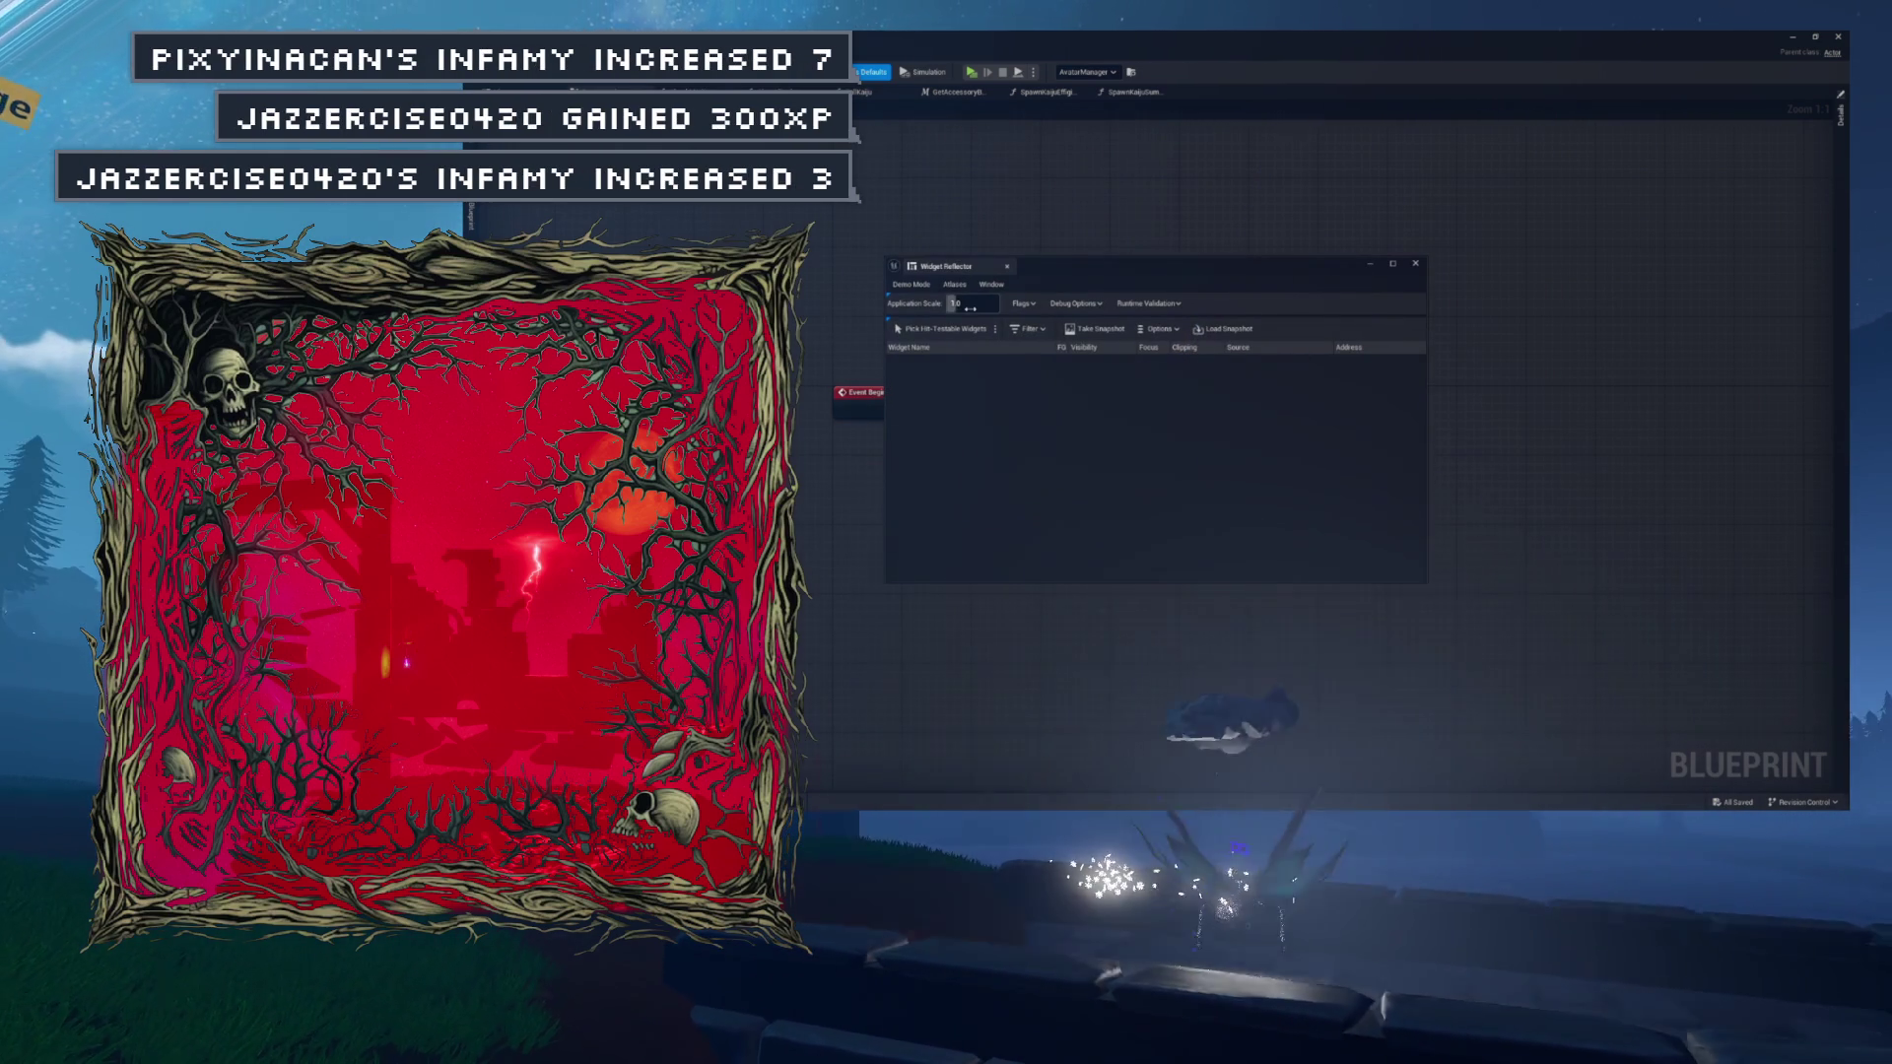
pyautogui.write('1.5')
pyautogui.press('Return')
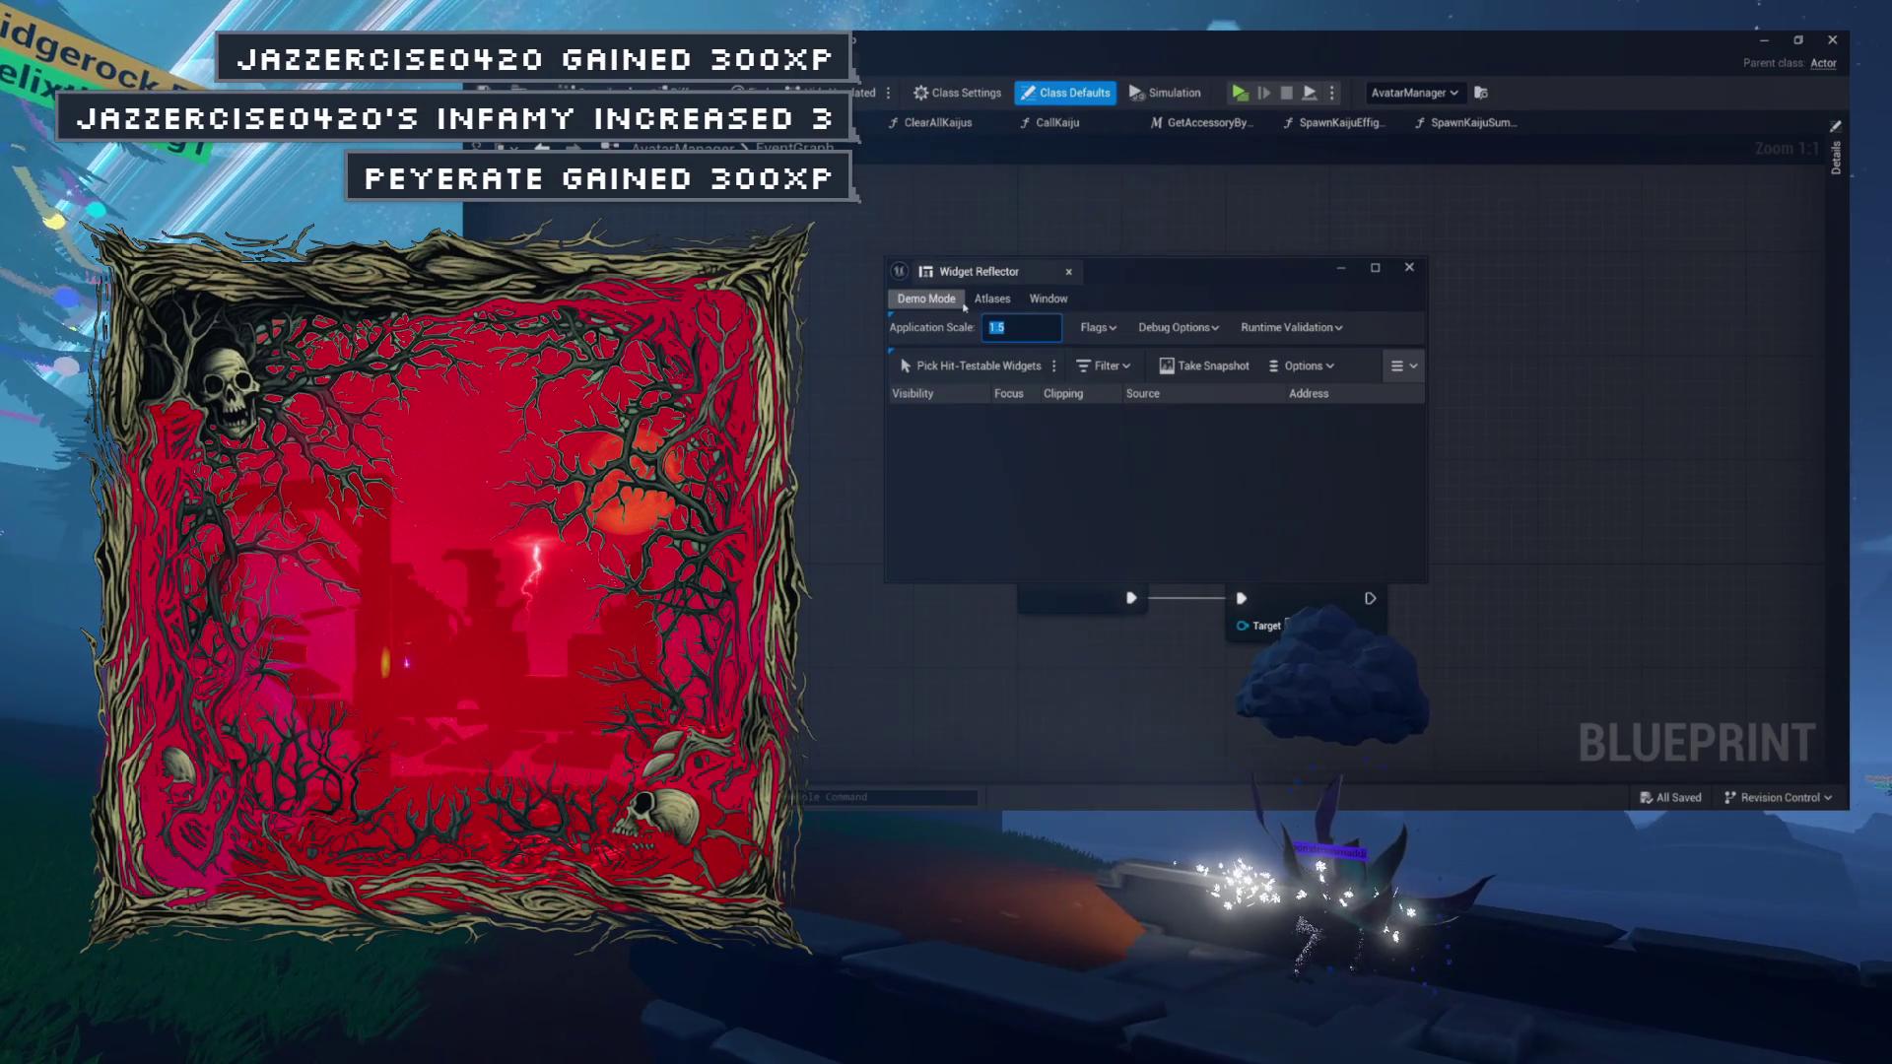
pyautogui.click(1070, 278)
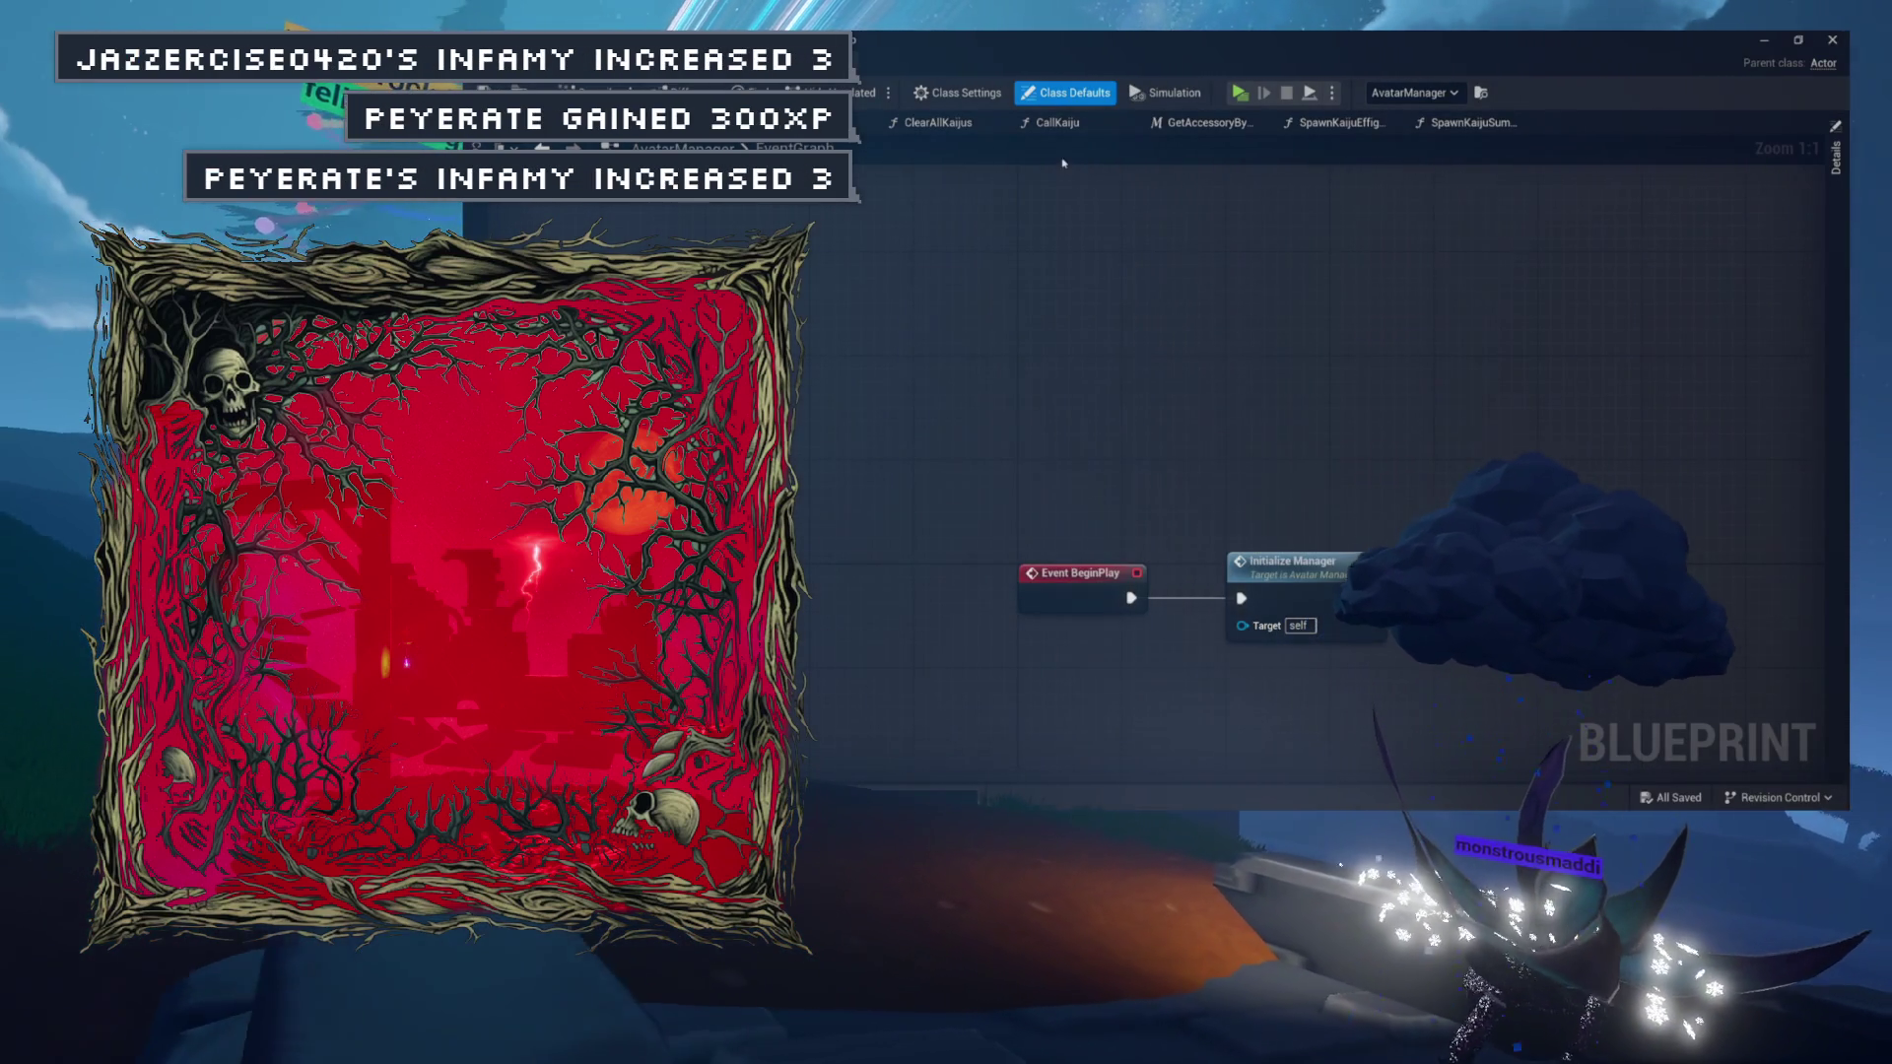
pyautogui.hotkey('ctrl', 'Tab')
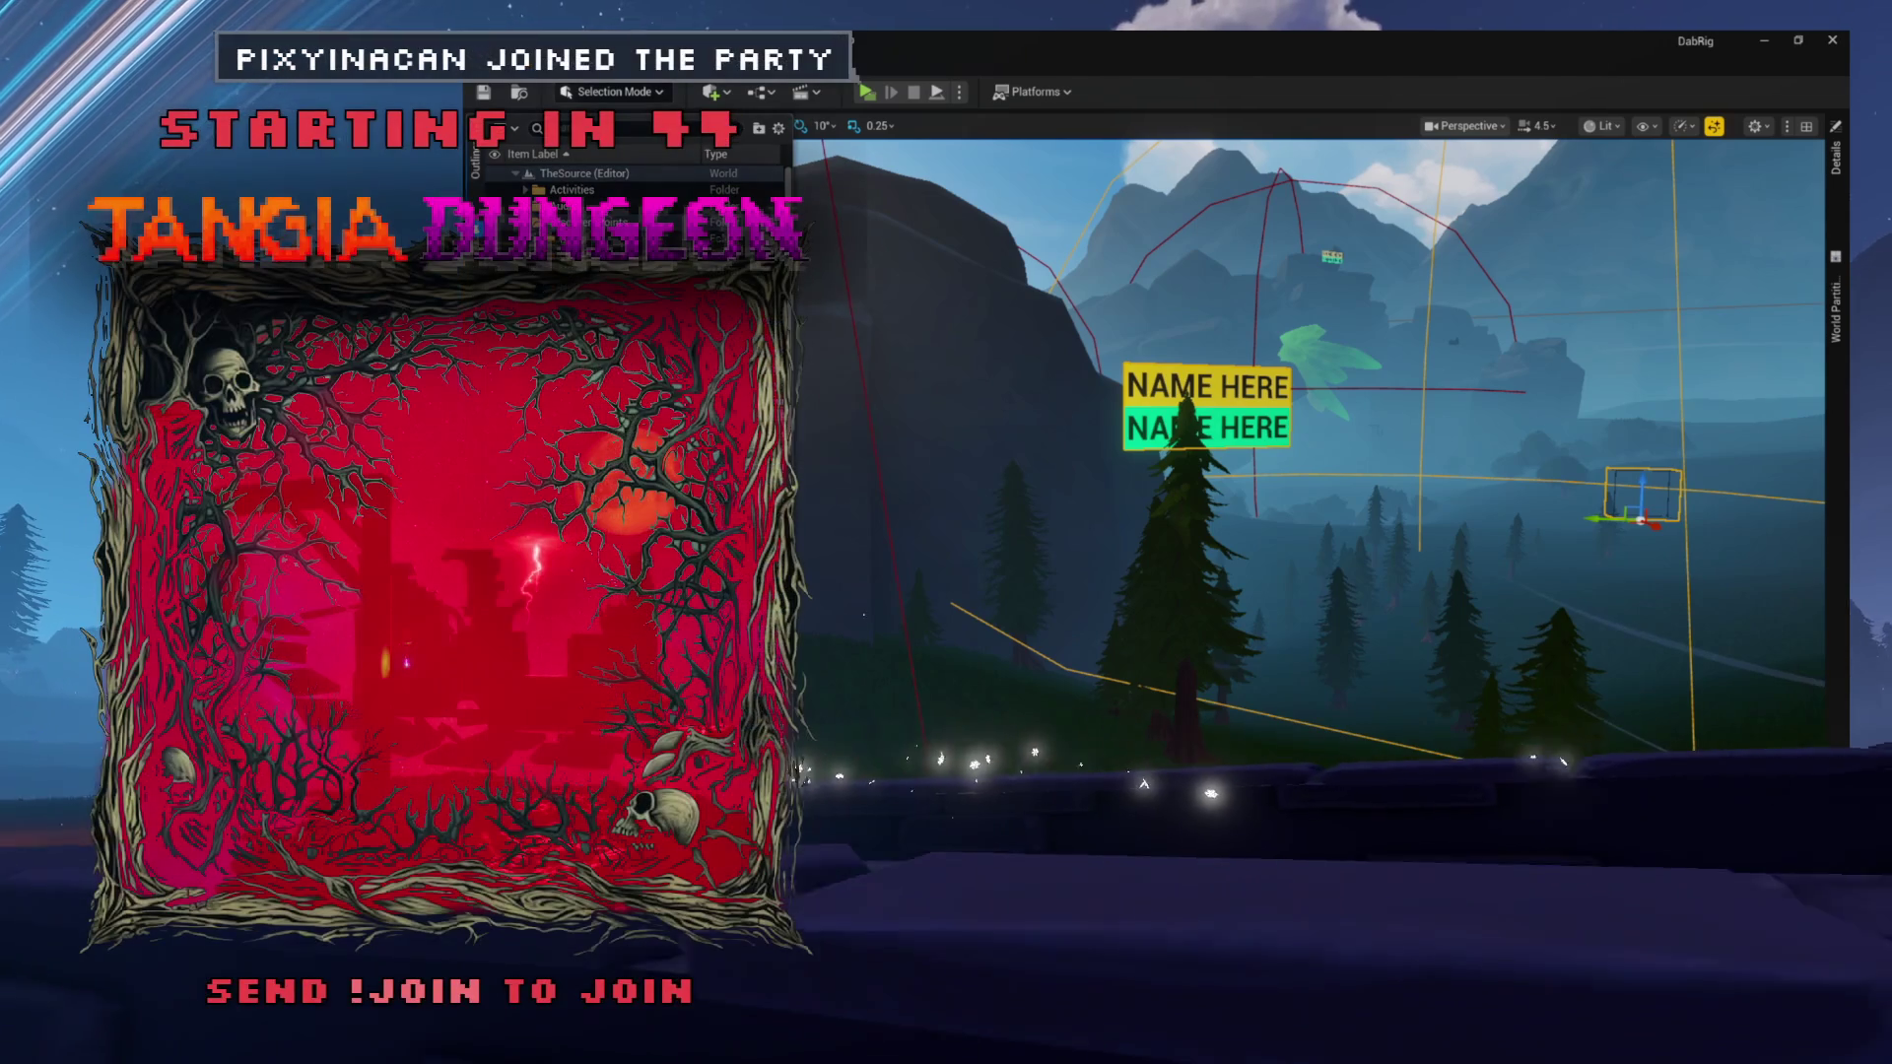
# Switch to the DiscoveryPoint Blueprint window showing the CheckRegisterPoint graph.
pyautogui.hotkey('alt', 'Tab')
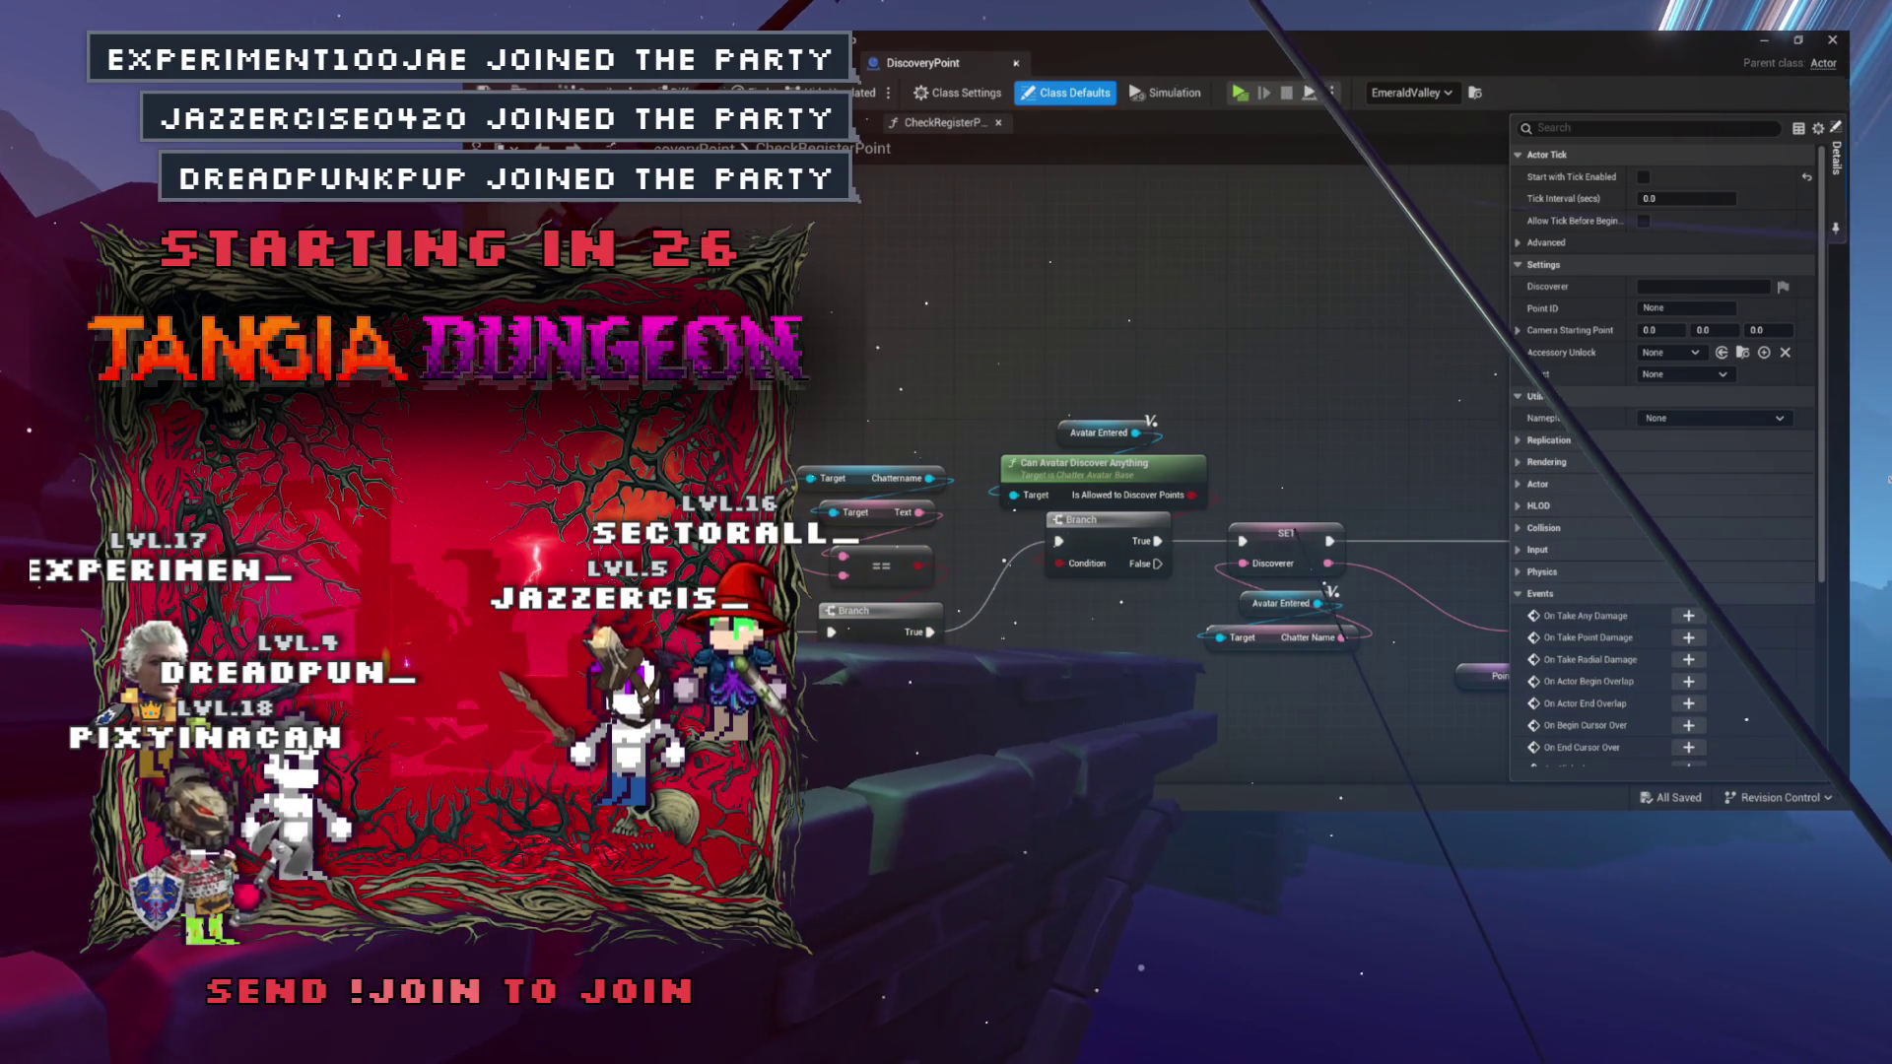
# Review AvatarManager's CallKaiju and SpawnKaijuEffigies graphs, then open the Spawn Kaiju Summoner function.
pyautogui.scroll(1, 982, 229)
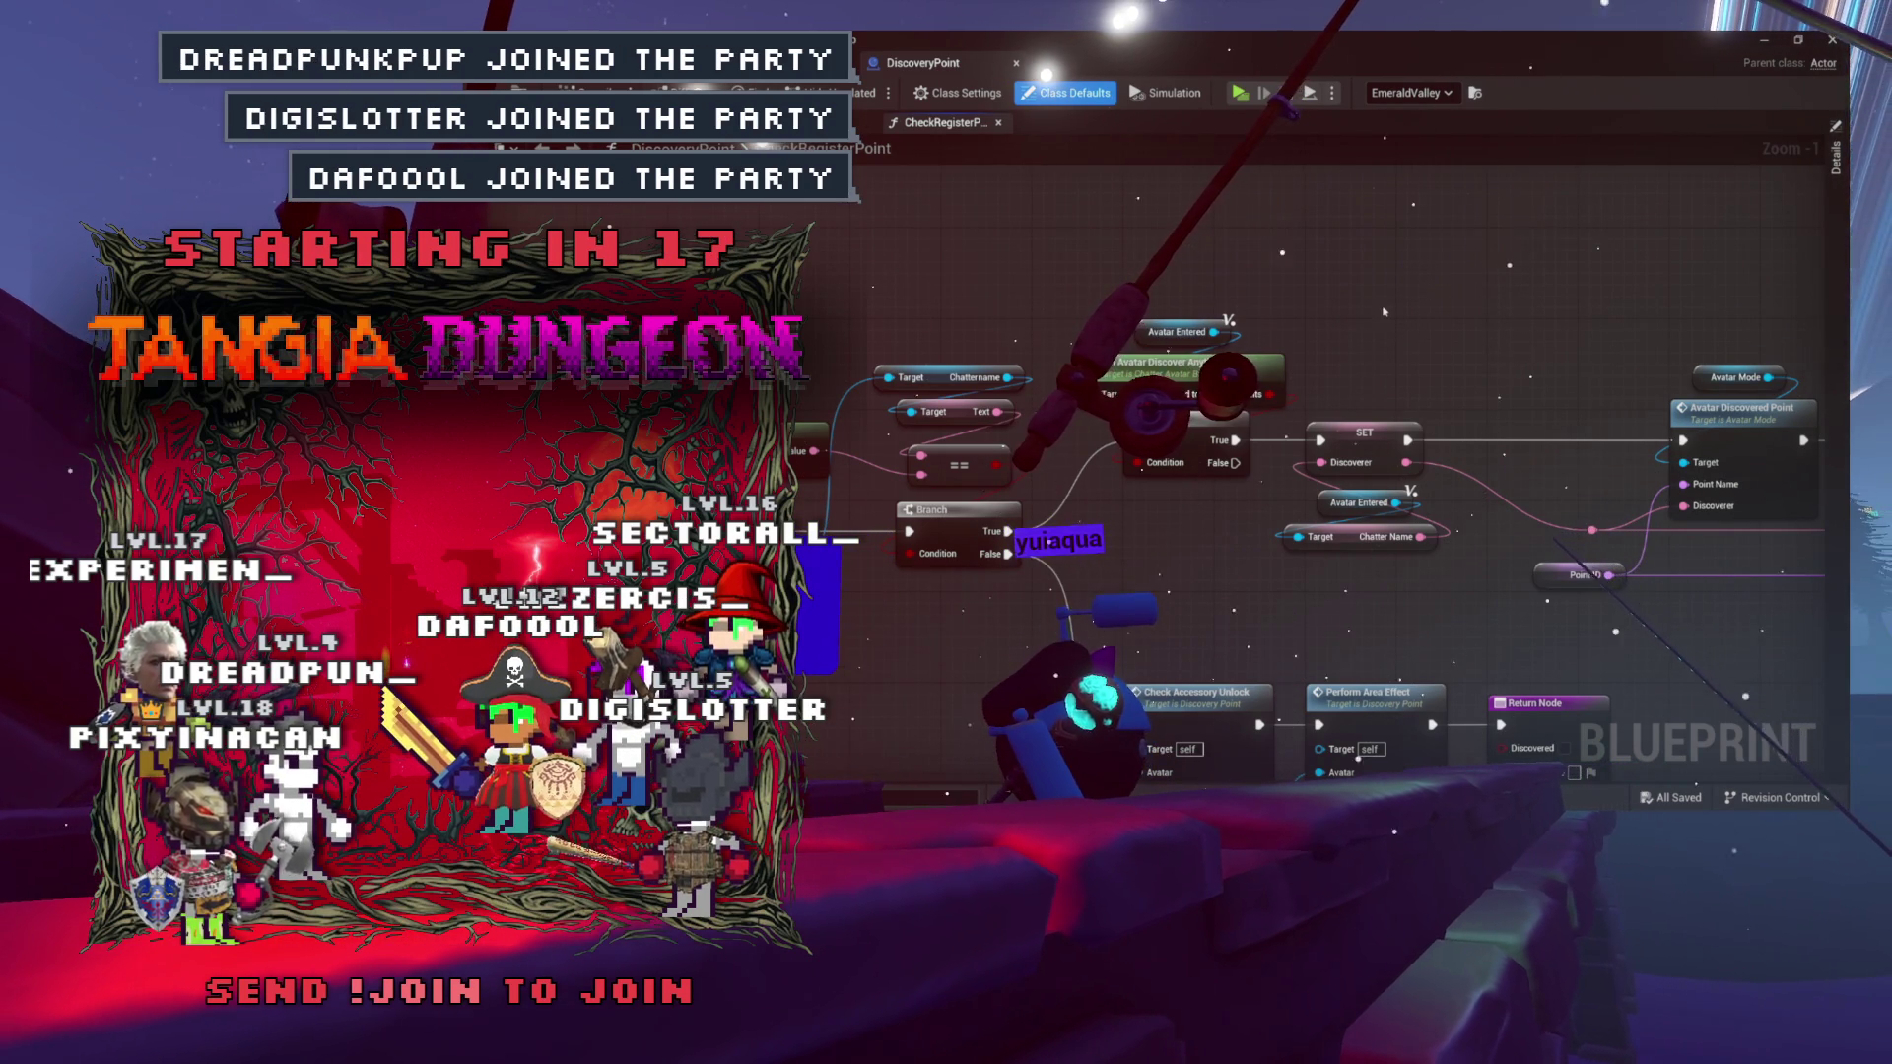
pyautogui.moveTo(1384, 311); pyautogui.dragTo(1370, 291)
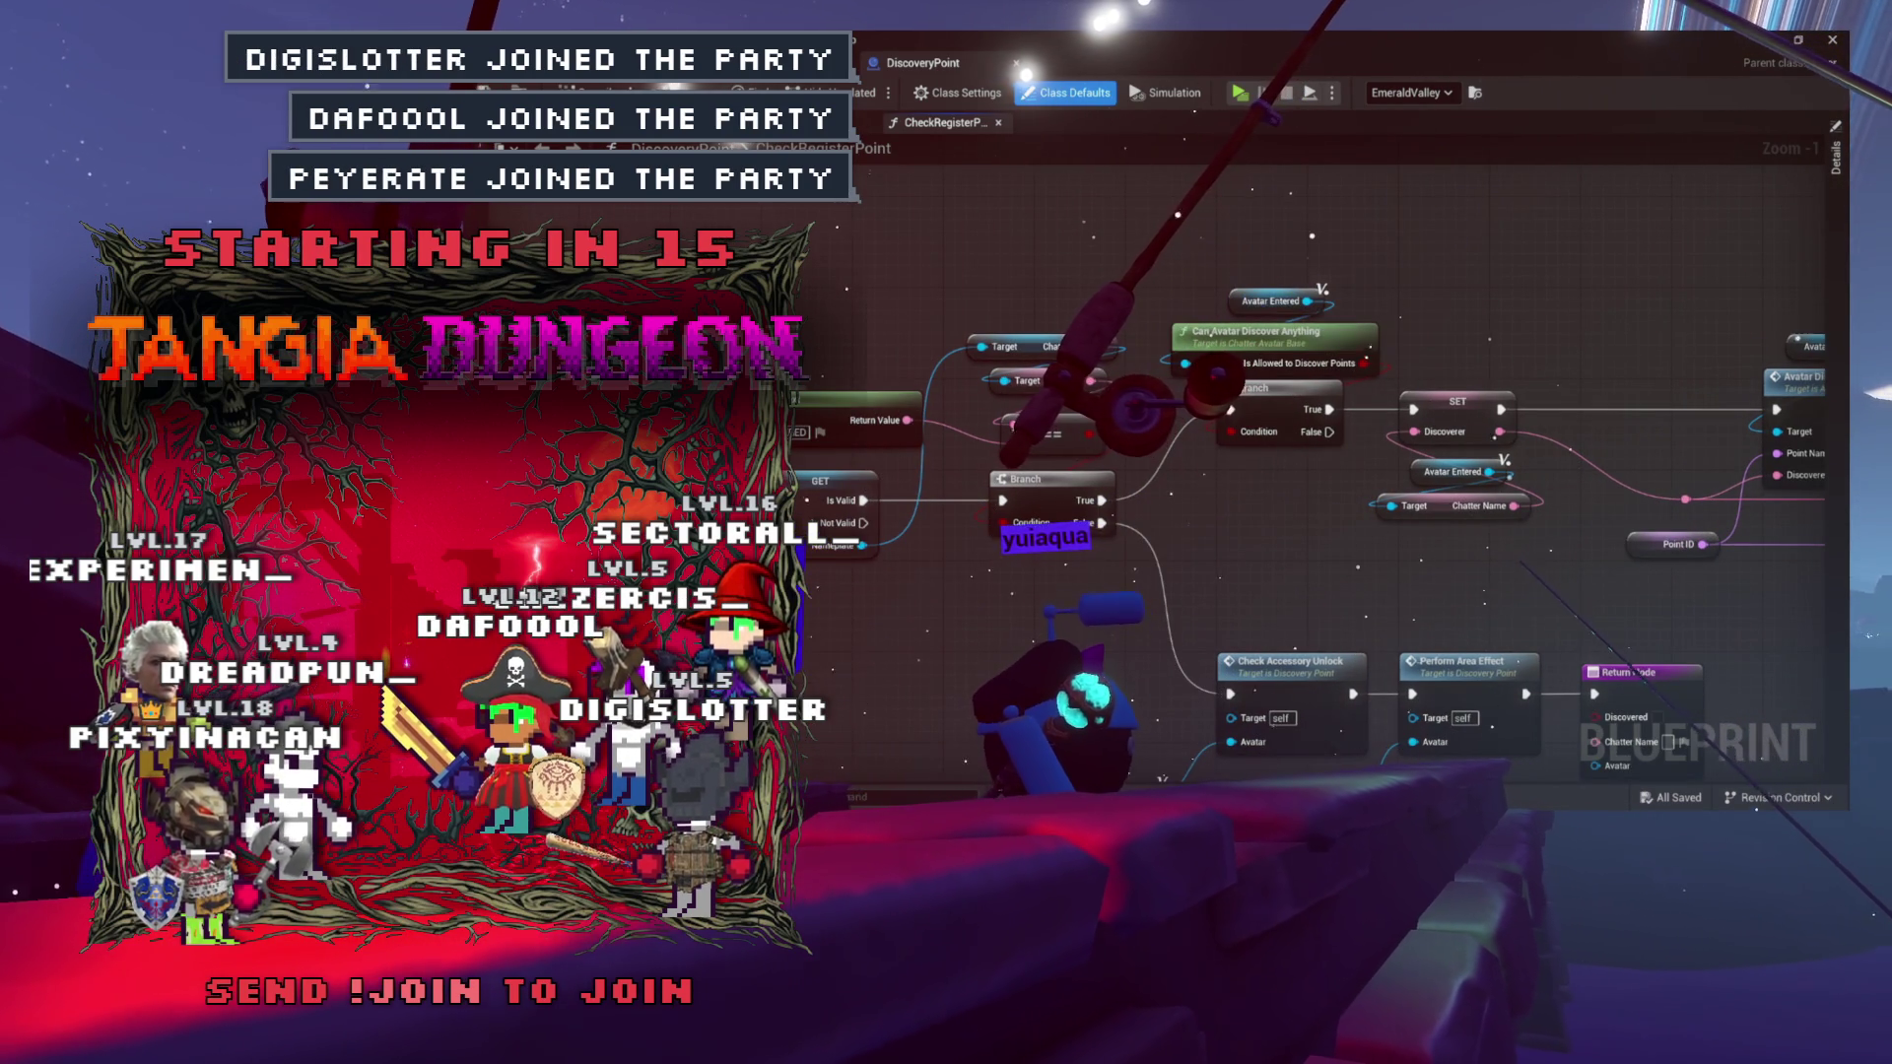
pyautogui.hotkey('ctrl', 'Tab')
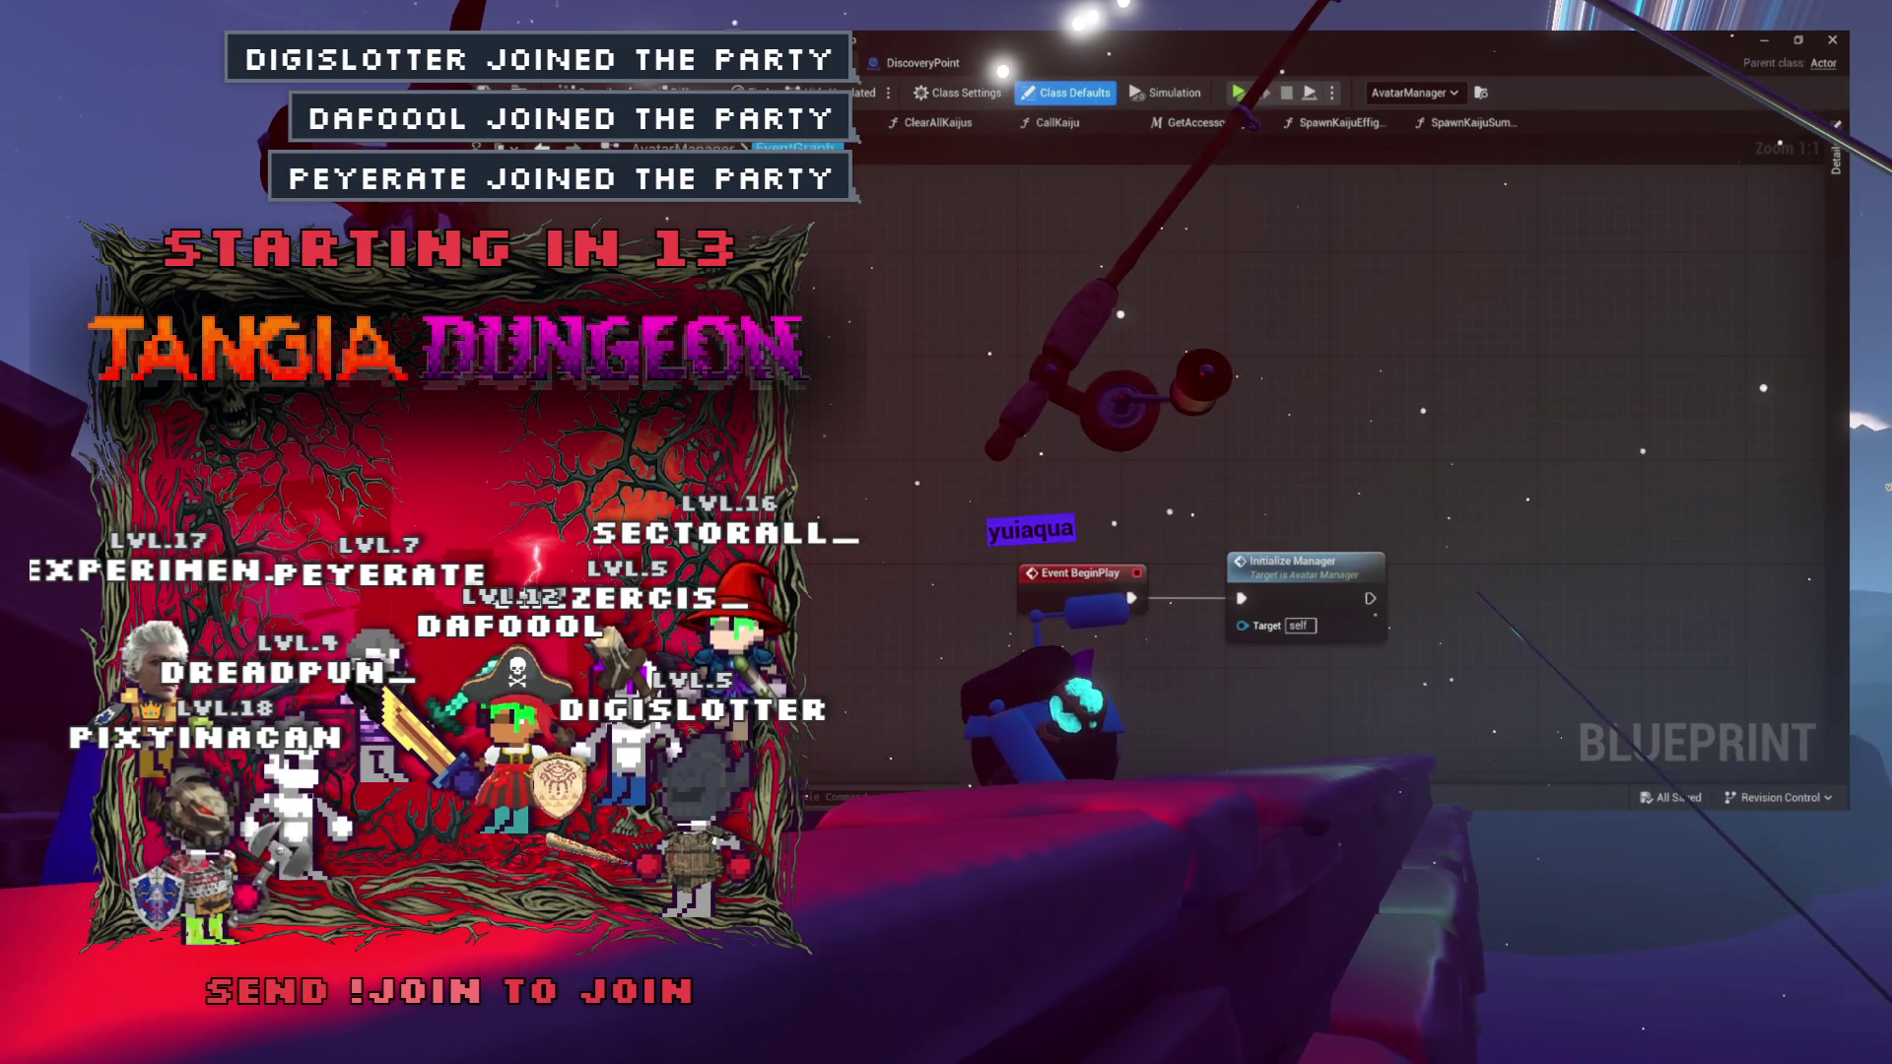
pyautogui.click(1050, 123)
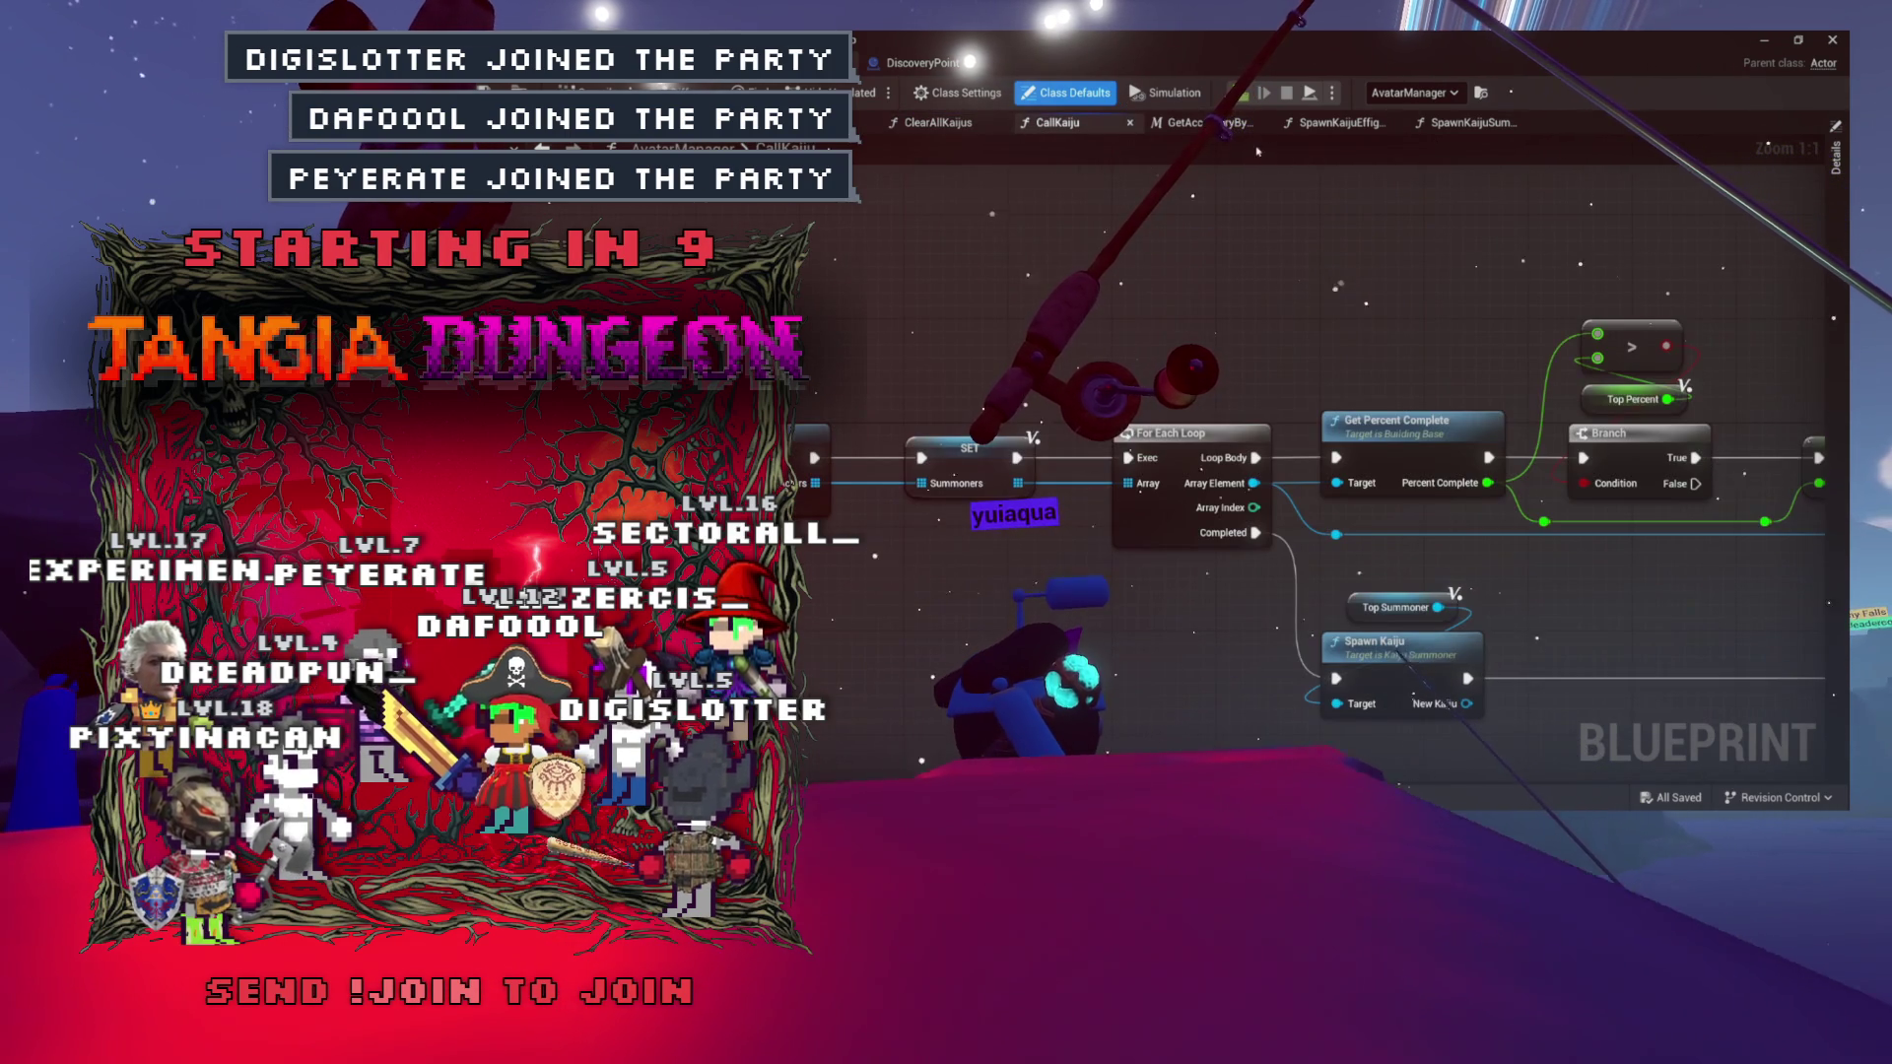
pyautogui.click(1346, 124)
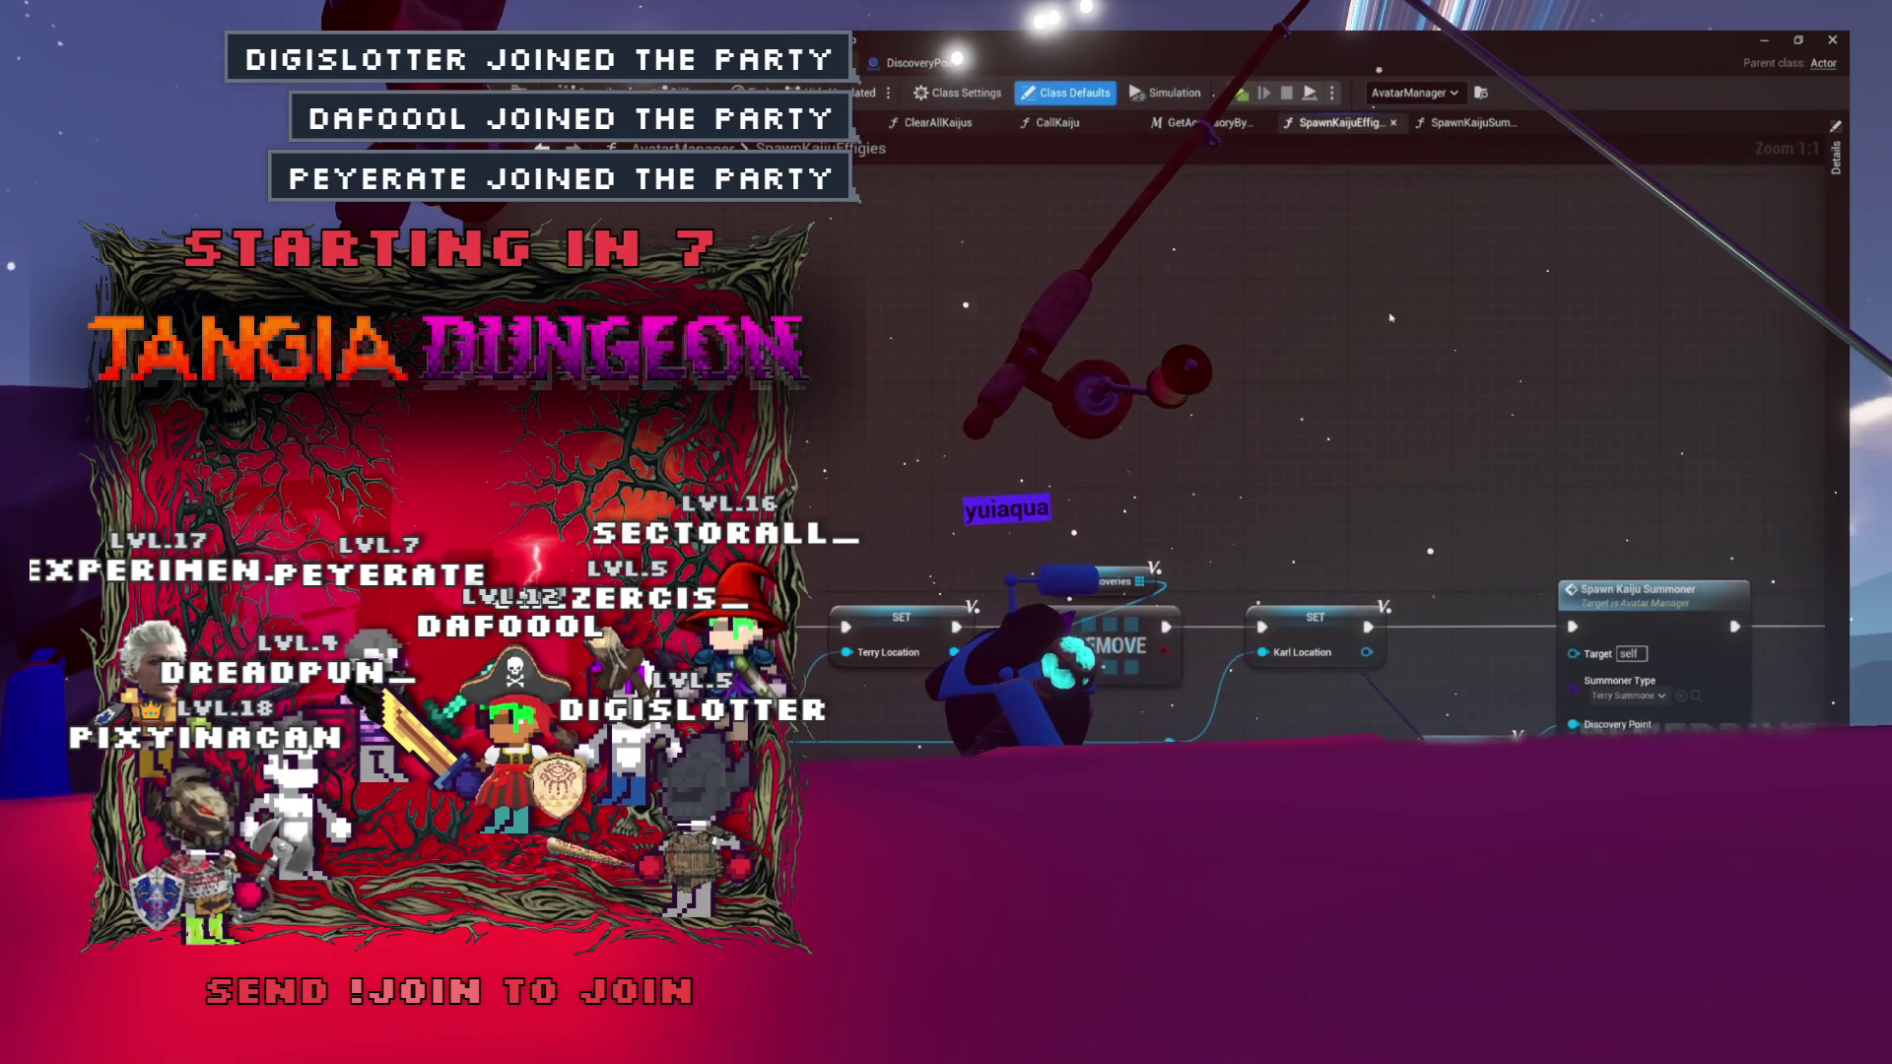
pyautogui.moveTo(1414, 212); pyautogui.dragTo(1161, 208)
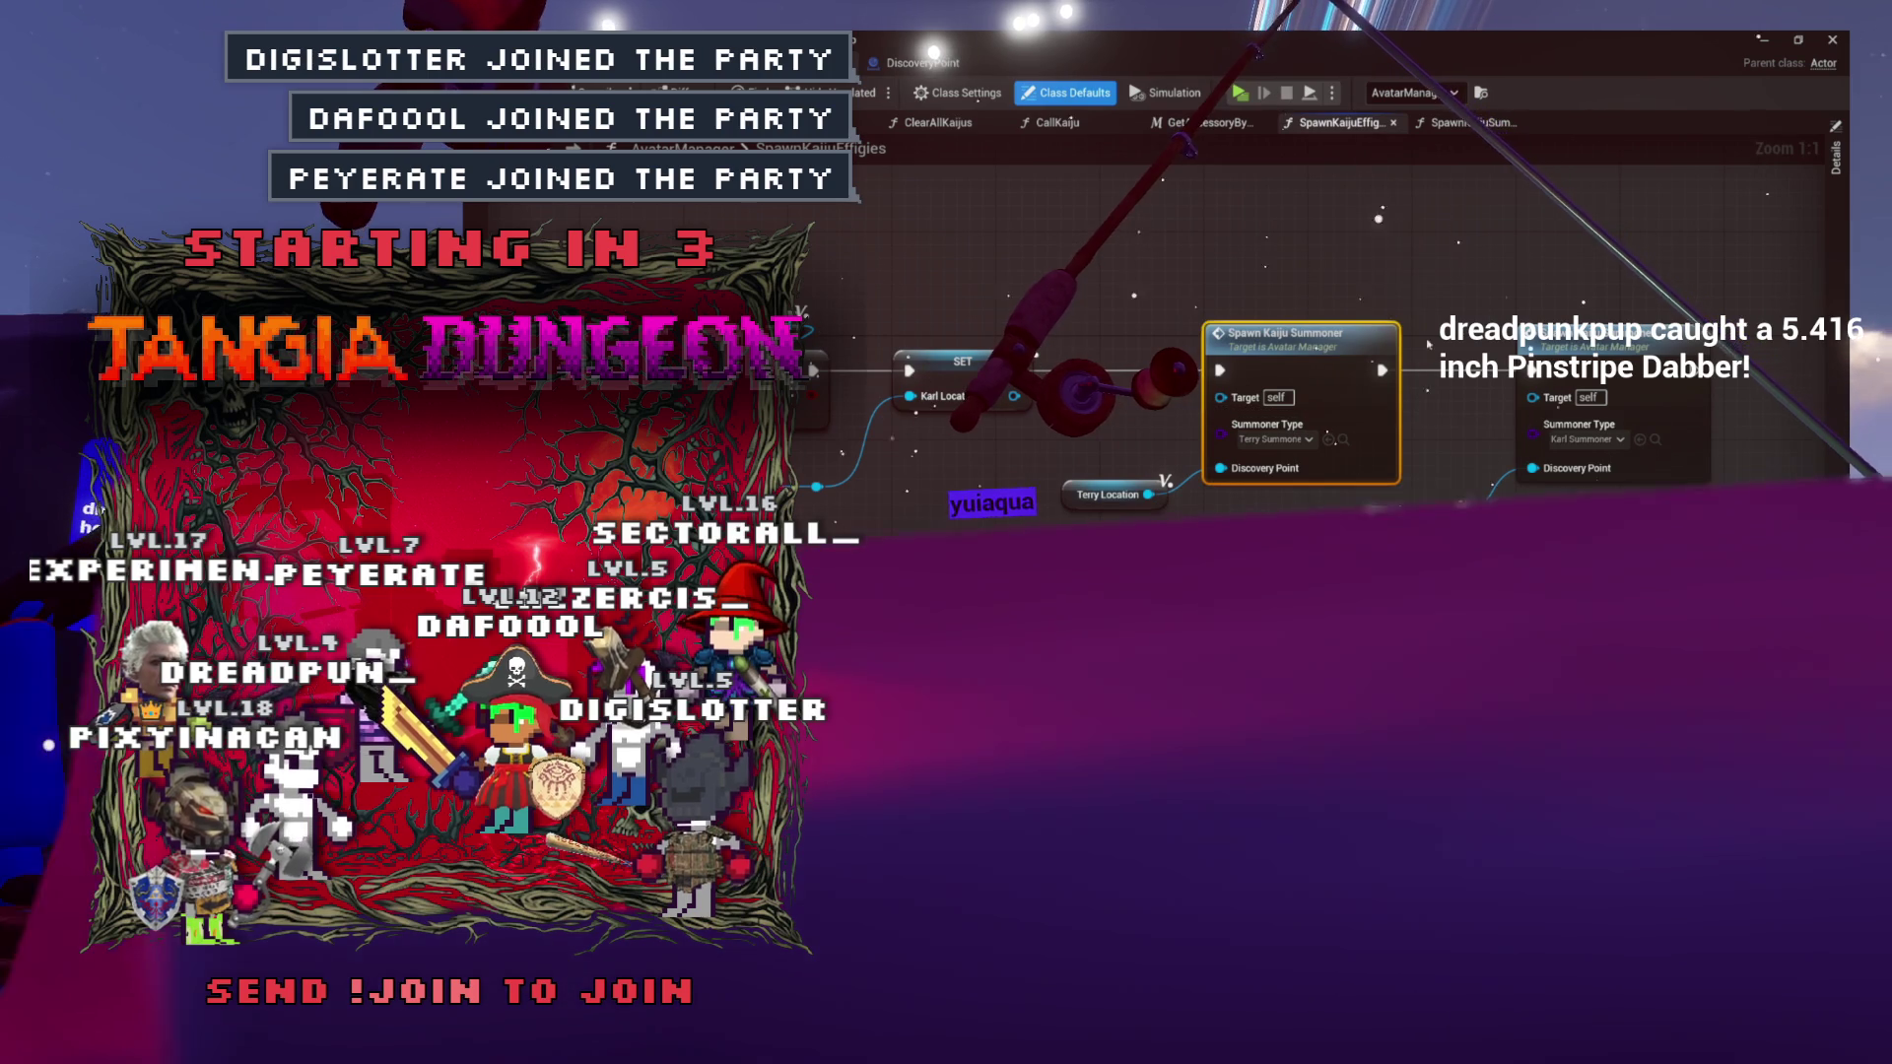
pyautogui.doubleClick(1297, 361)
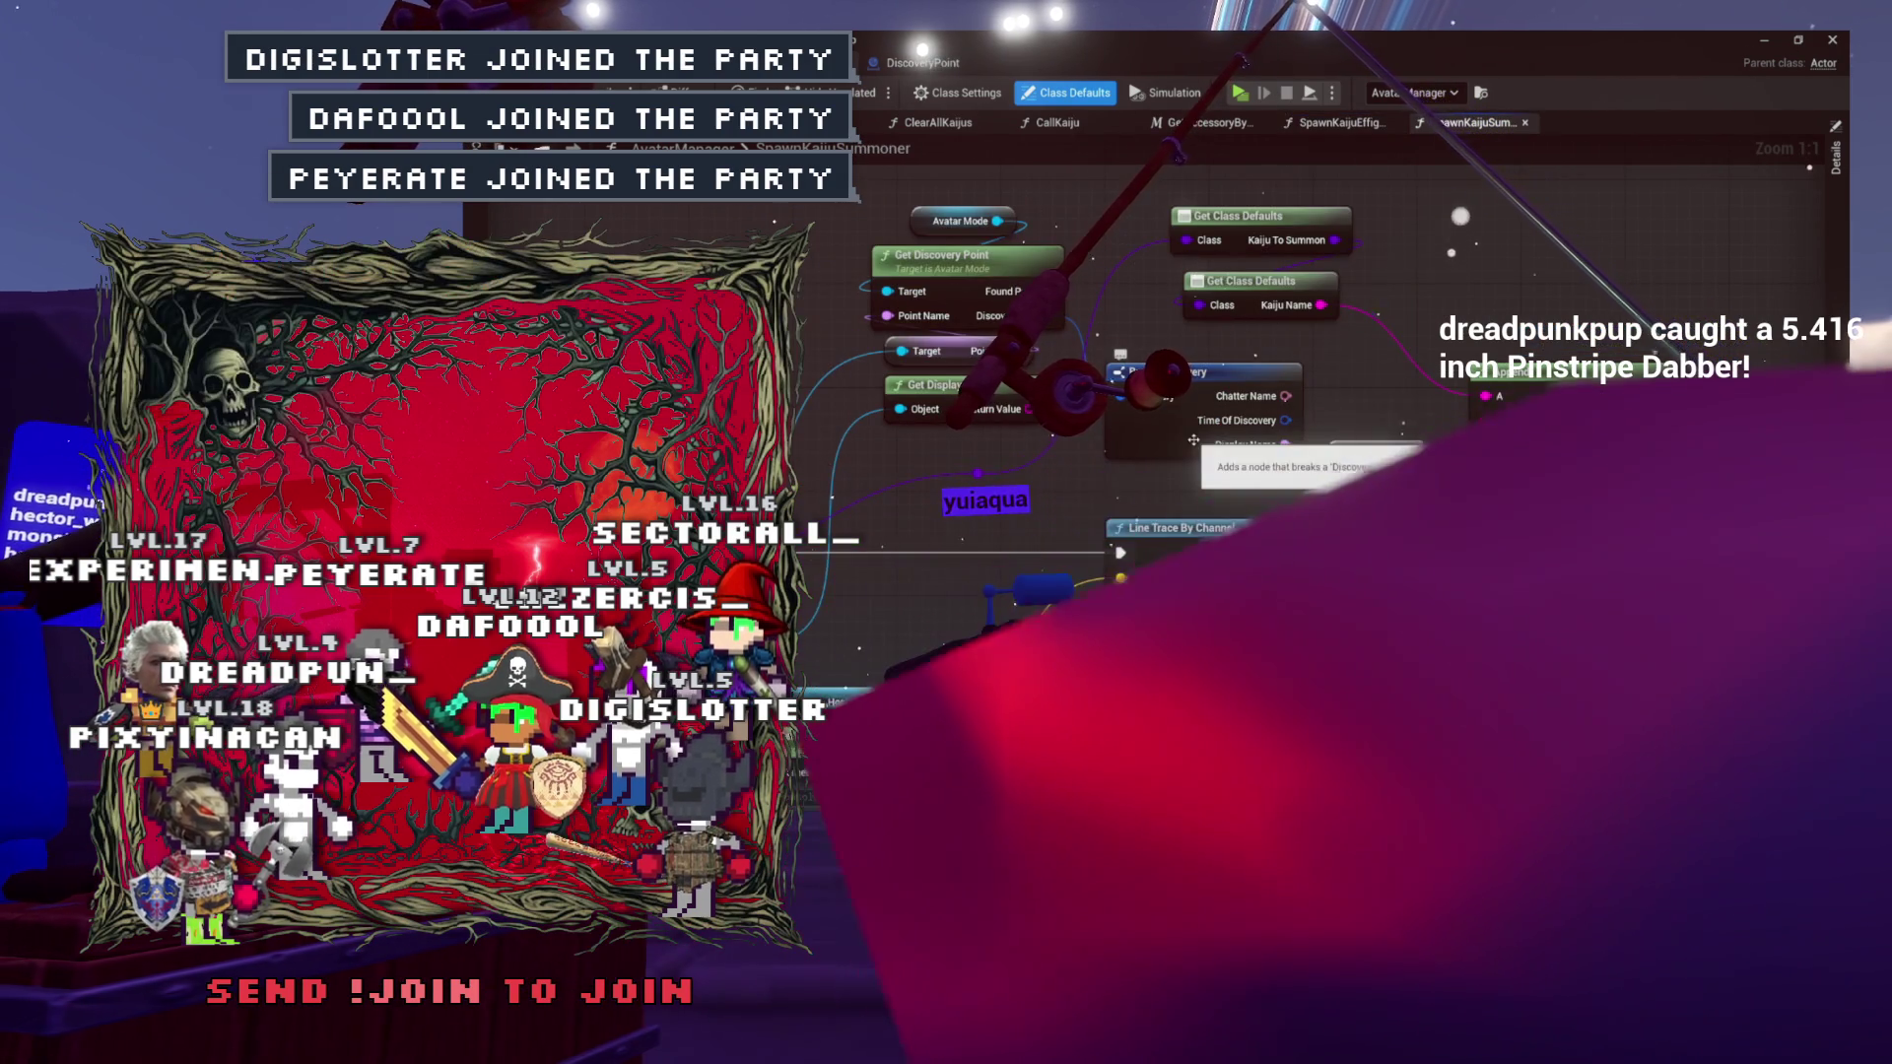
# Inspect the area around Break Discovery and pull its Display Name pin out into a reroute node.
pyautogui.click(1281, 439)
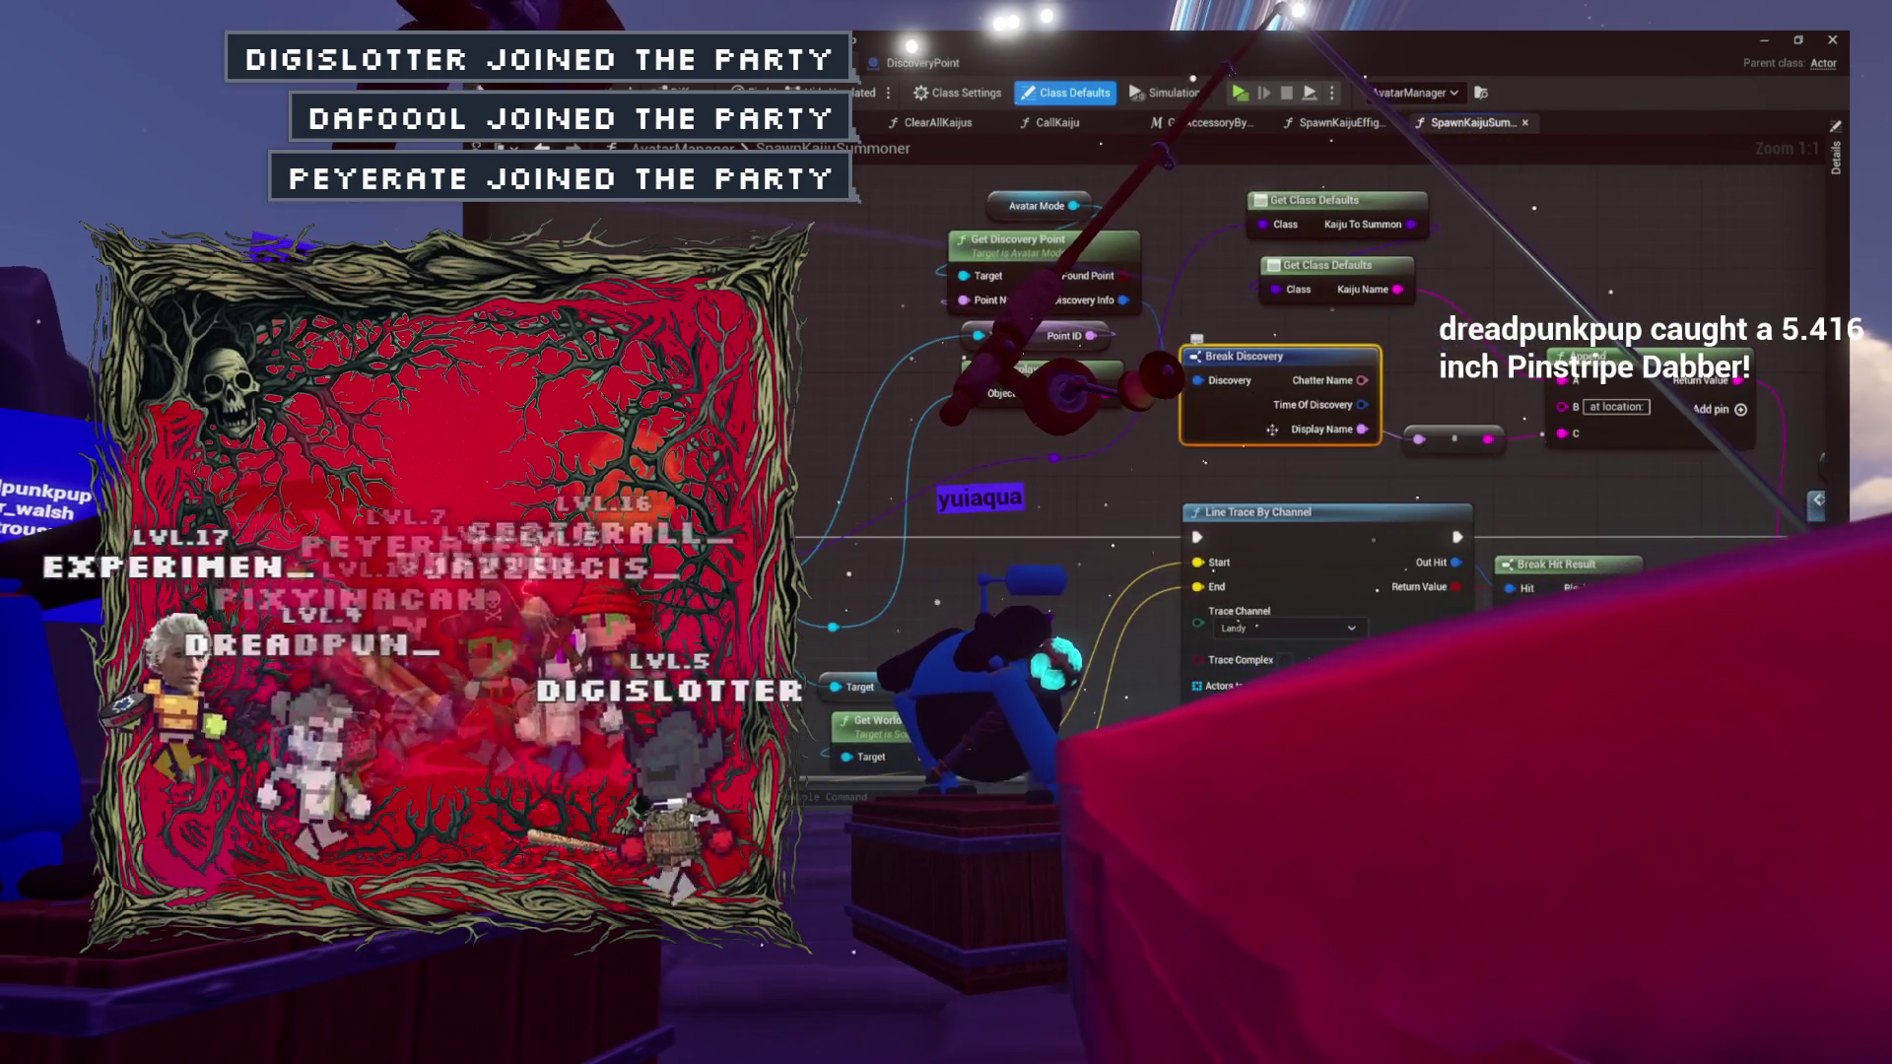
pyautogui.scroll(6, 1301, 441)
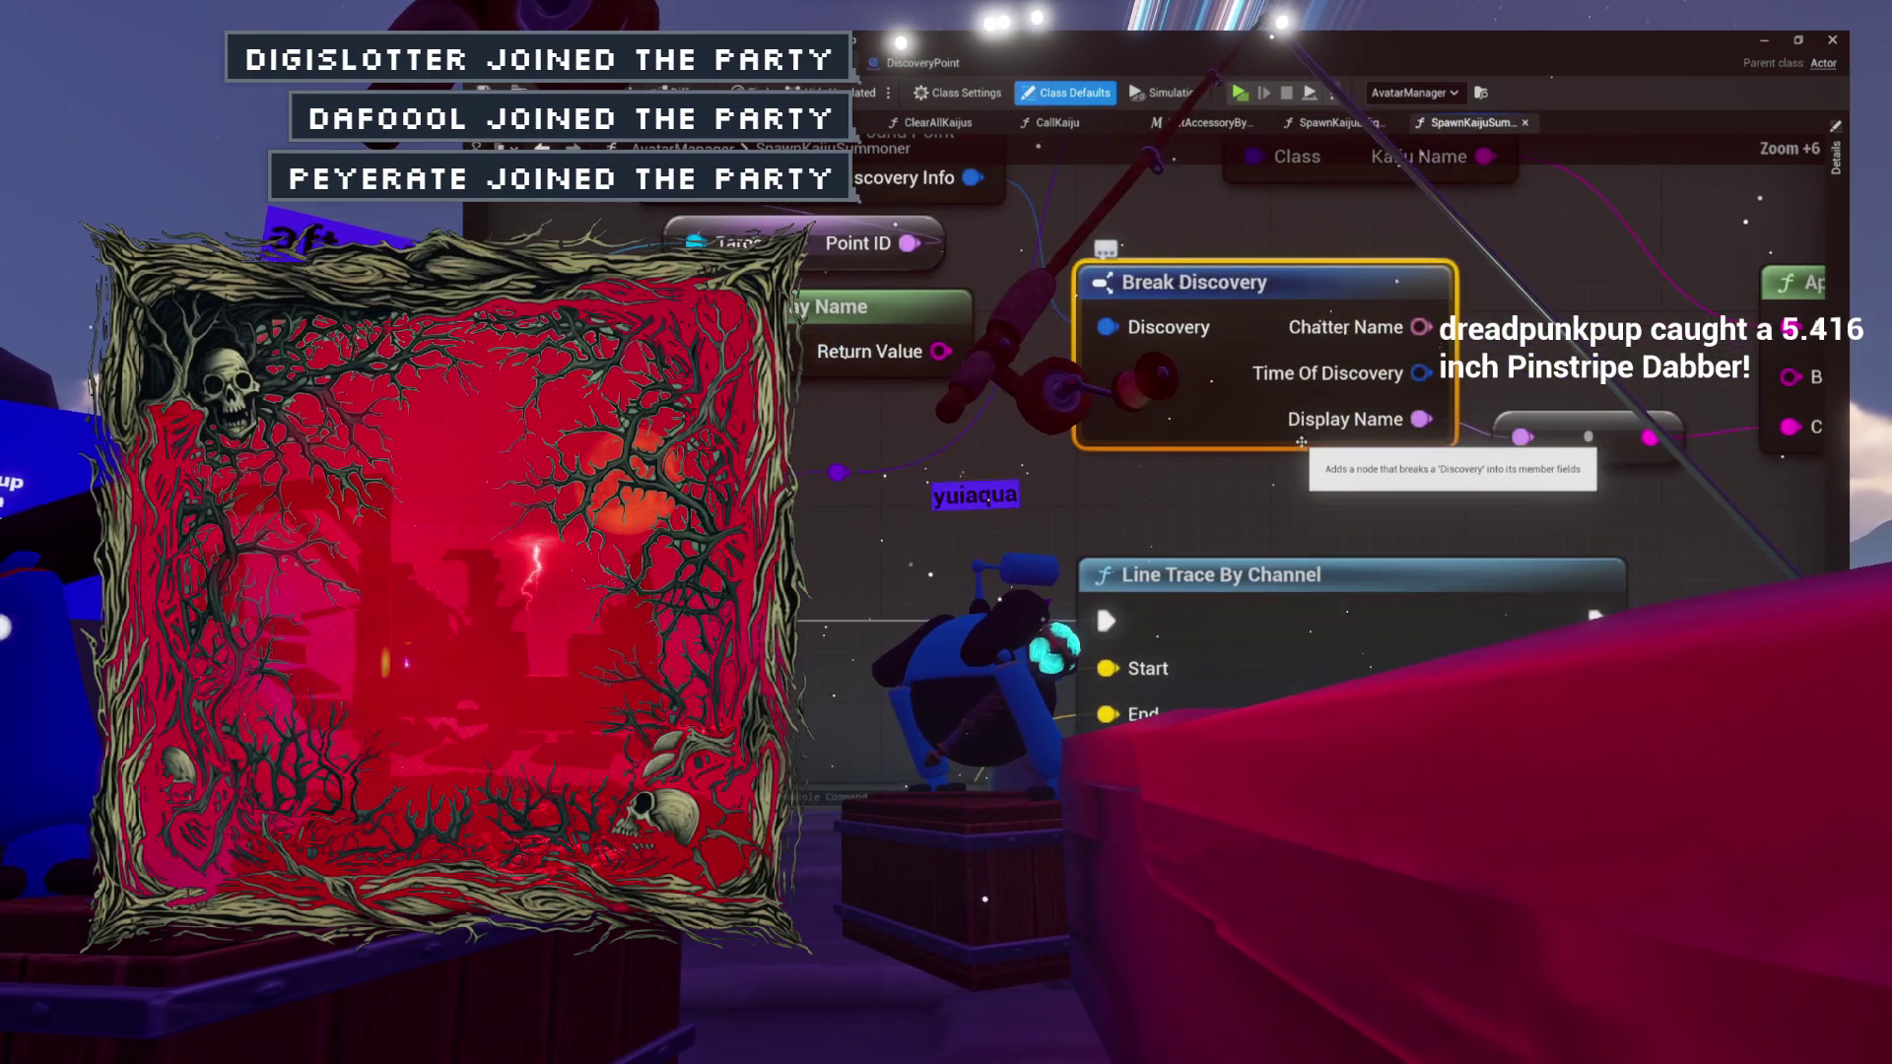
pyautogui.moveTo(1285, 434); pyautogui.dragTo(1351, 483)
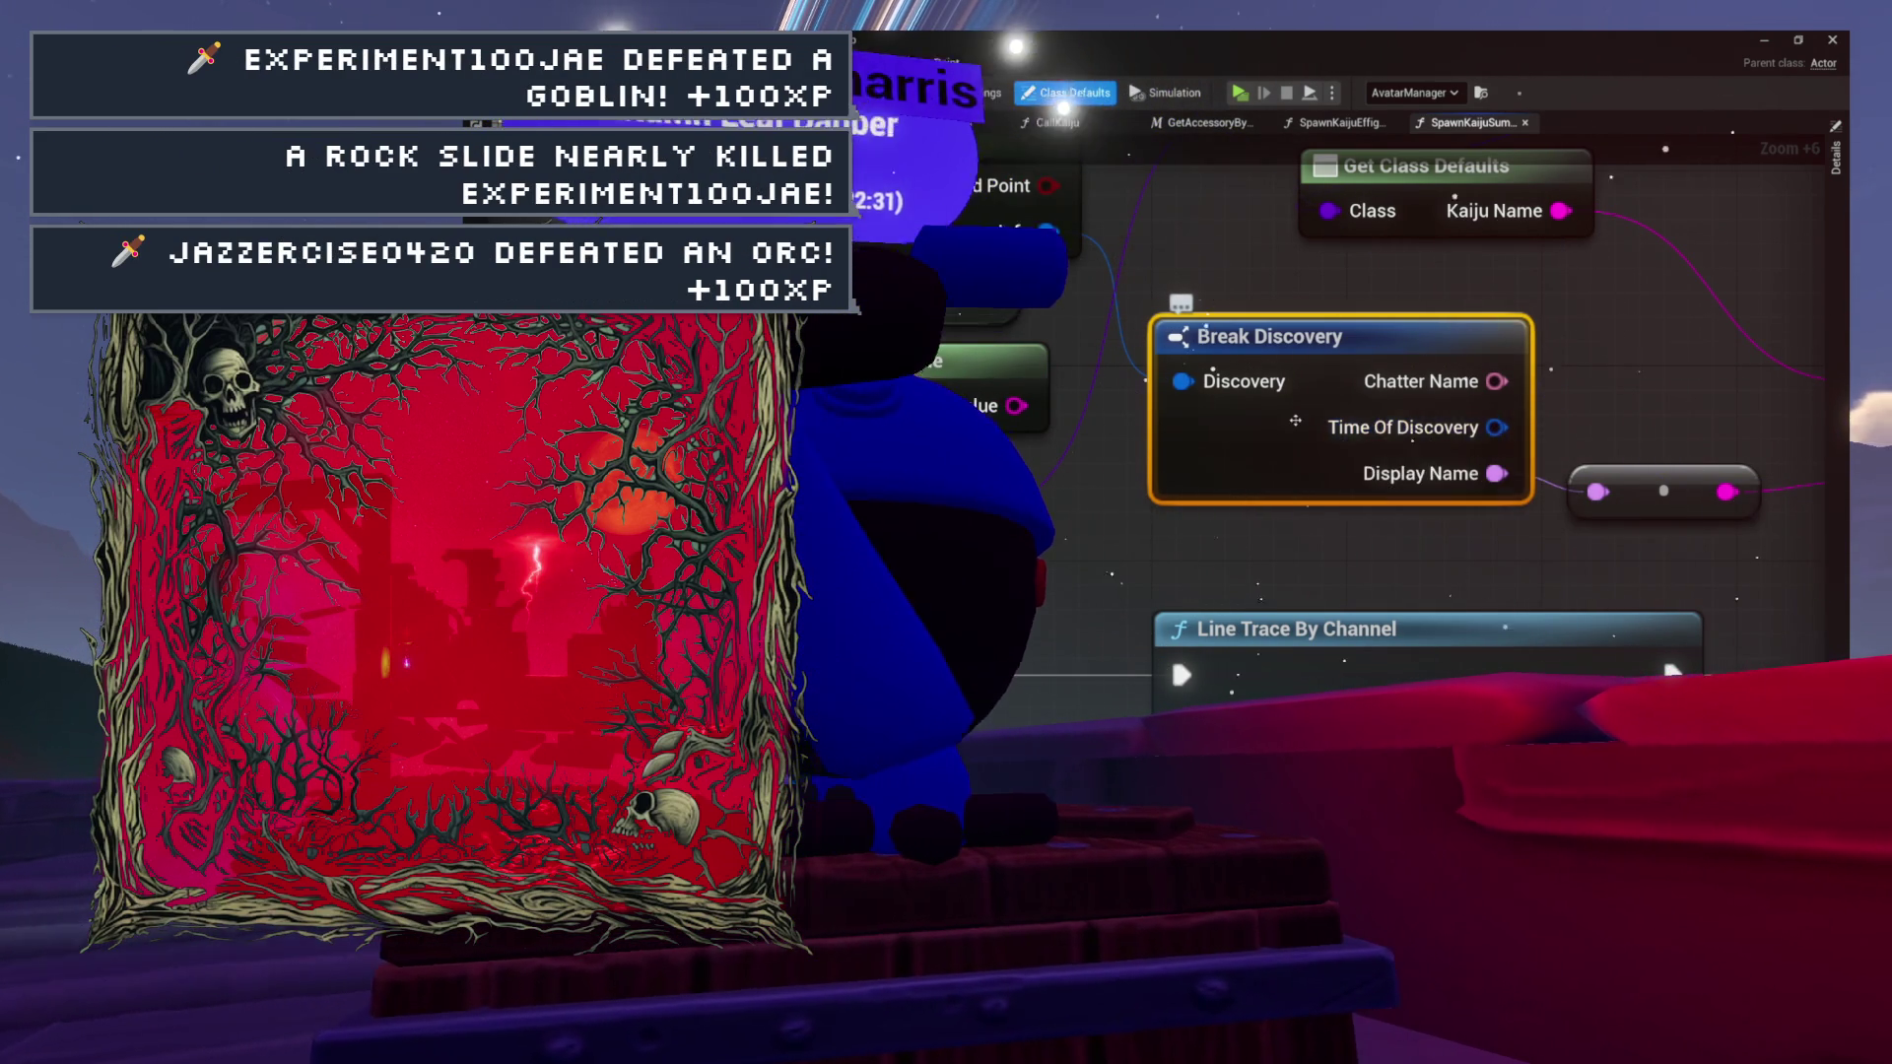
pyautogui.moveTo(1125, 410); pyautogui.dragTo(1223, 525)
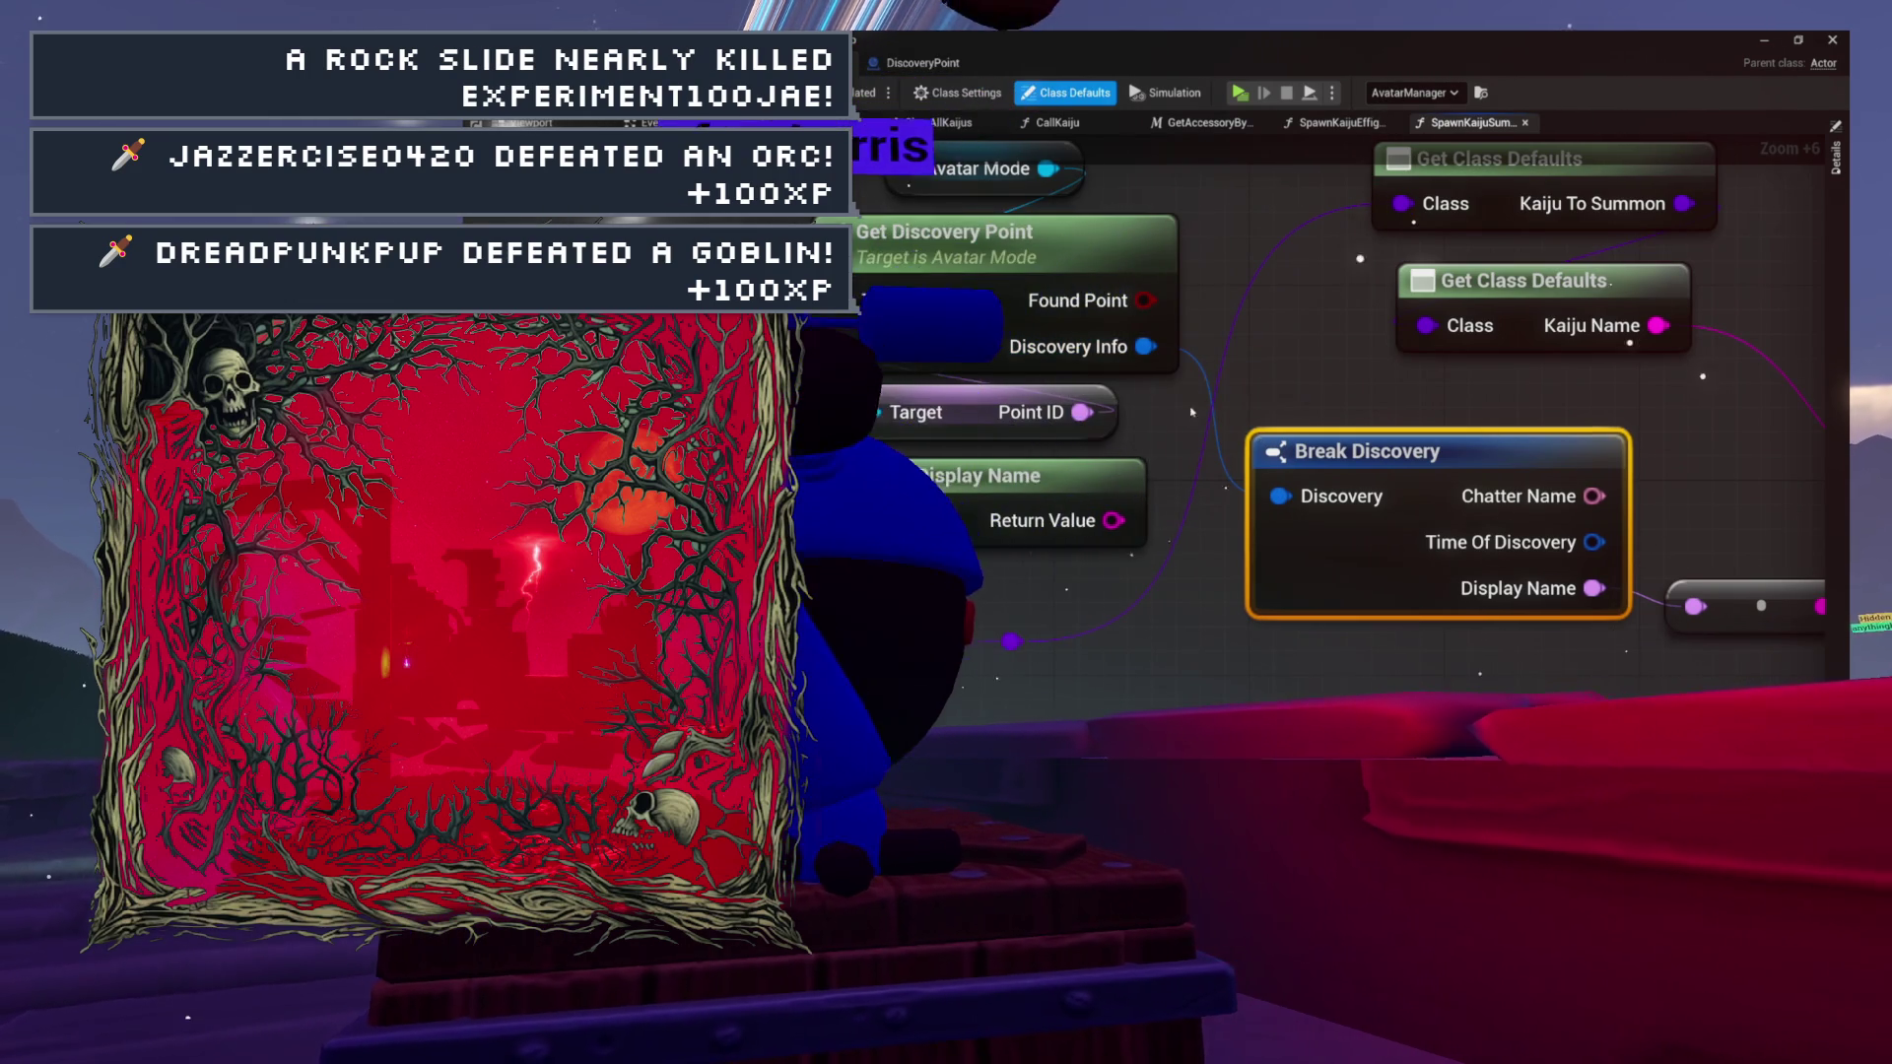
pyautogui.moveTo(1260, 435); pyautogui.dragTo(1279, 570)
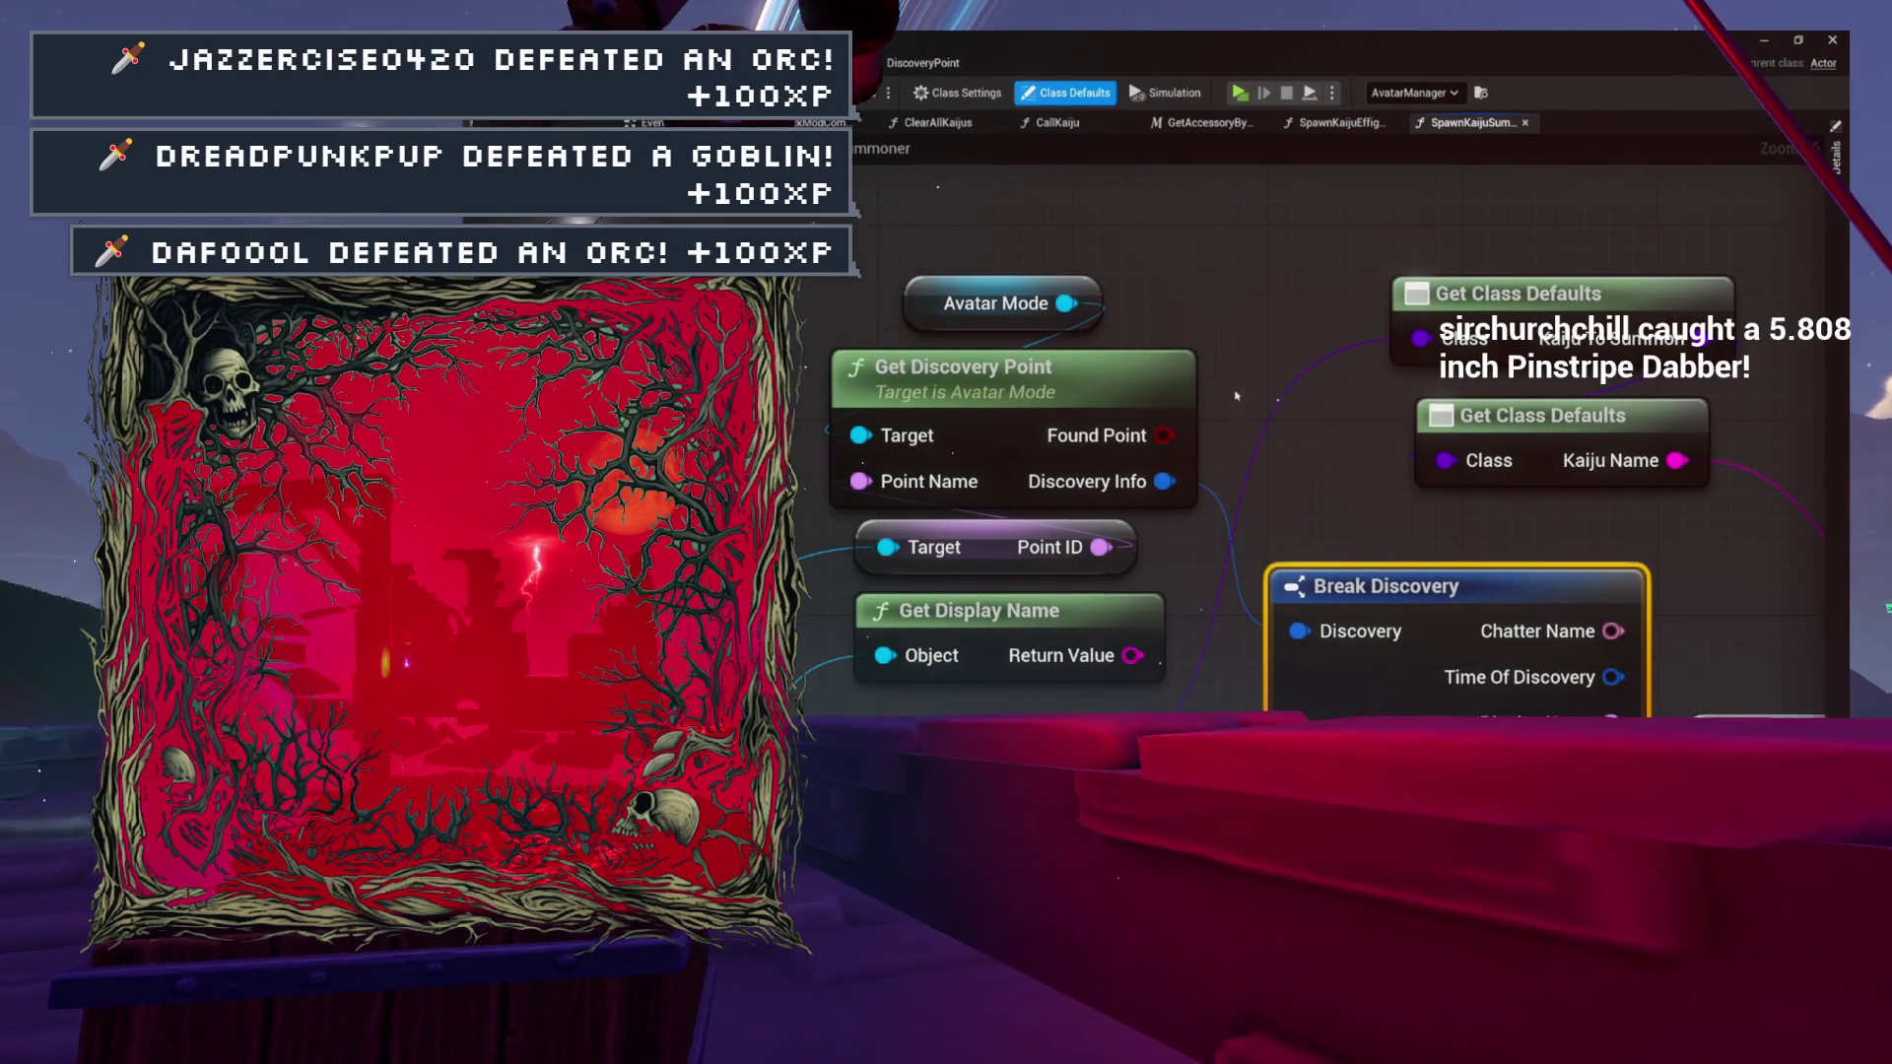
pyautogui.moveTo(996, 371); pyautogui.dragTo(948, 323)
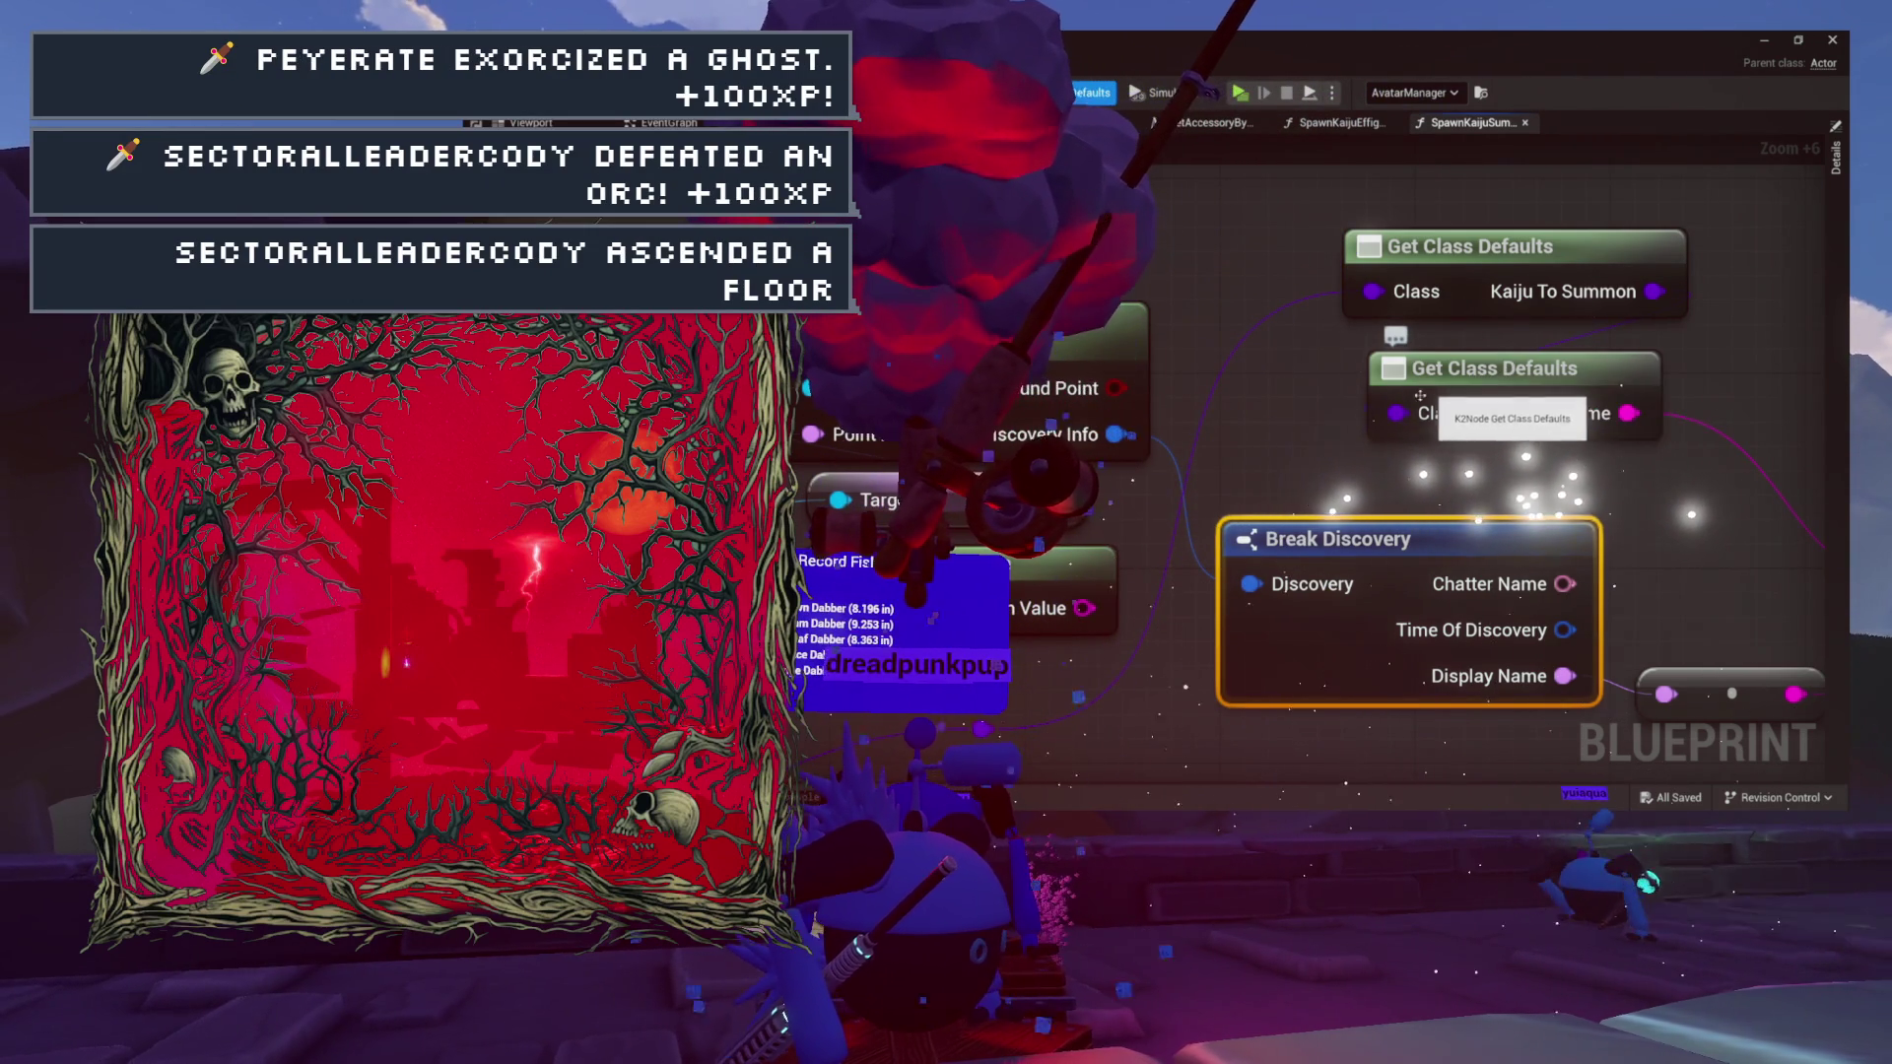
pyautogui.scroll(-4, 1332, 348)
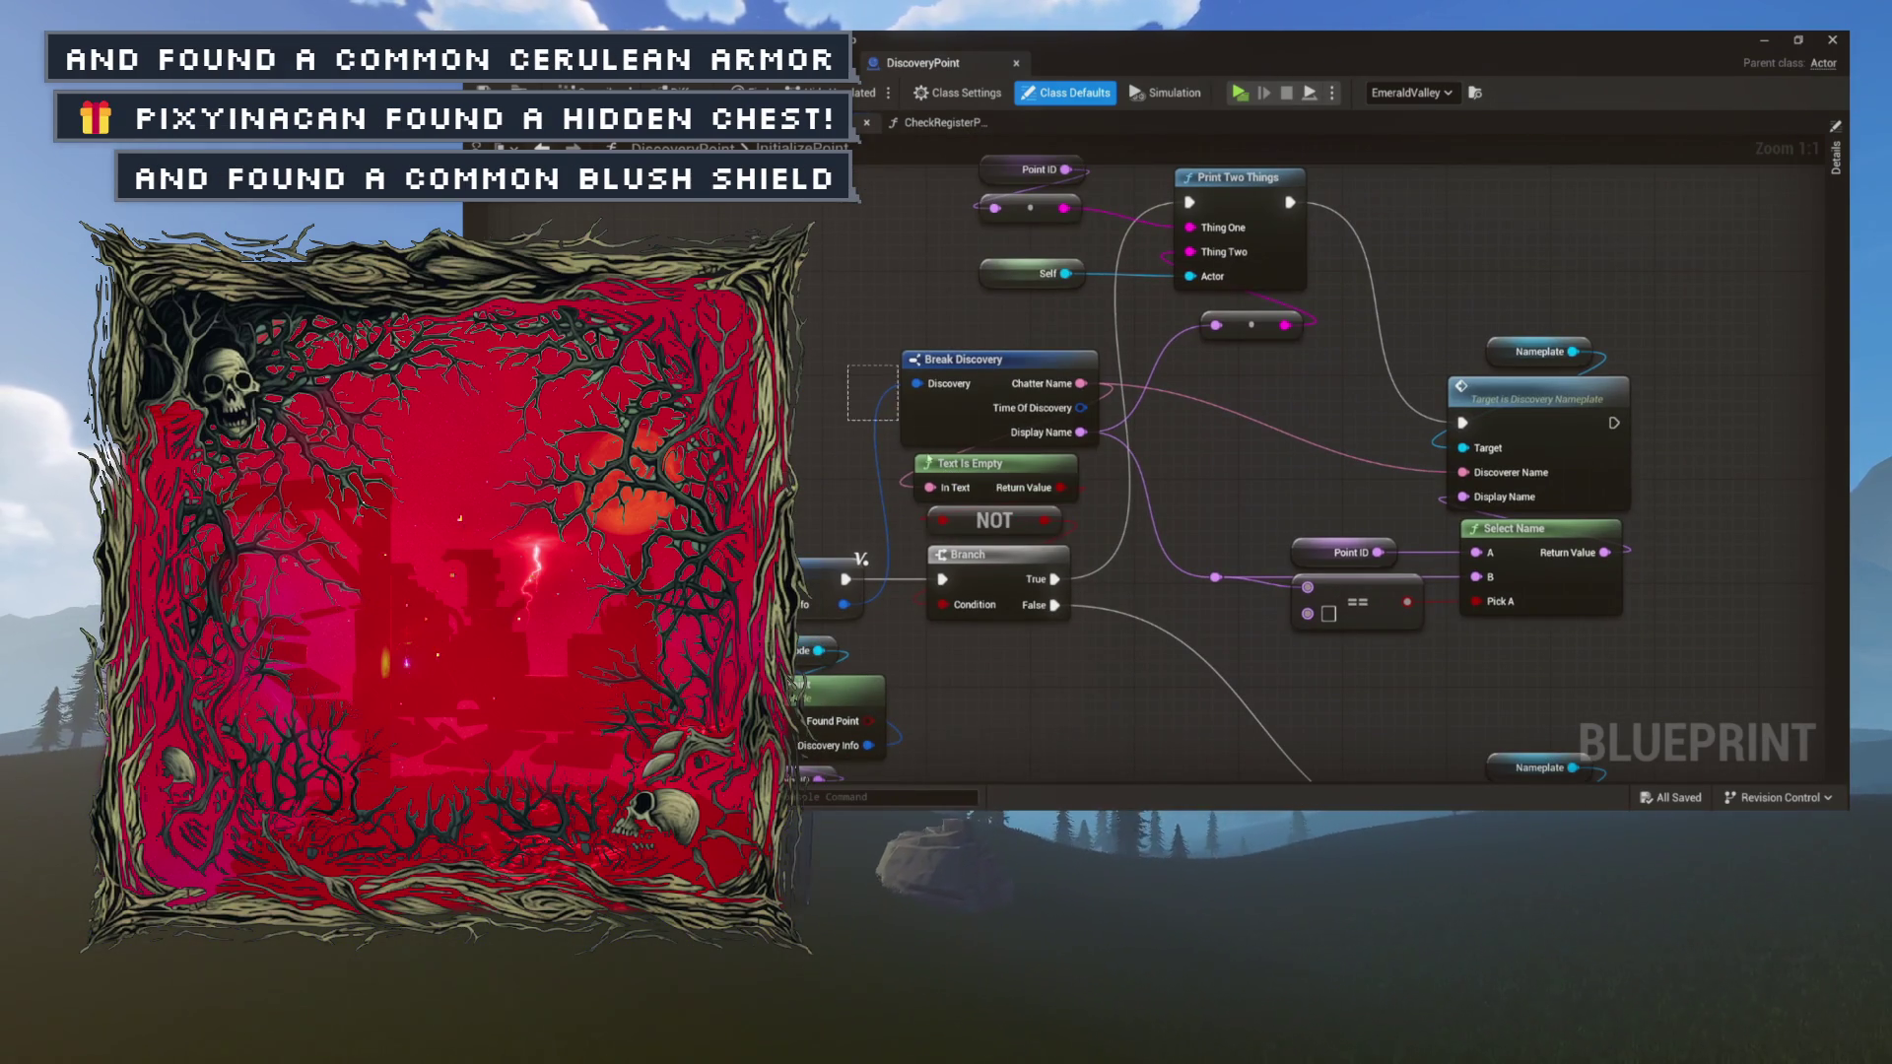
# Box-select Break Discovery, Text Is Empty, NOT, Point ID and == nodes in InitializePoint to inspect them.
pyautogui.moveTo(984, 491); pyautogui.dragTo(991, 517)
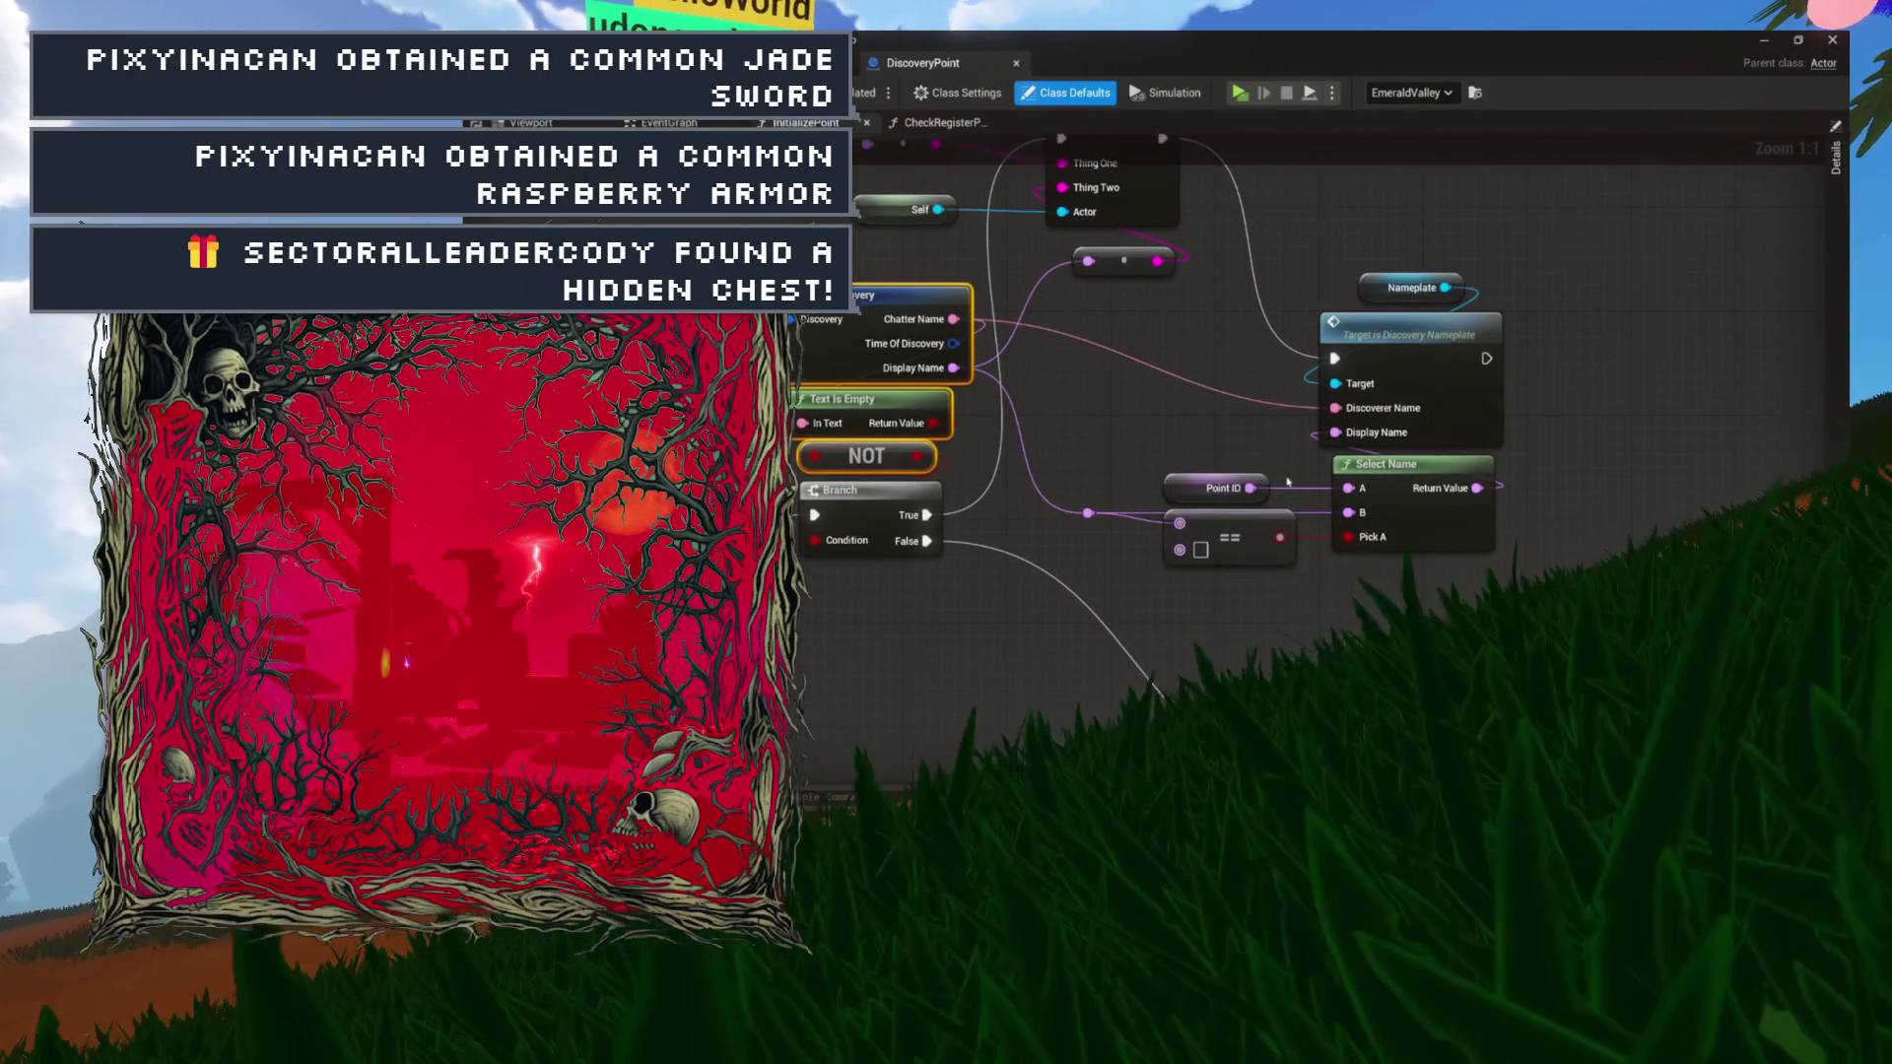
pyautogui.moveTo(1238, 464)
pyautogui.mouseDown()
pyautogui.moveTo(1317, 539)
pyautogui.moveTo(1415, 563)
pyautogui.mouseUp()
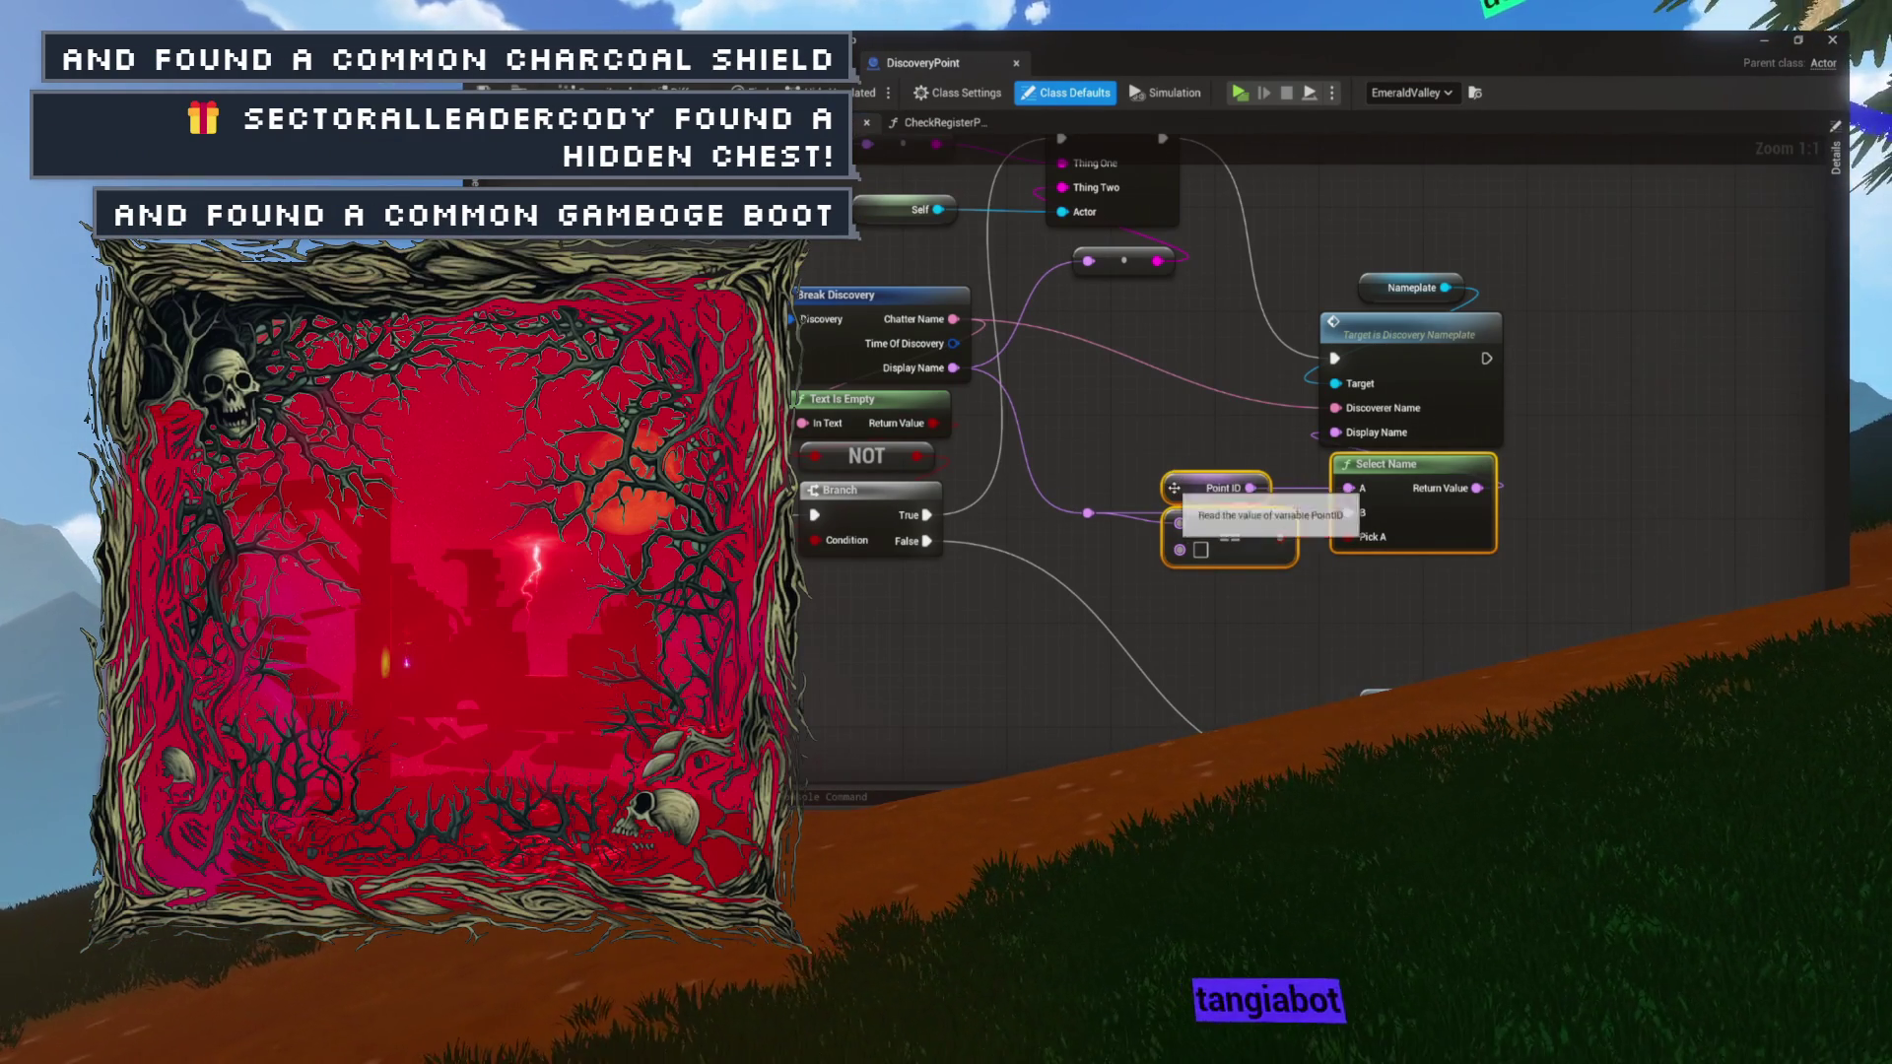
pyautogui.click(1193, 459)
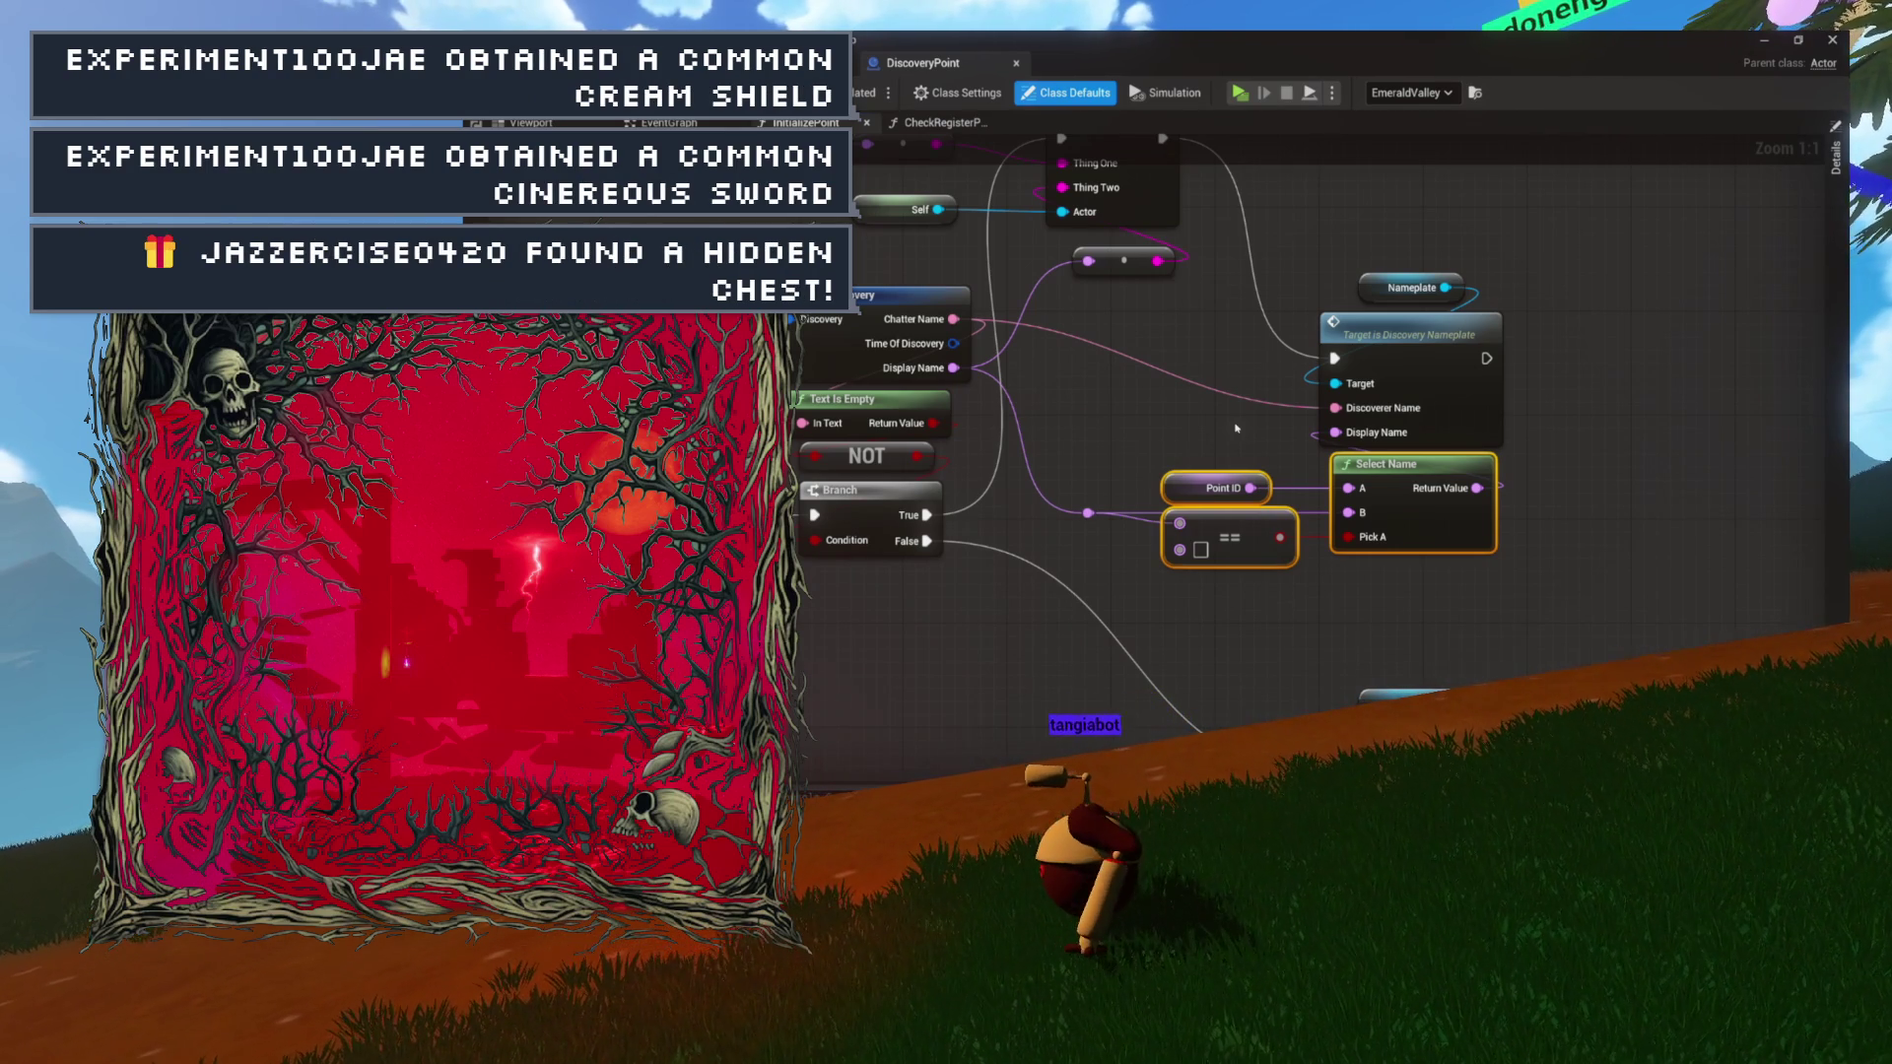
pyautogui.scroll(3, 1021, 437)
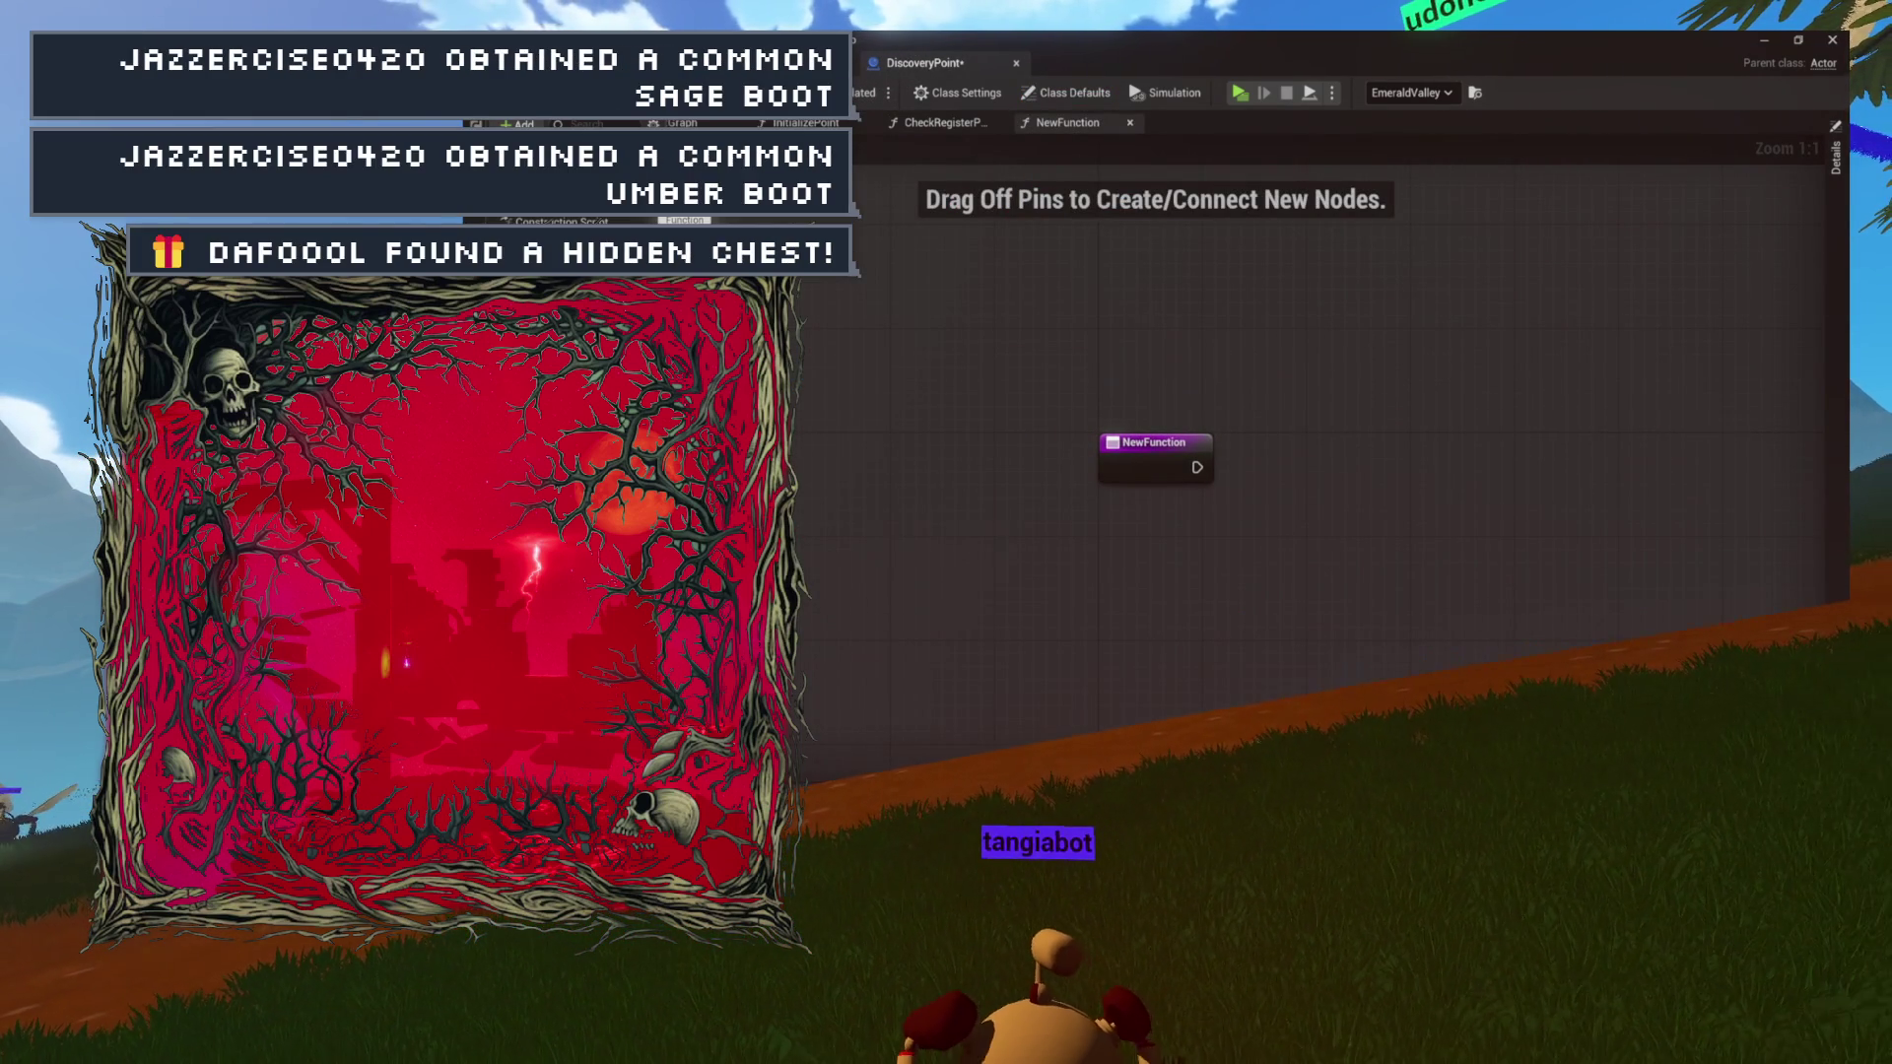
# Confirm the new function name GetFriendlyName and look at the CheckRegisterPoint graph.
pyautogui.press('Return')
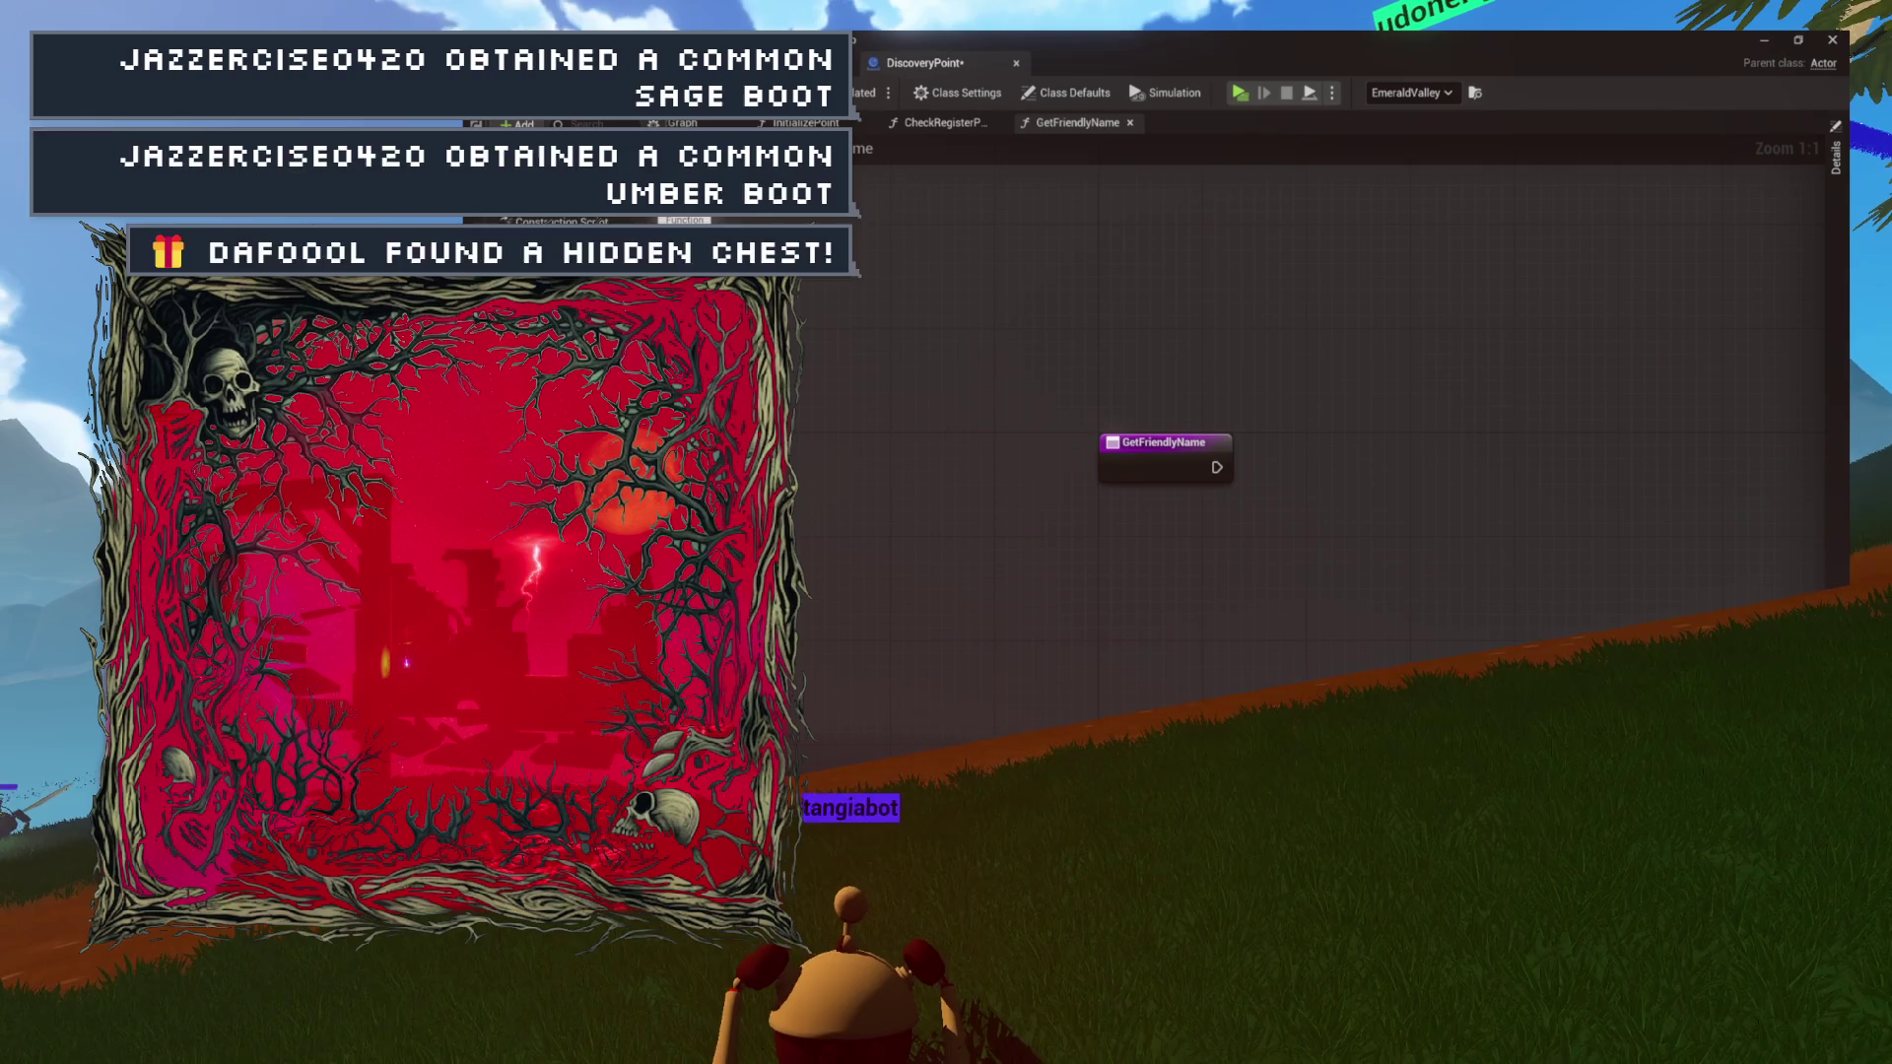
pyautogui.click(954, 123)
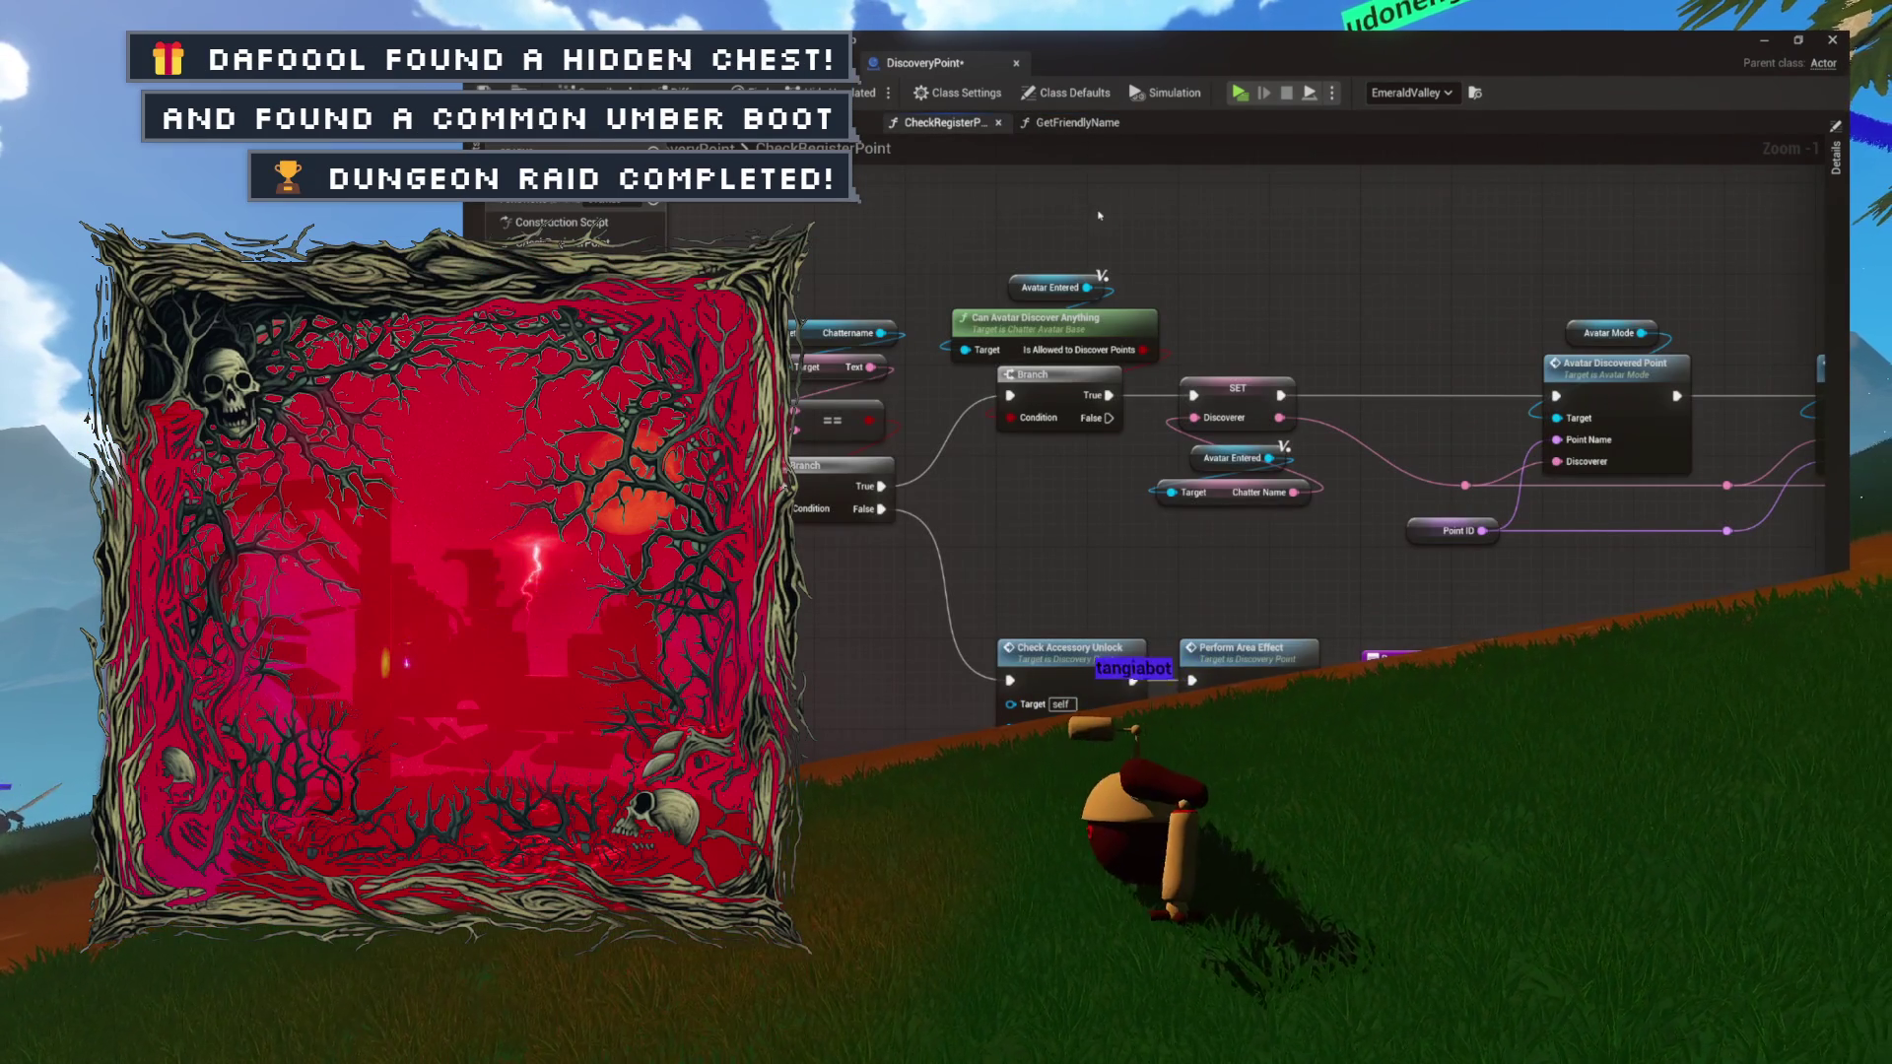
pyautogui.scroll(-2, 1060, 262)
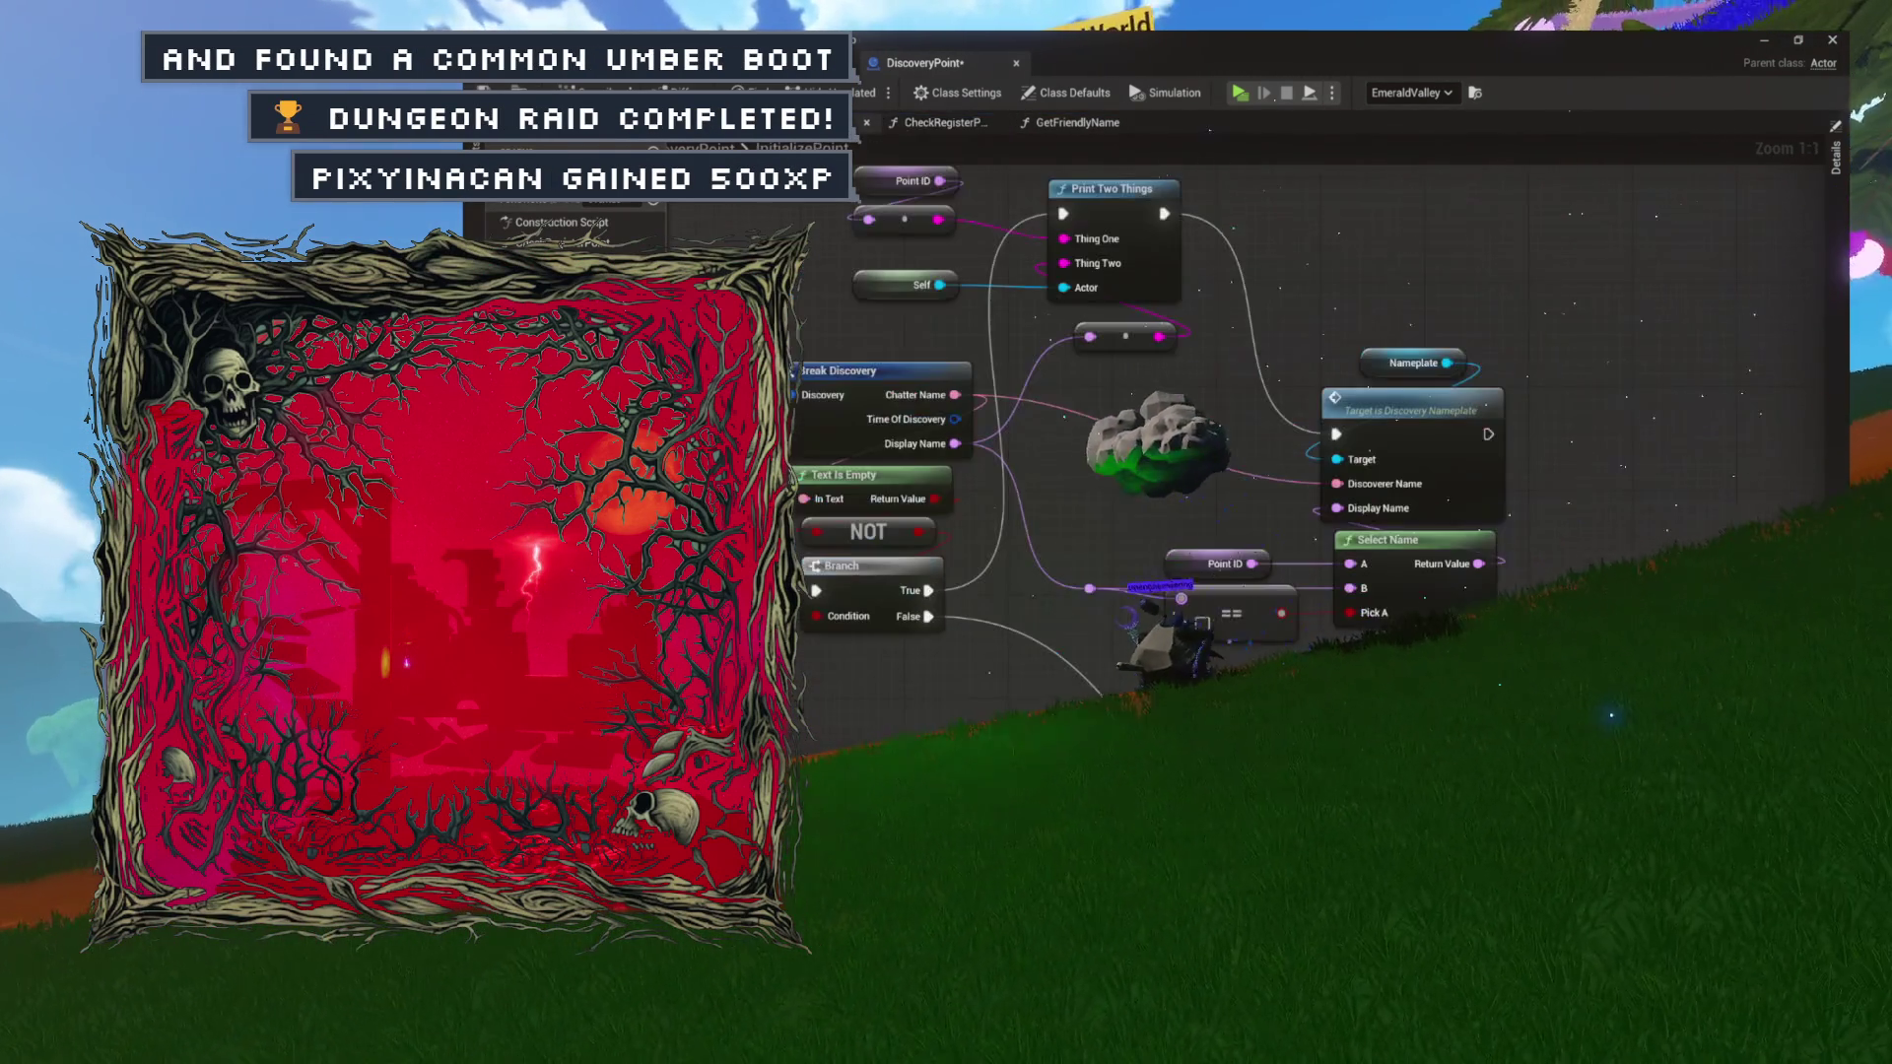
# Look over the InitializePoint graph's Nameplate and SET nodes before returning to CheckRegisterPoint.
pyautogui.click(848, 122)
pyautogui.moveTo(994, 248); pyautogui.dragTo(1257, 381)
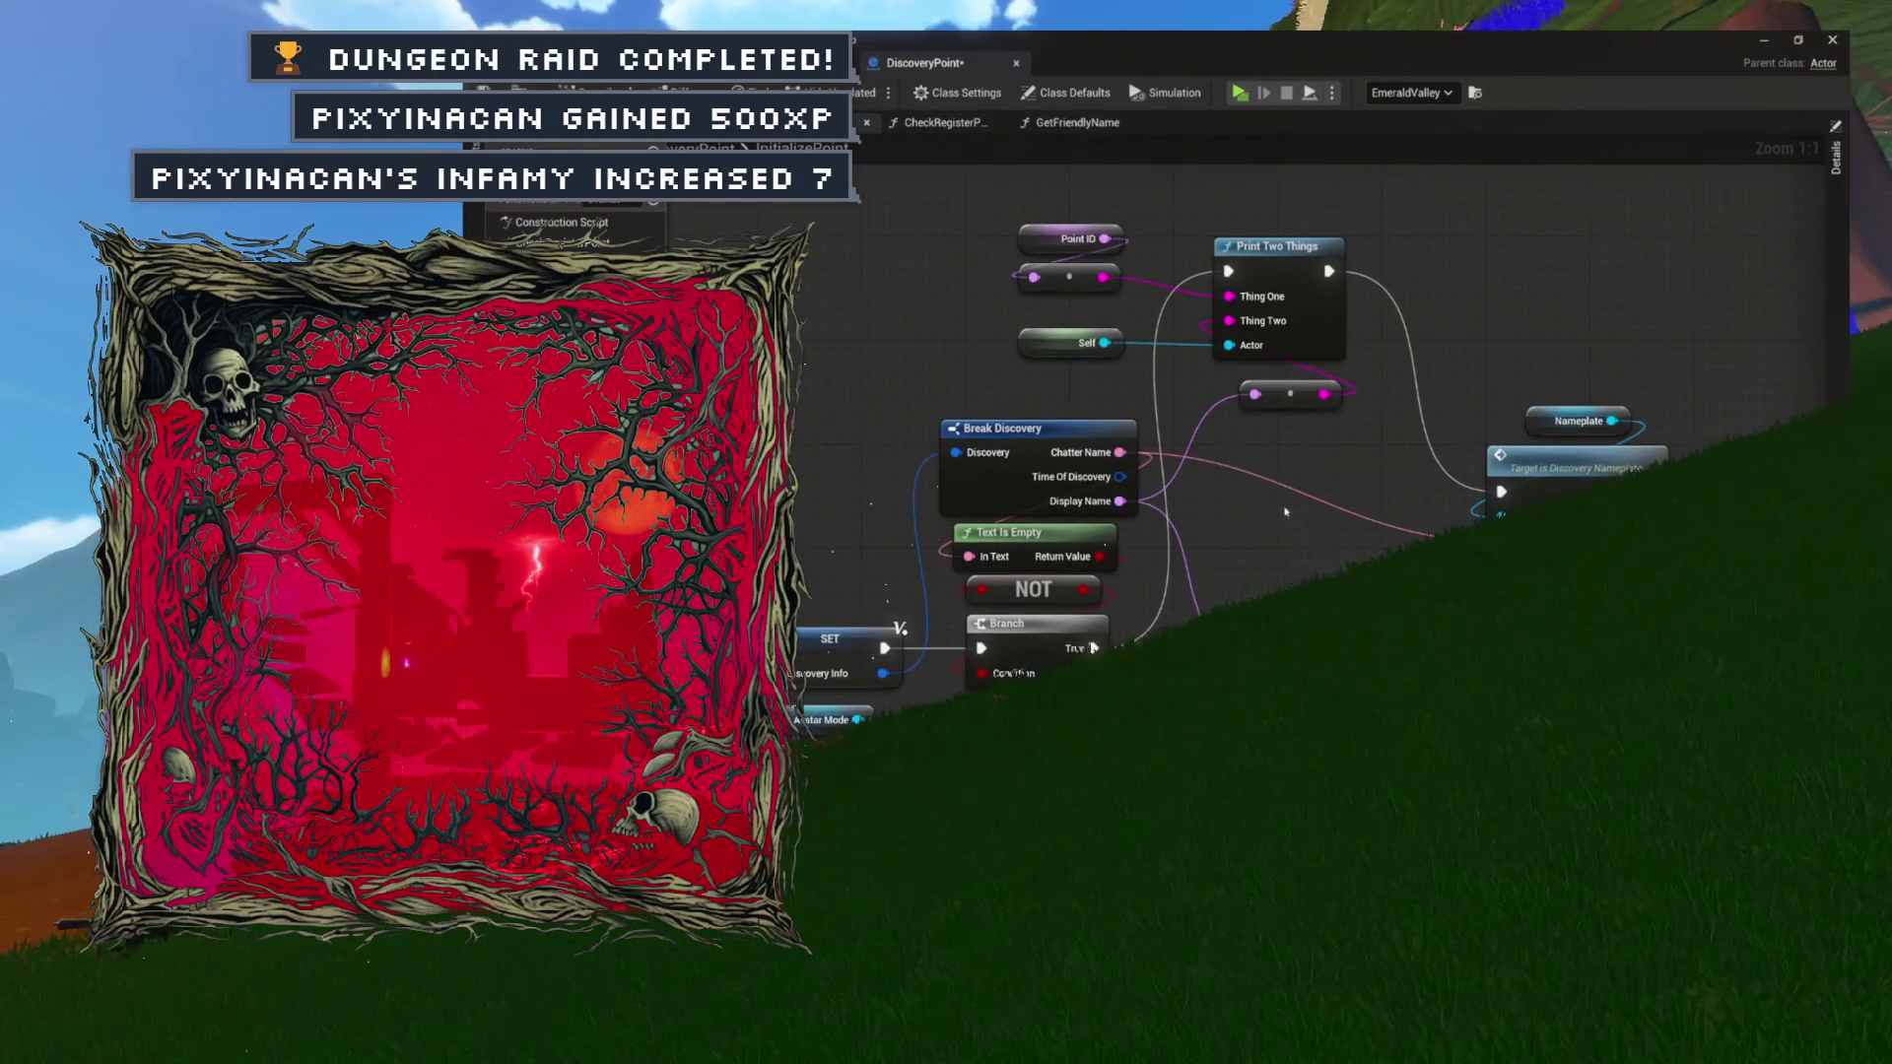
pyautogui.moveTo(1267, 510); pyautogui.dragTo(1213, 456)
pyautogui.moveTo(998, 496); pyautogui.dragTo(1133, 459)
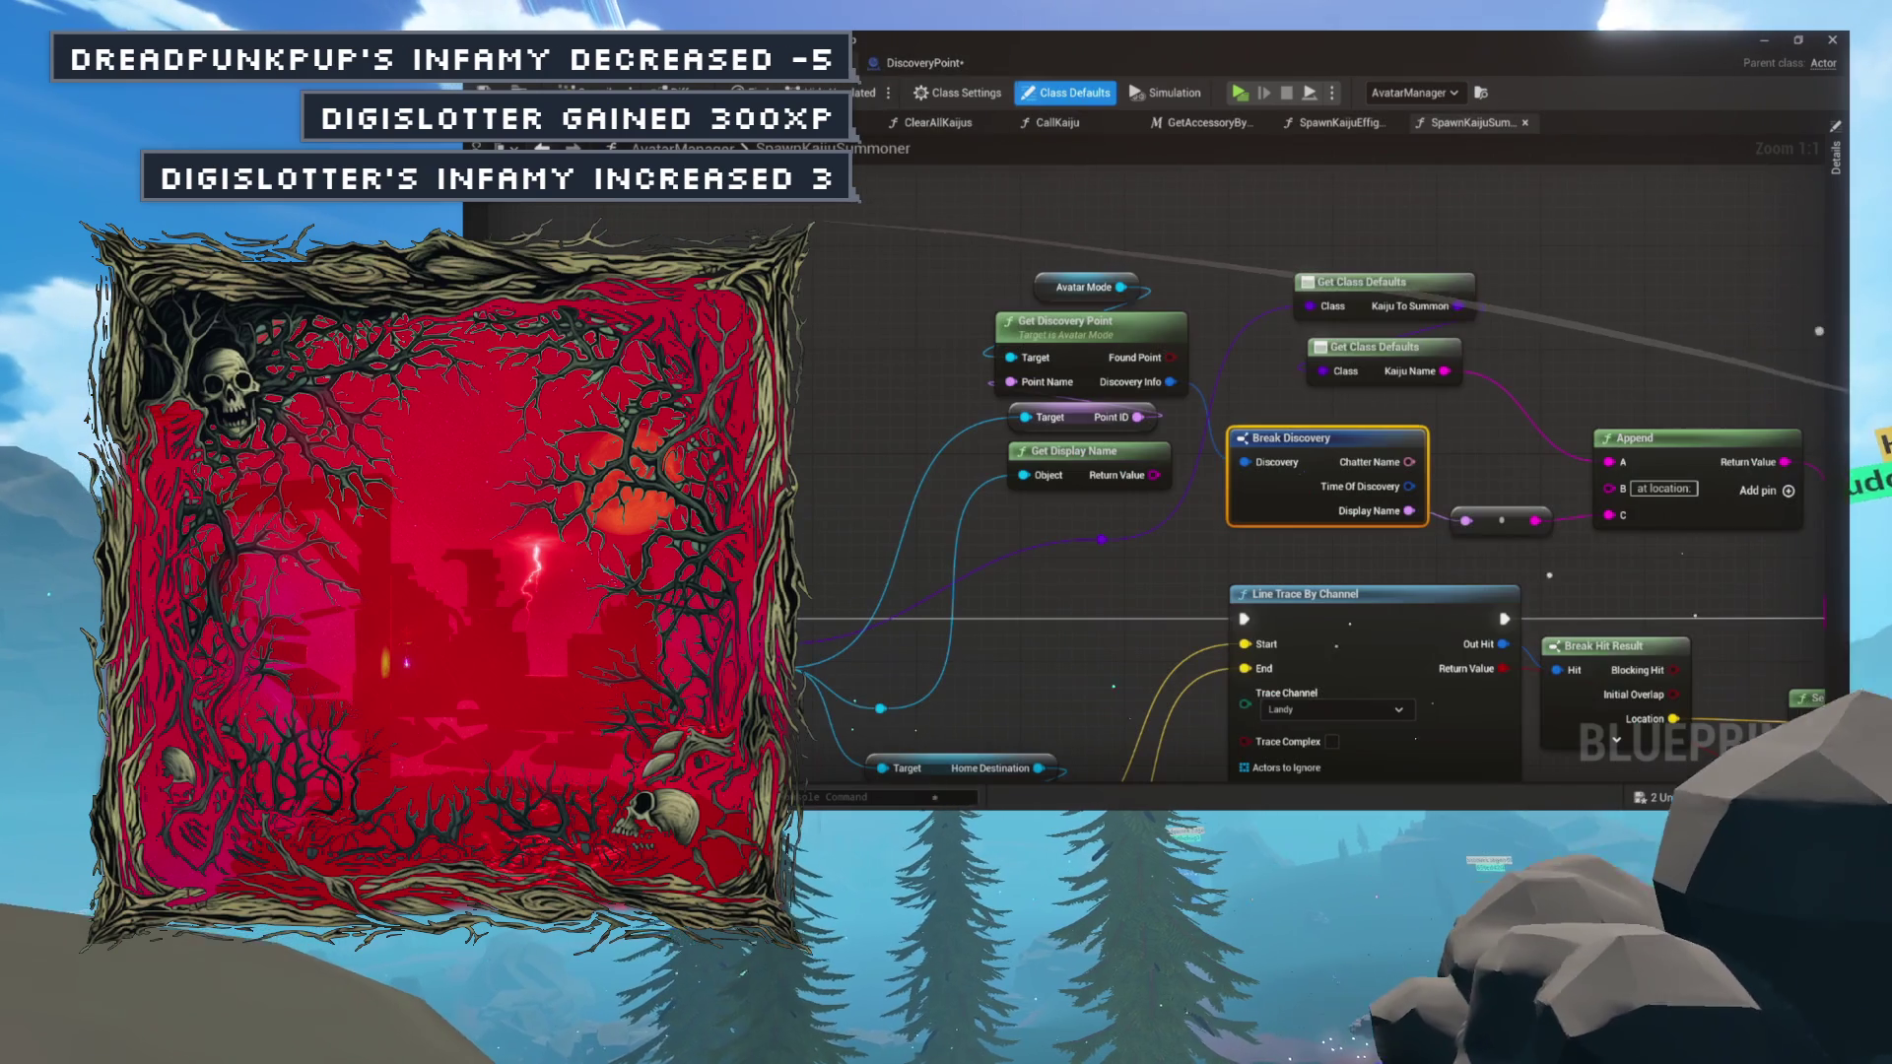
pyautogui.click(953, 122)
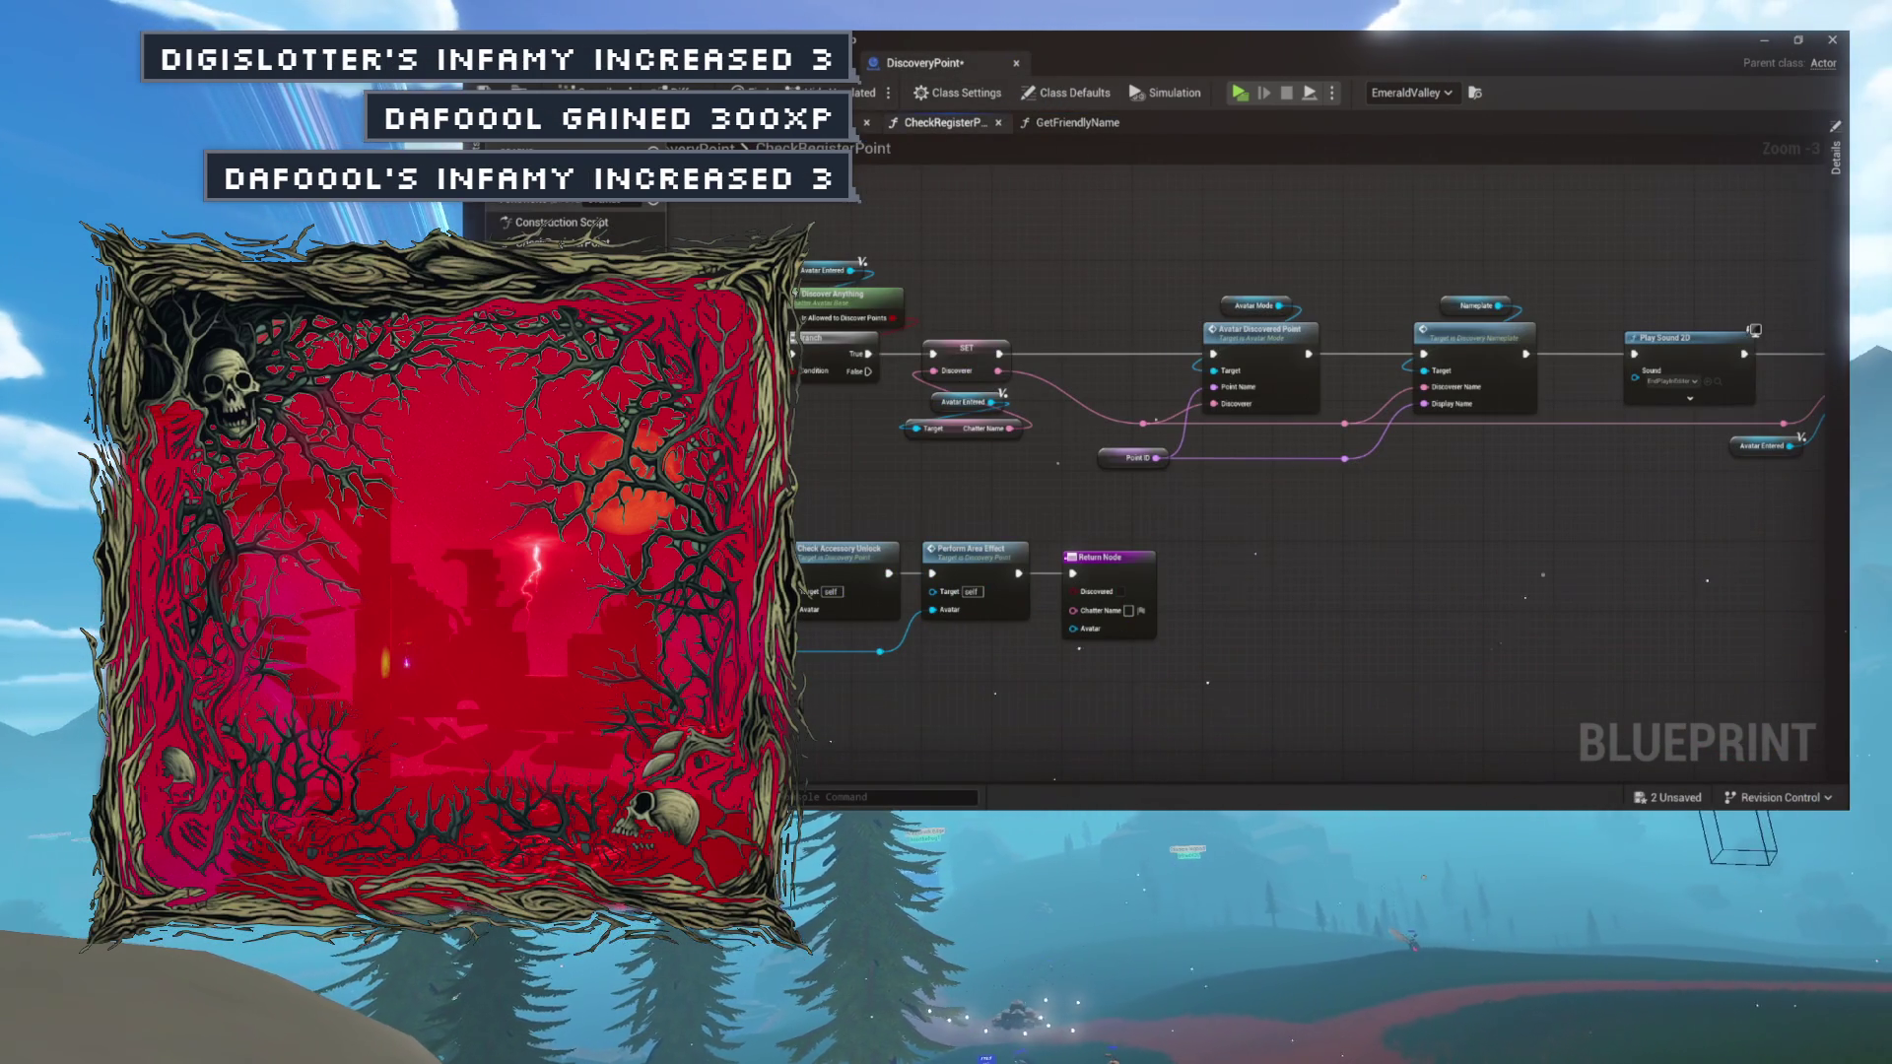
# Copy the reroute, Point ID, == and Select Name nodes from InitializePoint into GetFriendlyName.
pyautogui.click(769, 122)
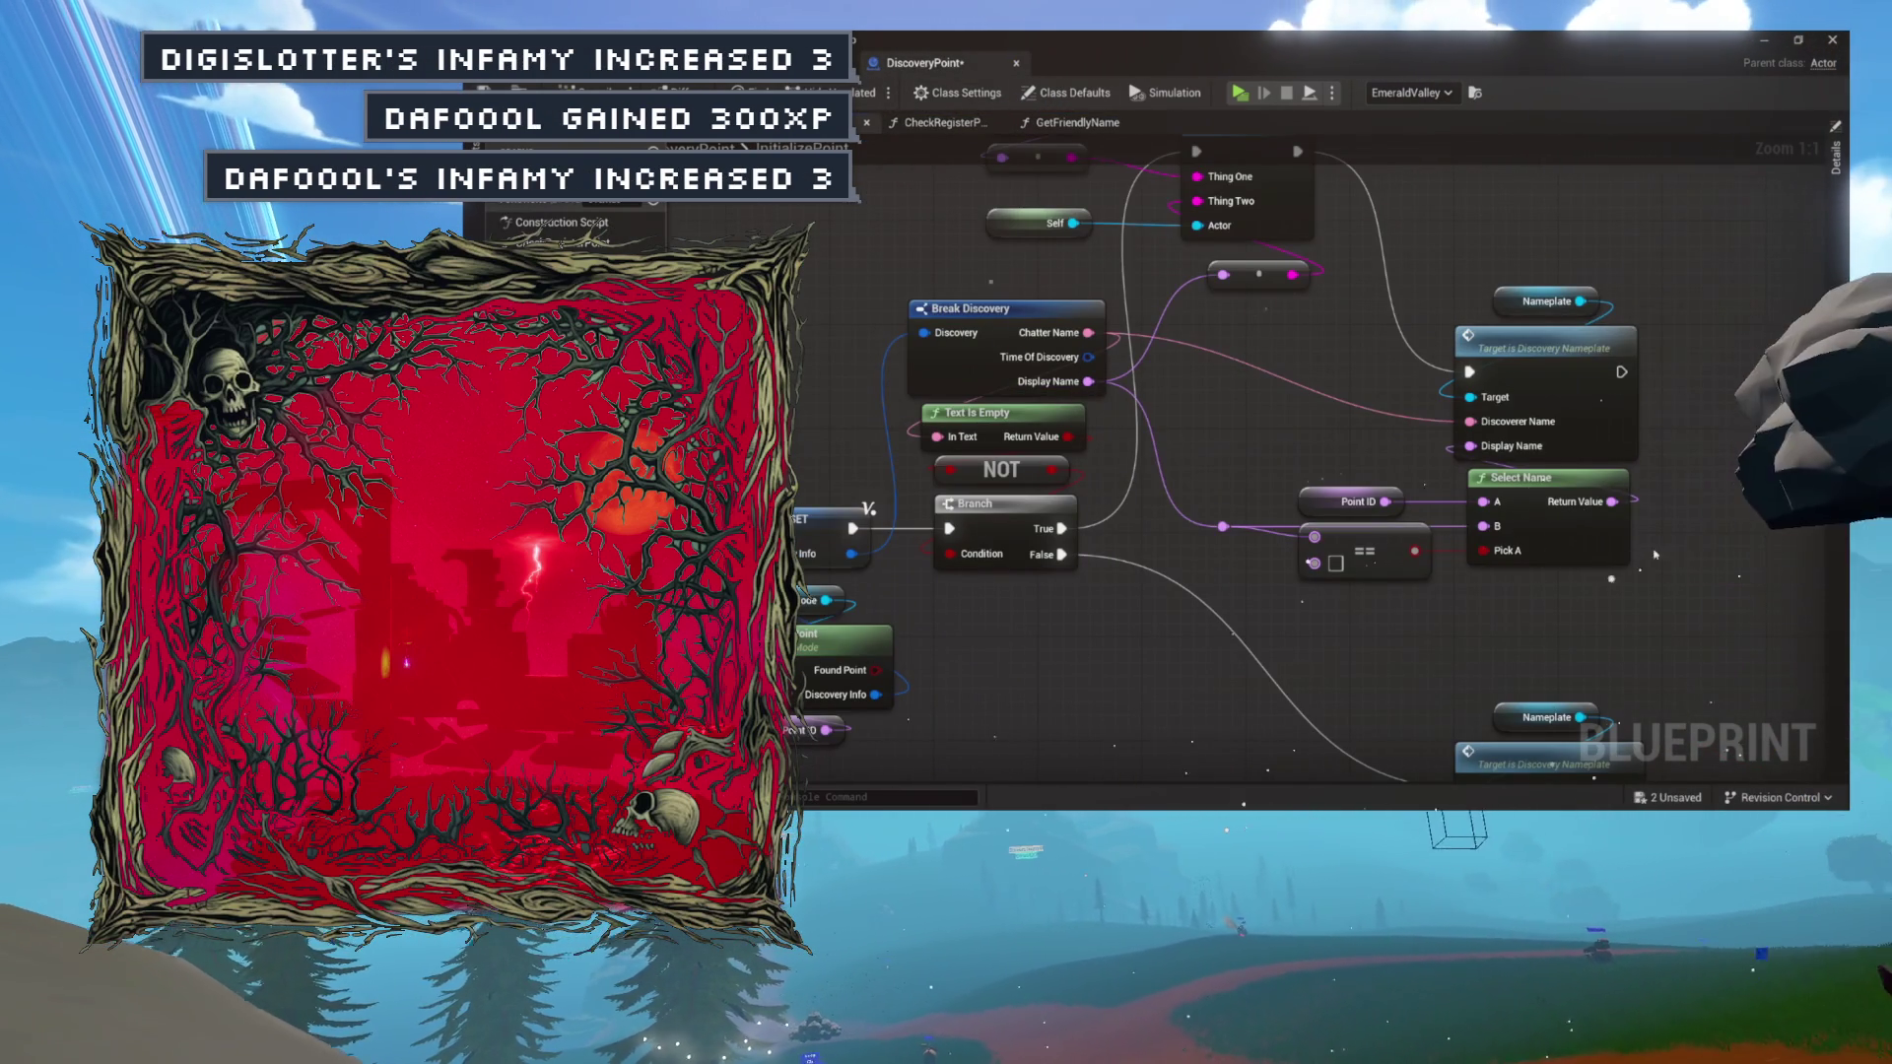
pyautogui.moveTo(1702, 483)
pyautogui.mouseDown()
pyautogui.moveTo(1449, 573)
pyautogui.moveTo(1211, 578)
pyautogui.mouseUp()
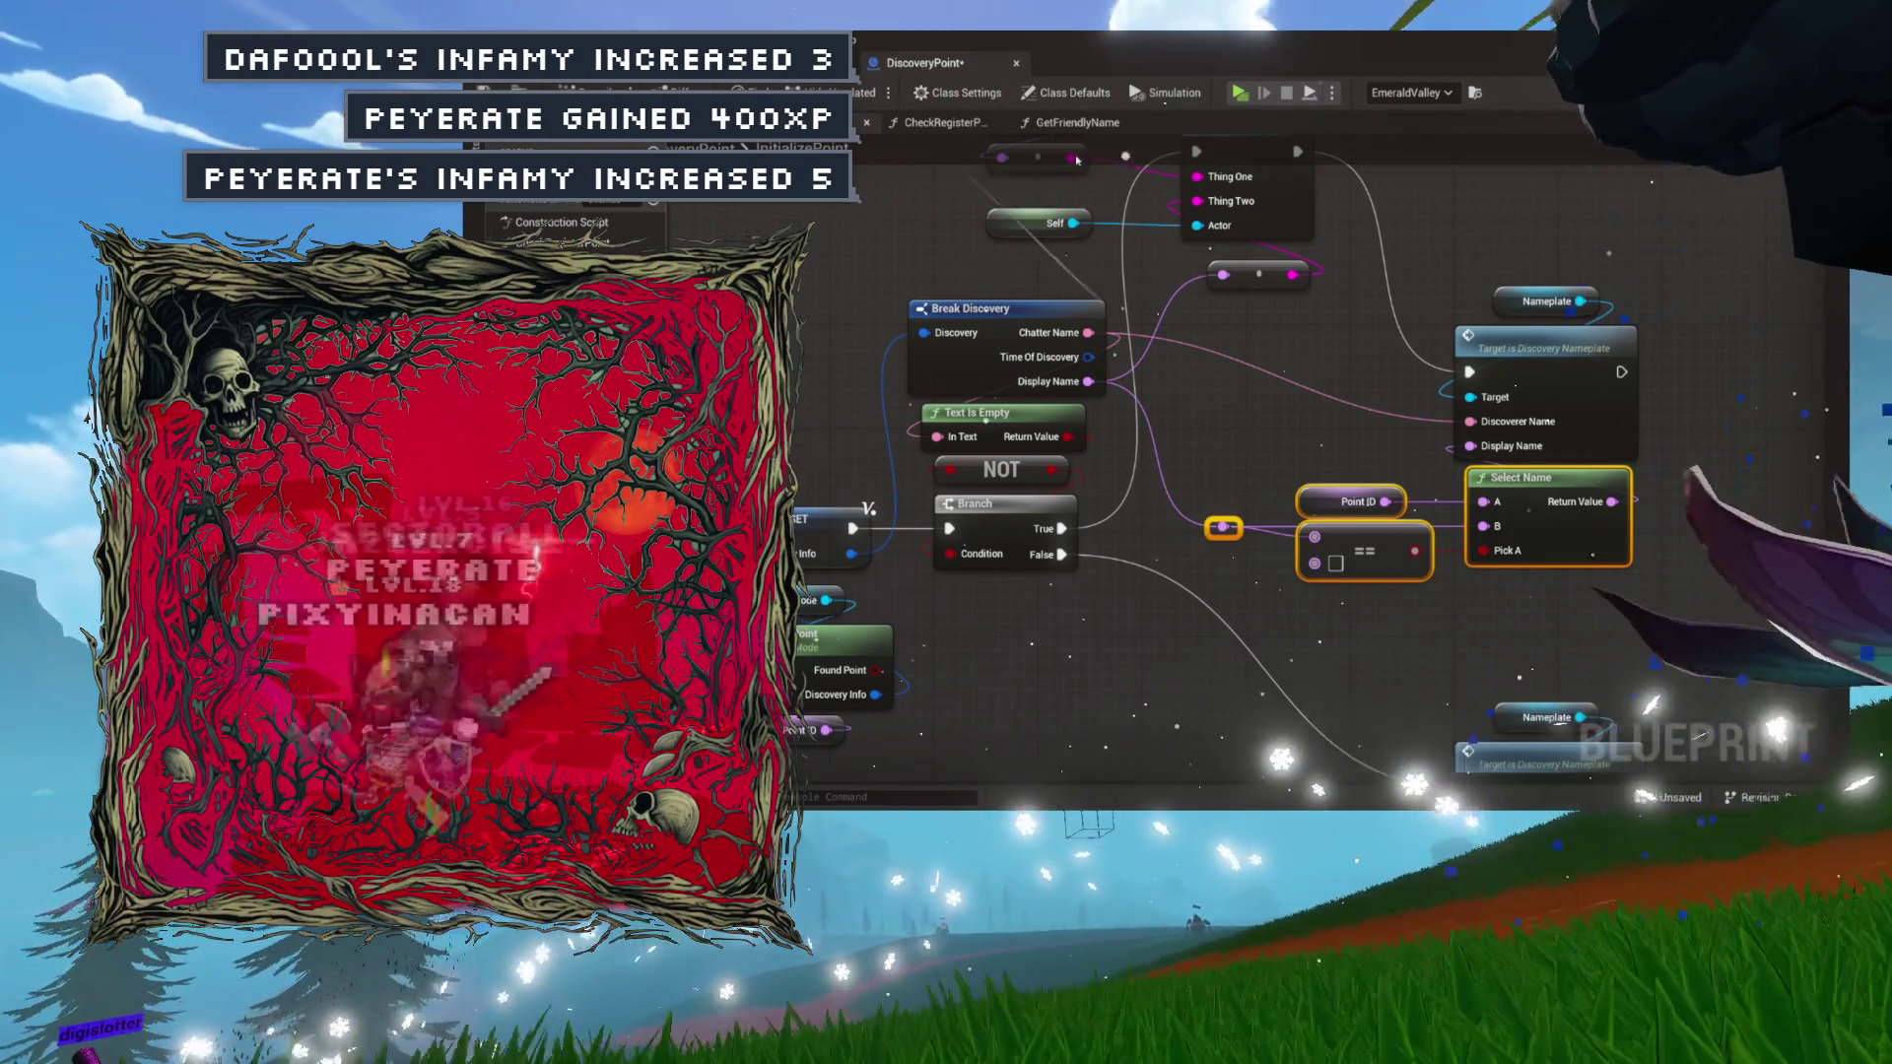
pyautogui.click(1077, 123)
pyautogui.hotkey('ctrl', 'v')
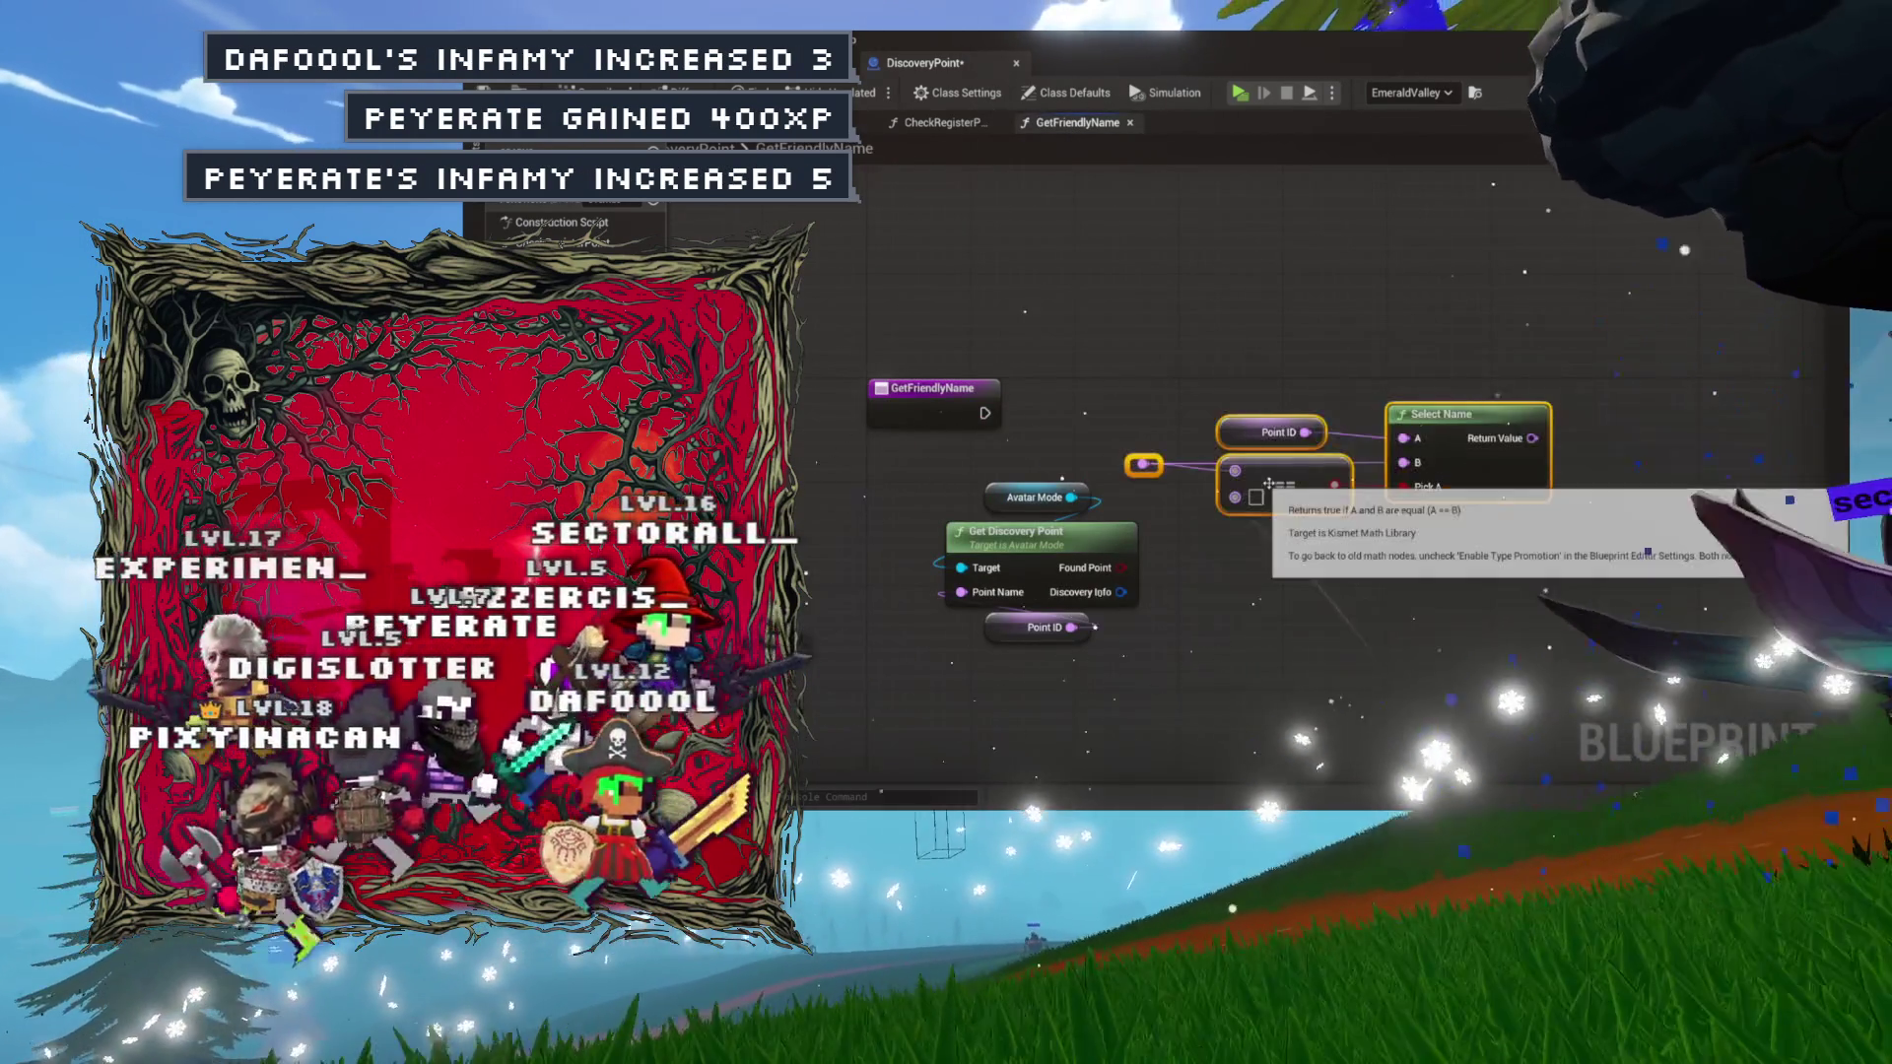
# Lay out the pasted nodes beside Get Discovery Point and drag a wire from Discovery Info.
pyautogui.moveTo(1286, 495); pyautogui.dragTo(1316, 509)
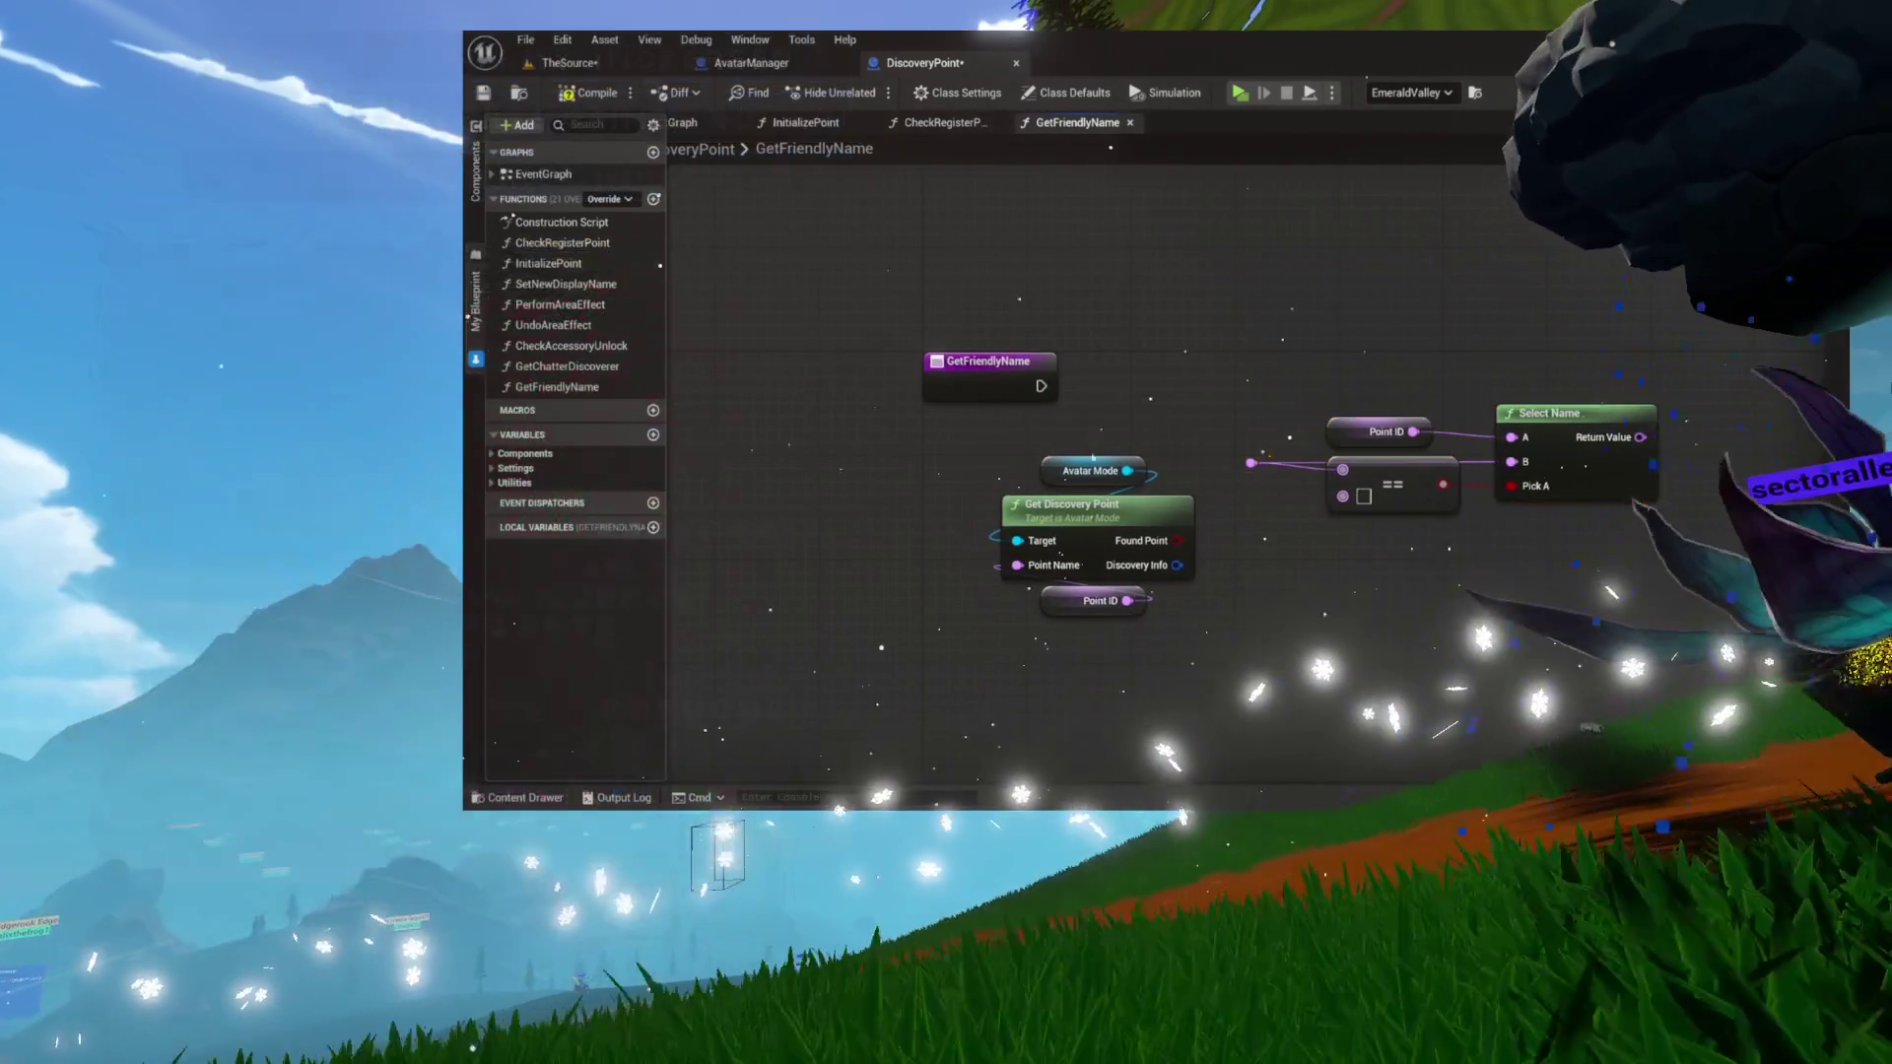
pyautogui.moveTo(1163, 630); pyautogui.dragTo(1025, 448)
pyautogui.moveTo(1085, 528); pyautogui.dragTo(1007, 593)
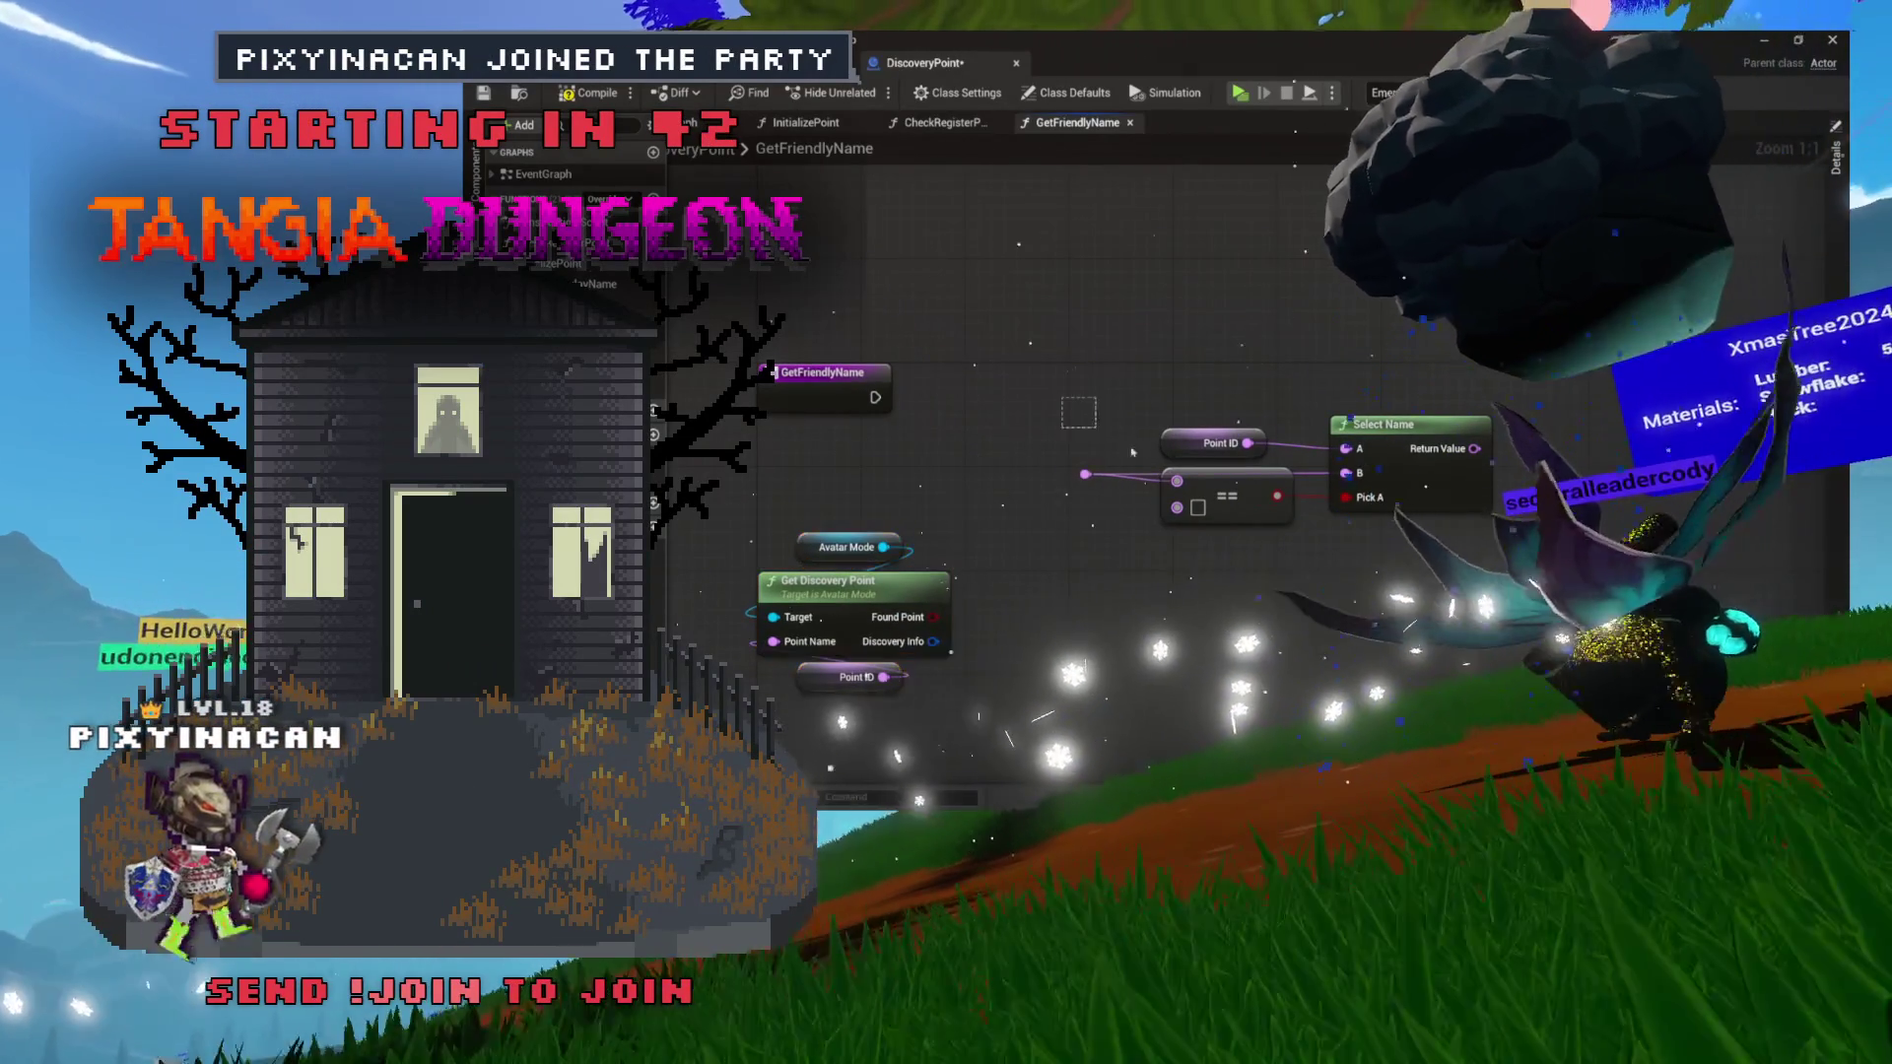
pyautogui.moveTo(1077, 422); pyautogui.dragTo(1361, 532)
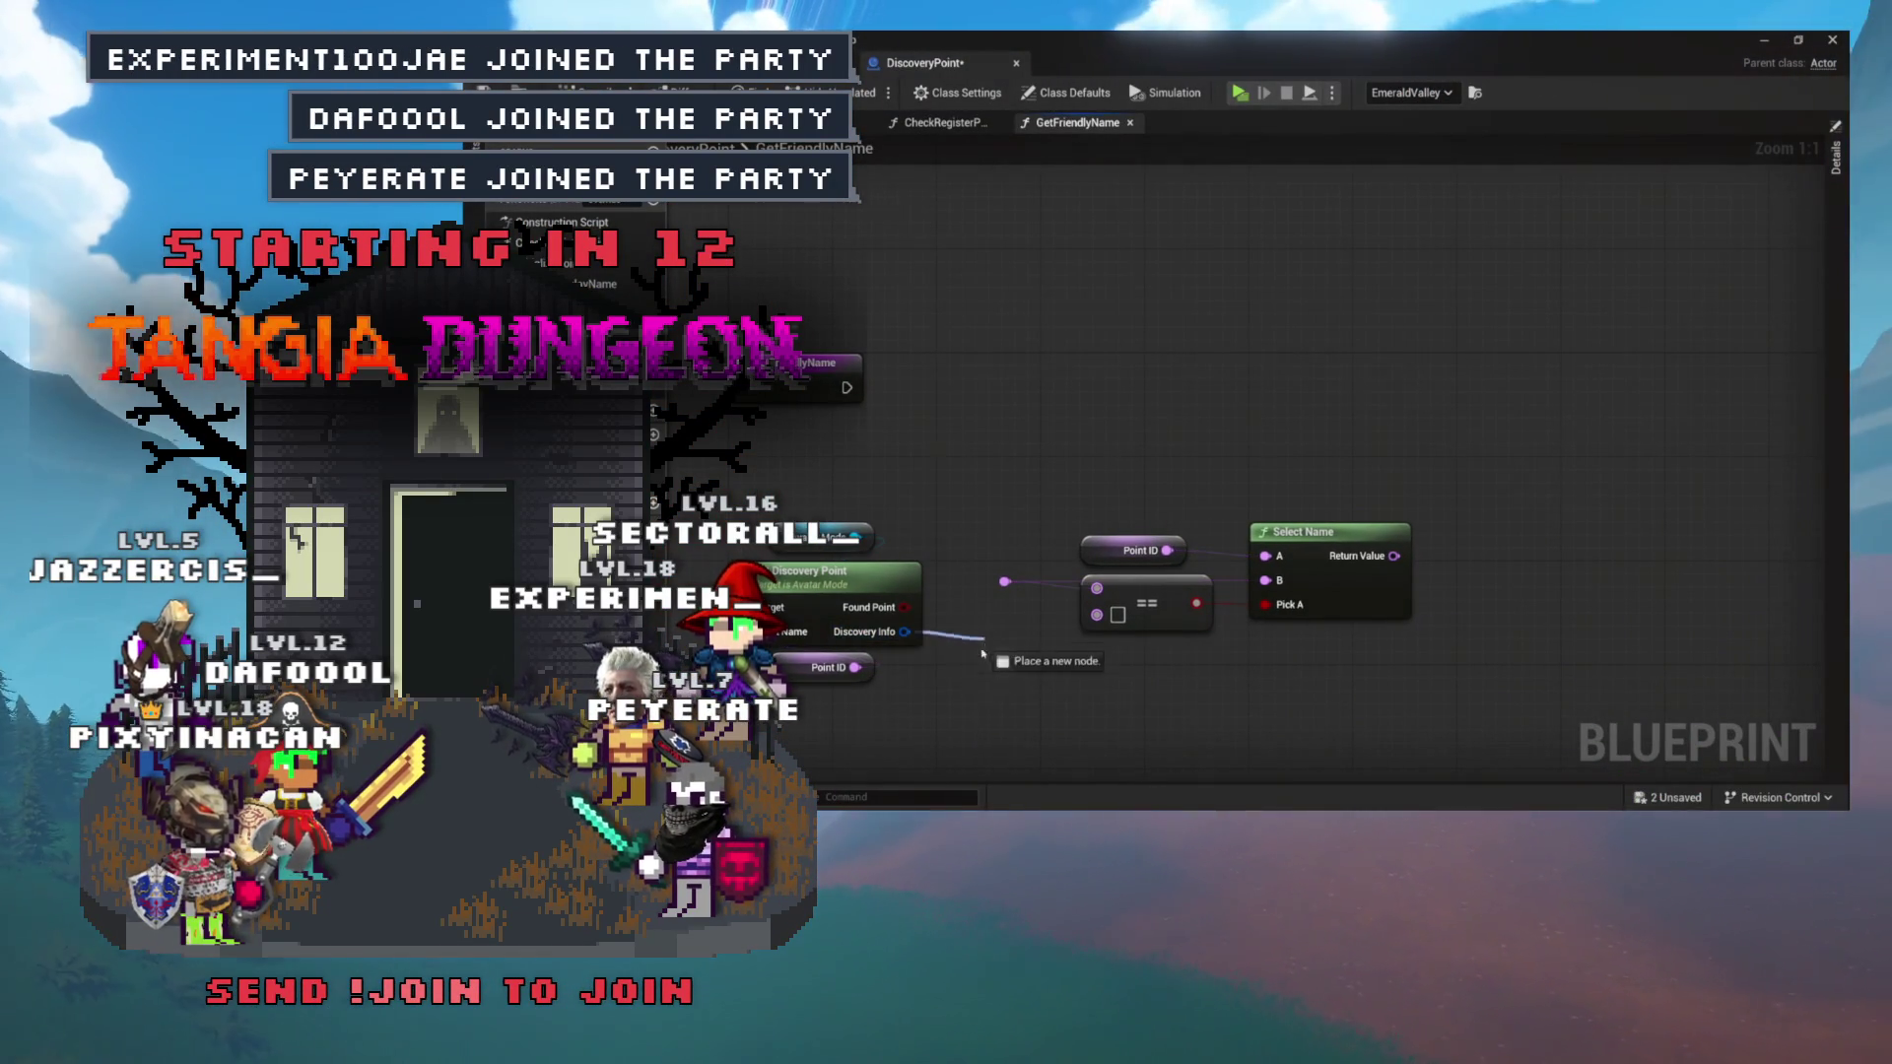
pyautogui.moveTo(986, 641); pyautogui.dragTo(982, 695)
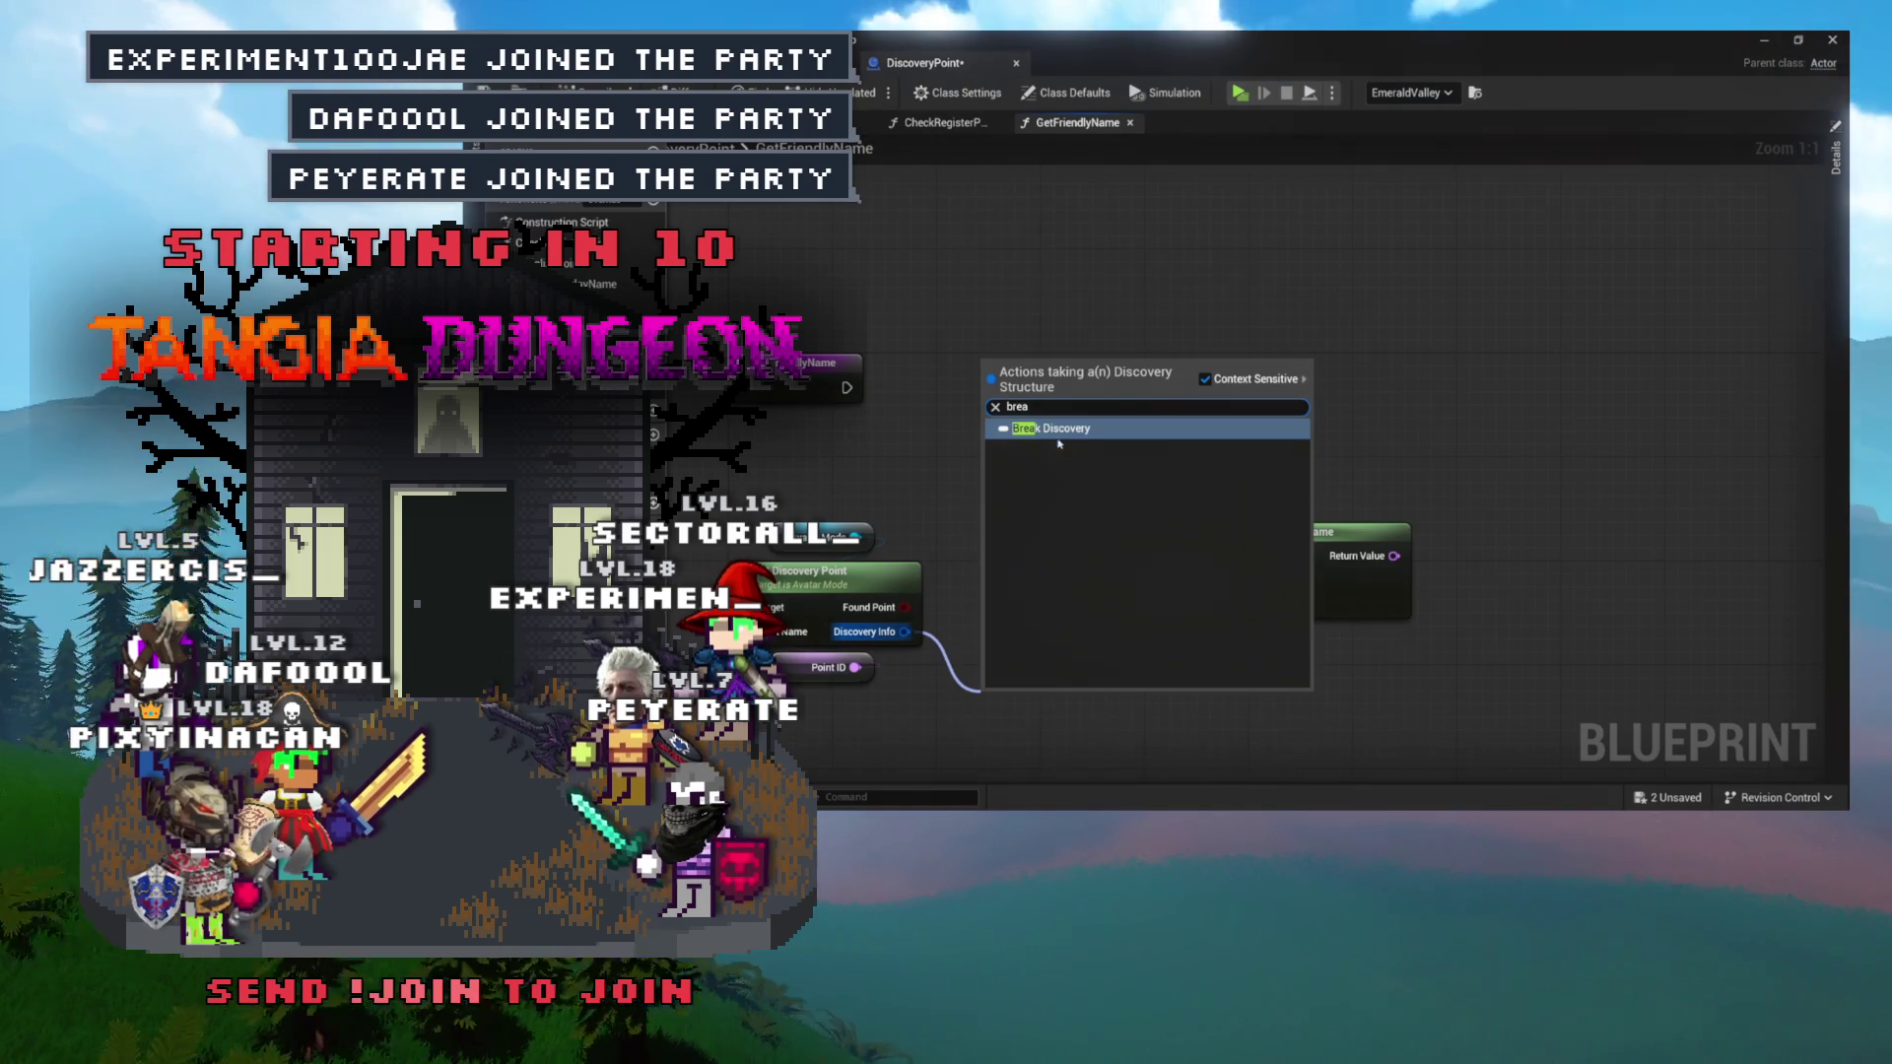
# Add a Break Discovery node and wire its Display Name into the == comparison.
pyautogui.press('Return')
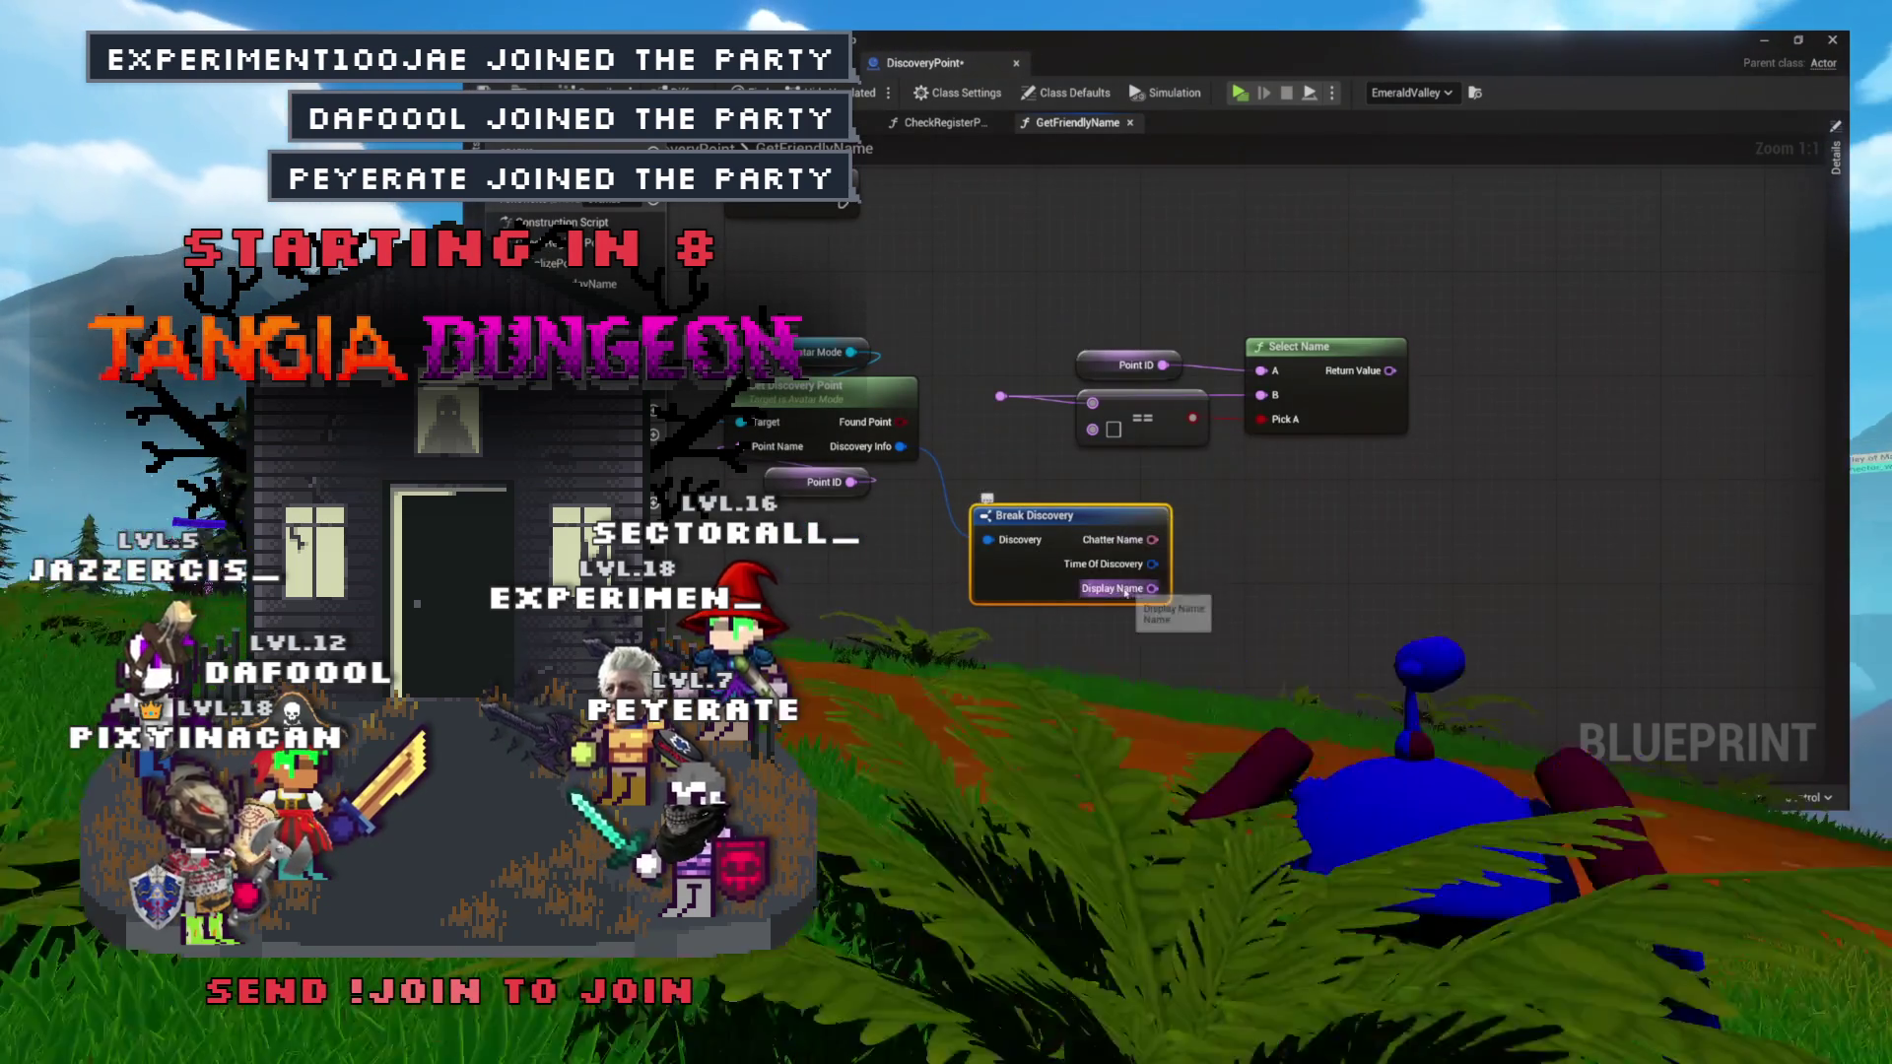
pyautogui.moveTo(1000, 397); pyautogui.dragTo(1025, 404)
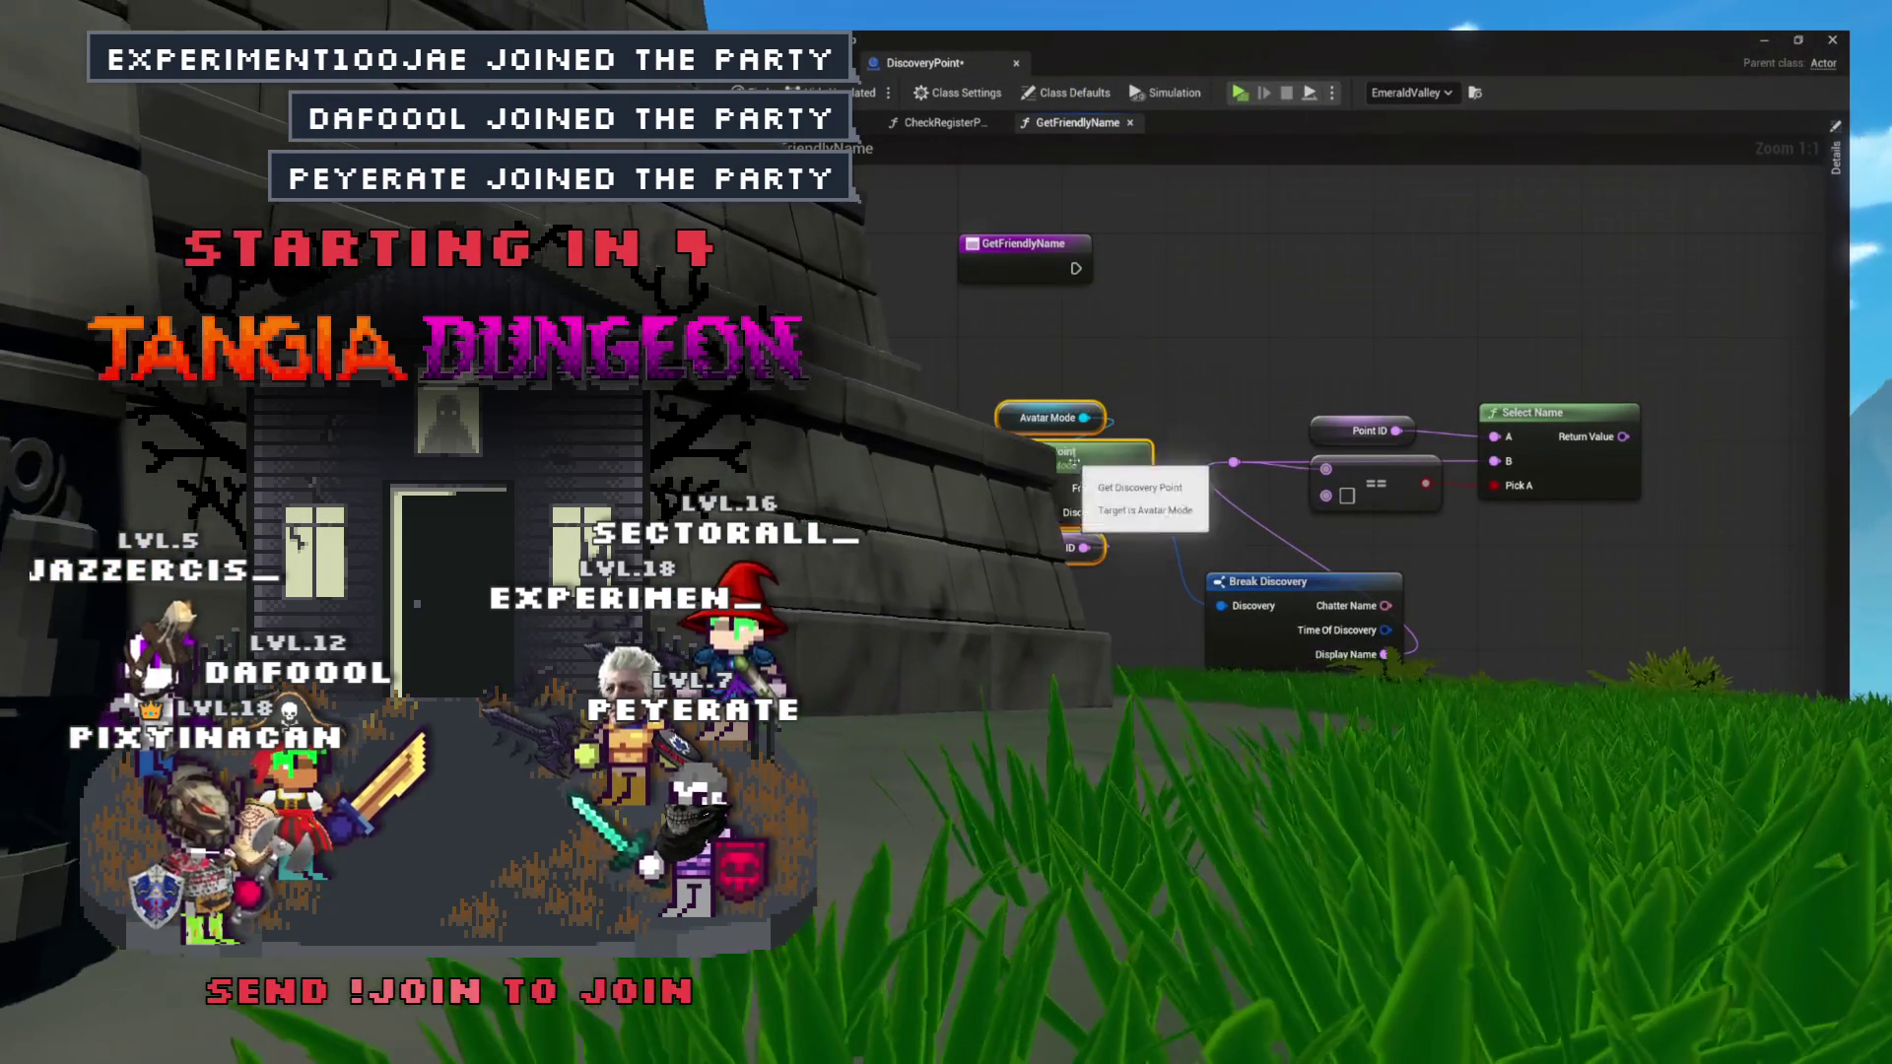
pyautogui.moveTo(1320, 583)
pyautogui.mouseDown()
pyautogui.moveTo(1148, 539)
pyautogui.moveTo(1114, 463)
pyautogui.moveTo(1122, 413)
pyautogui.mouseUp()
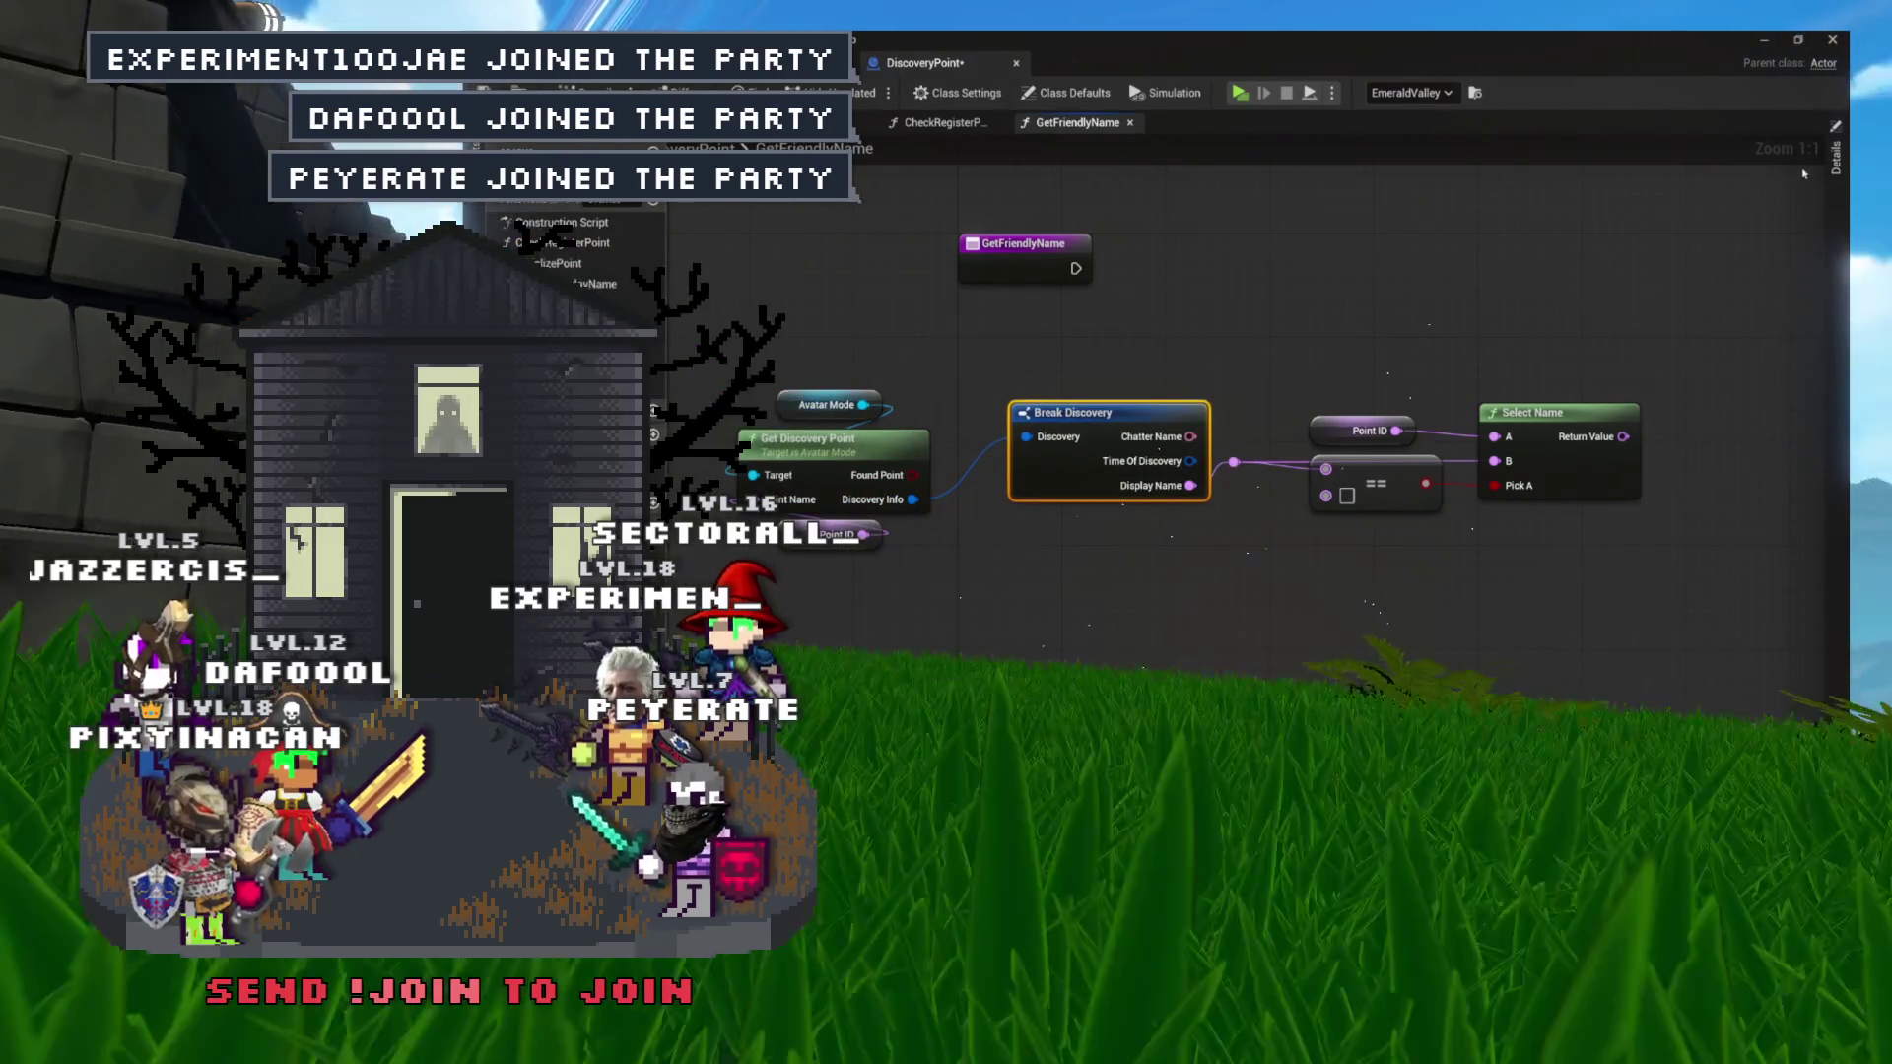
# Hide Break Discovery's Chatter Name and Time Of Discovery pins.
pyautogui.click(1836, 158)
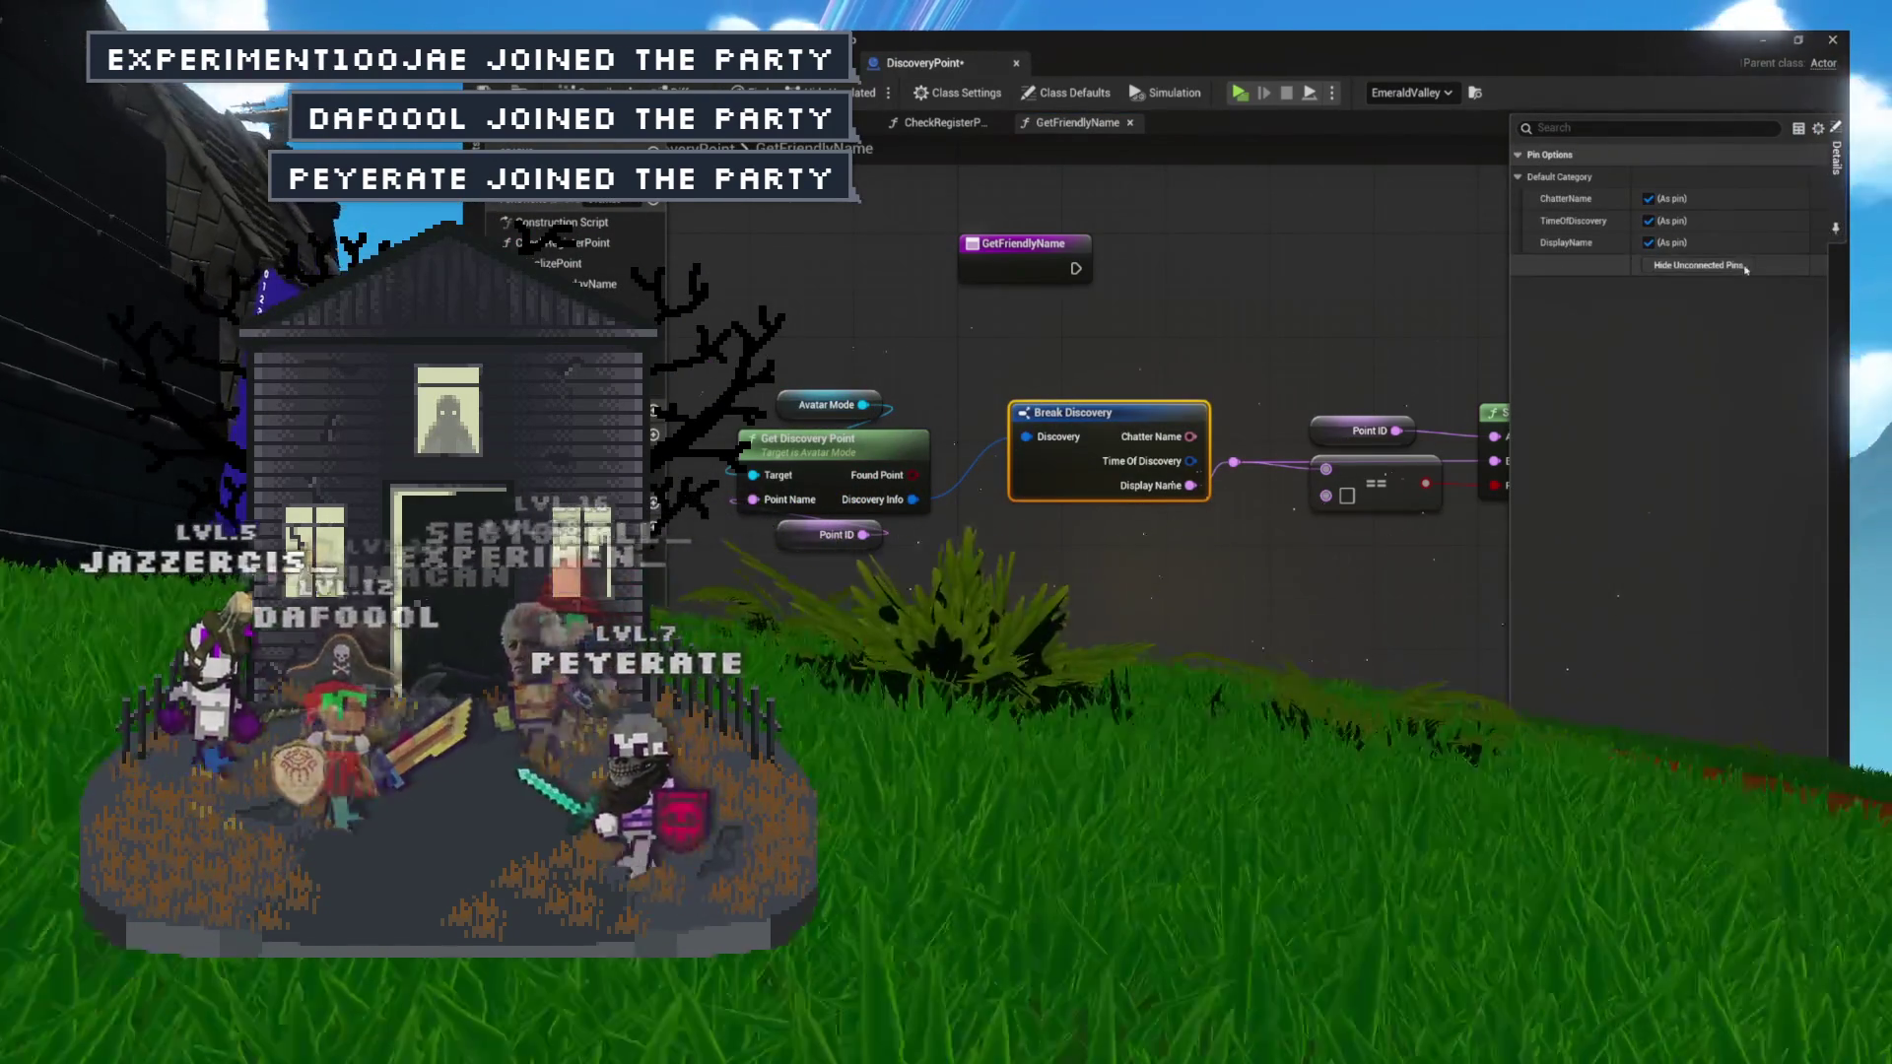
pyautogui.click(1648, 198)
pyautogui.click(1648, 221)
pyautogui.click(1321, 402)
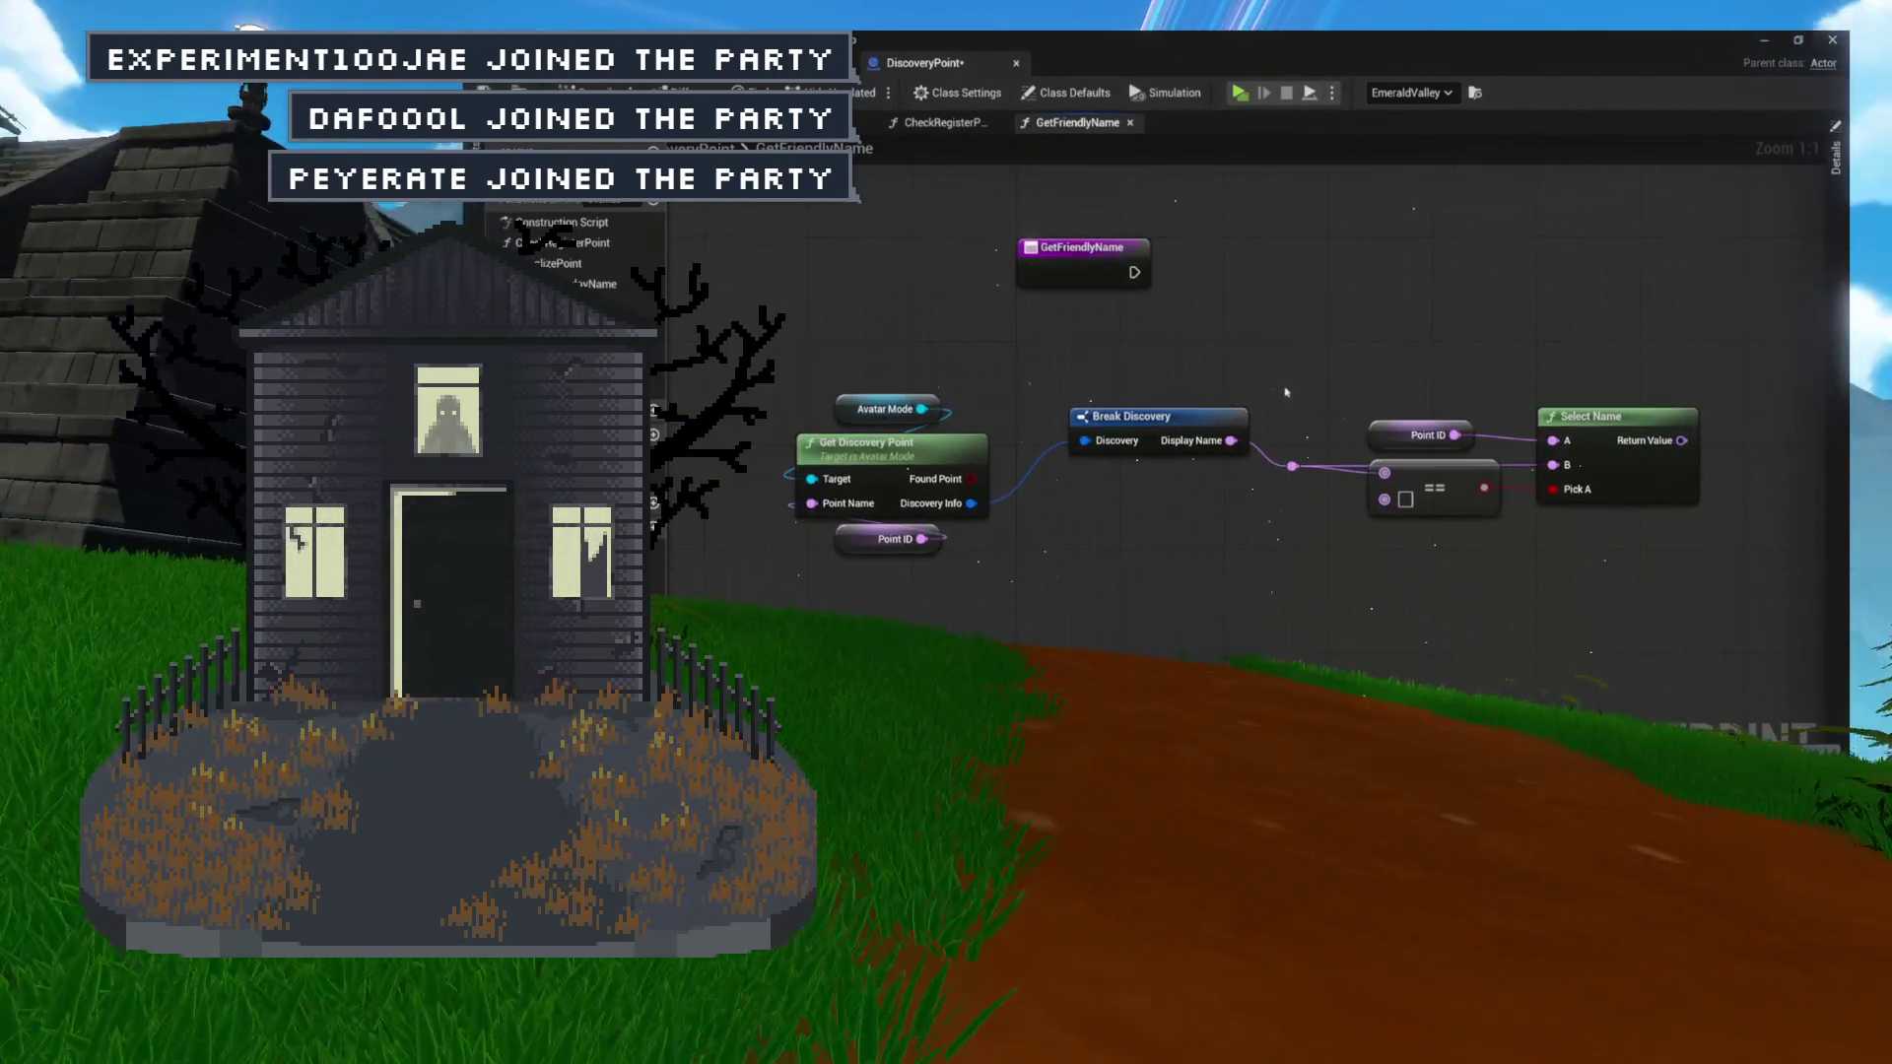
# Group Break Discovery with Get Discovery Point and tidy the node layout.
pyautogui.moveTo(1194, 410)
pyautogui.mouseDown()
pyautogui.moveTo(1132, 480)
pyautogui.moveTo(1040, 459)
pyautogui.moveTo(1222, 492)
pyautogui.mouseUp()
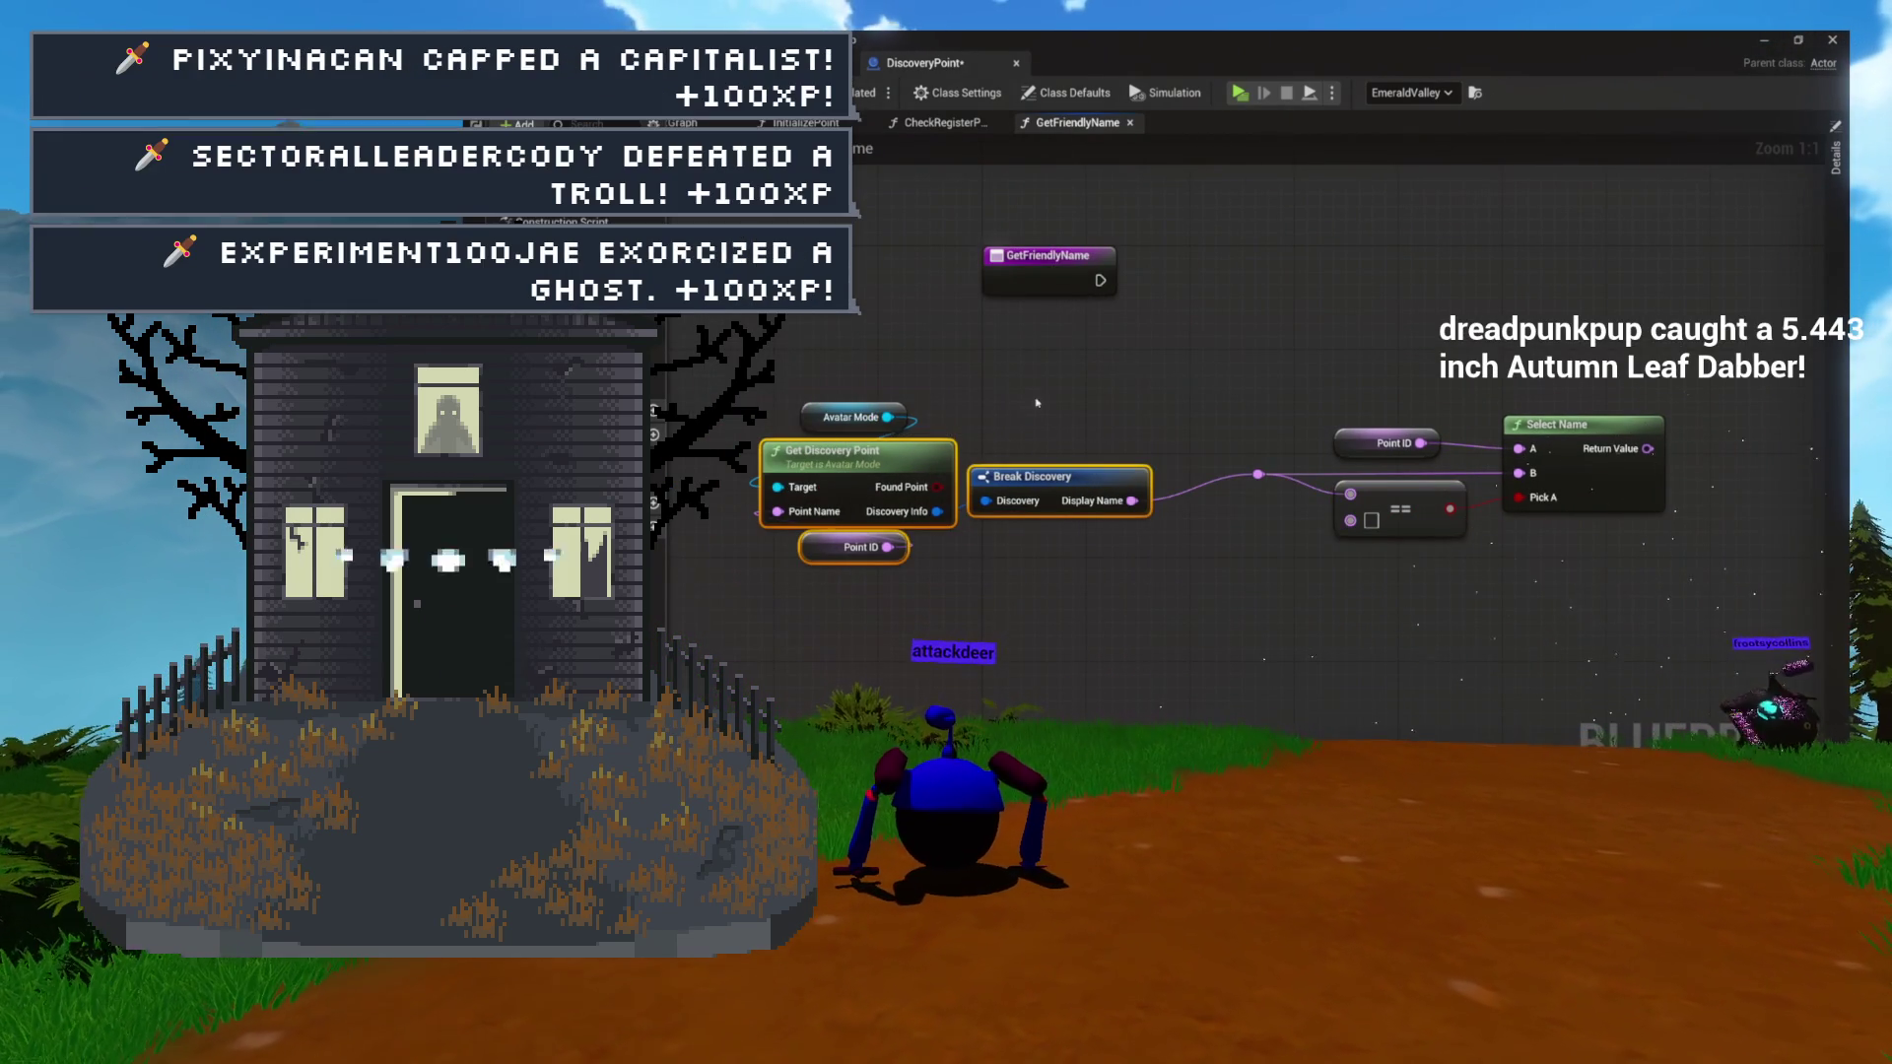
pyautogui.moveTo(970, 573); pyautogui.dragTo(761, 399)
pyautogui.moveTo(1049, 480)
pyautogui.mouseDown()
pyautogui.moveTo(1123, 454)
pyautogui.moveTo(924, 451)
pyautogui.mouseUp()
pyautogui.moveTo(1109, 485)
pyautogui.mouseDown()
pyautogui.moveTo(1281, 507)
pyautogui.moveTo(1073, 475)
pyautogui.mouseUp()
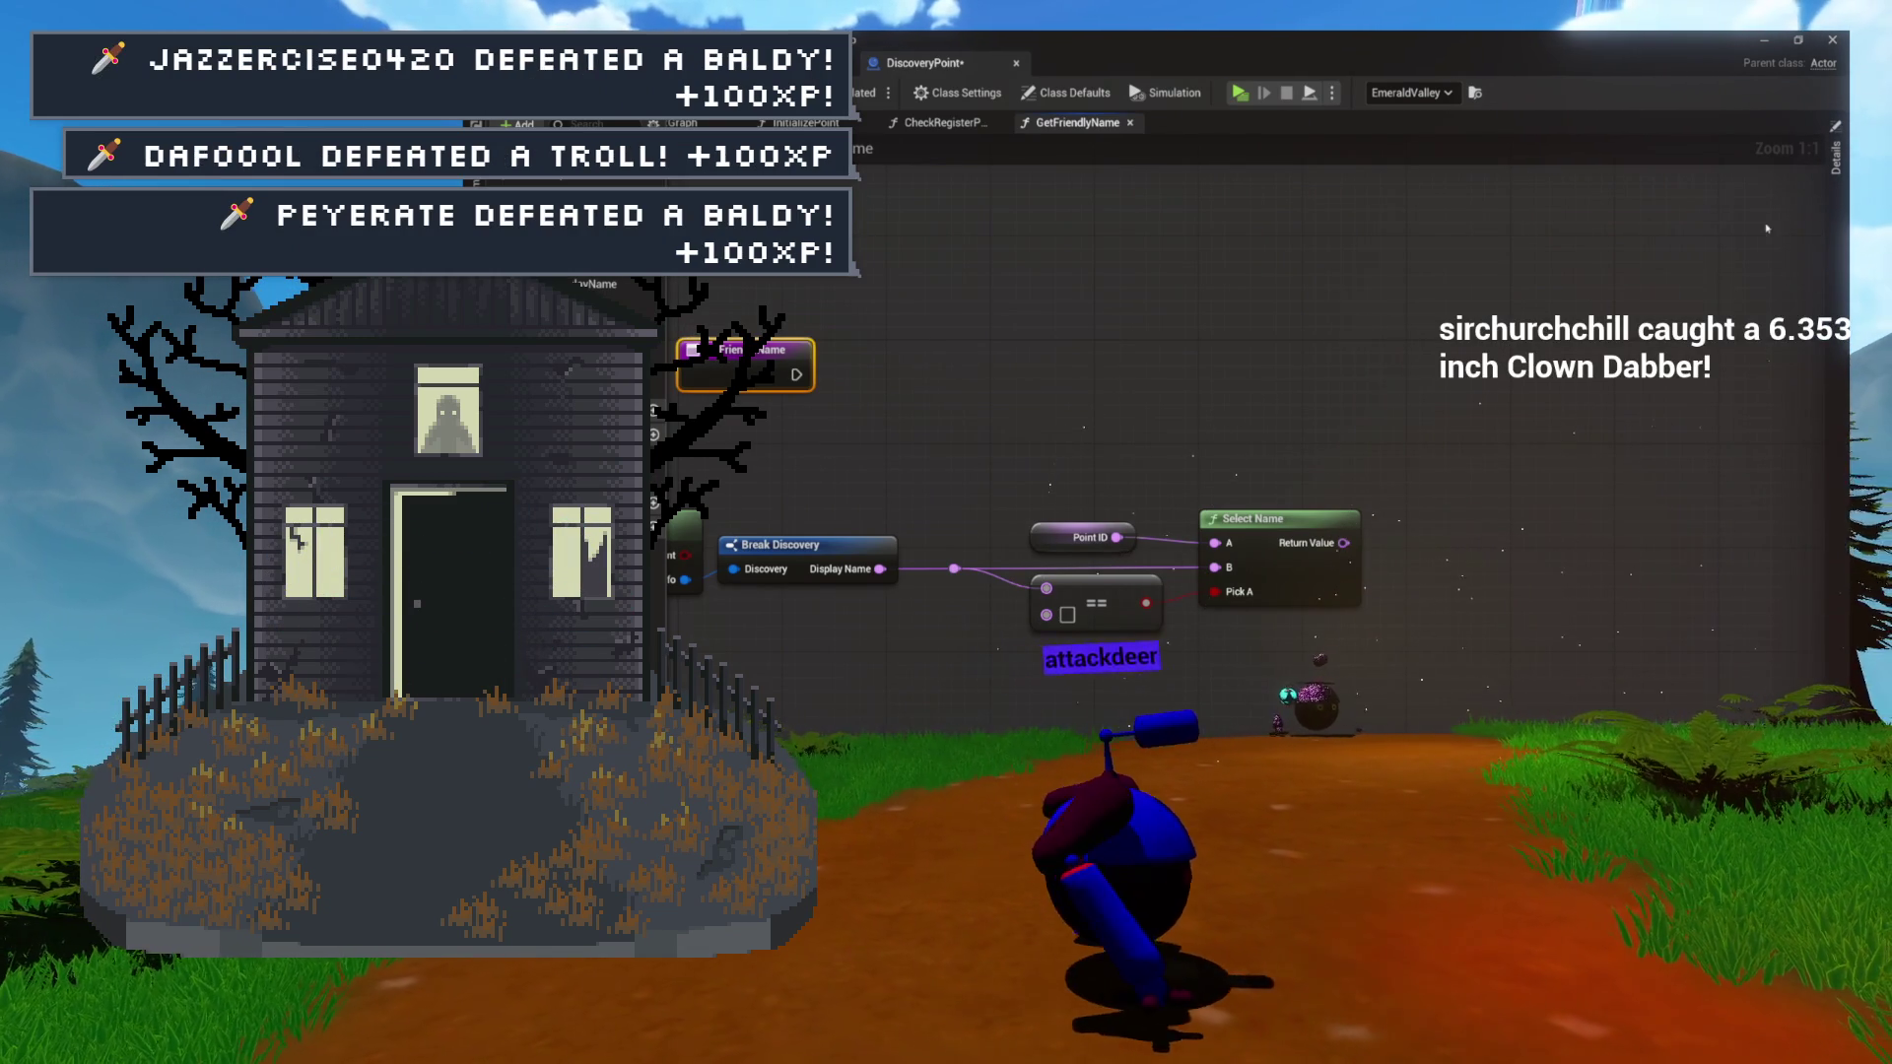
# Add a Name output named DiscoName and wire Select Name's Return Value to the Return Node.
pyautogui.click(1833, 231)
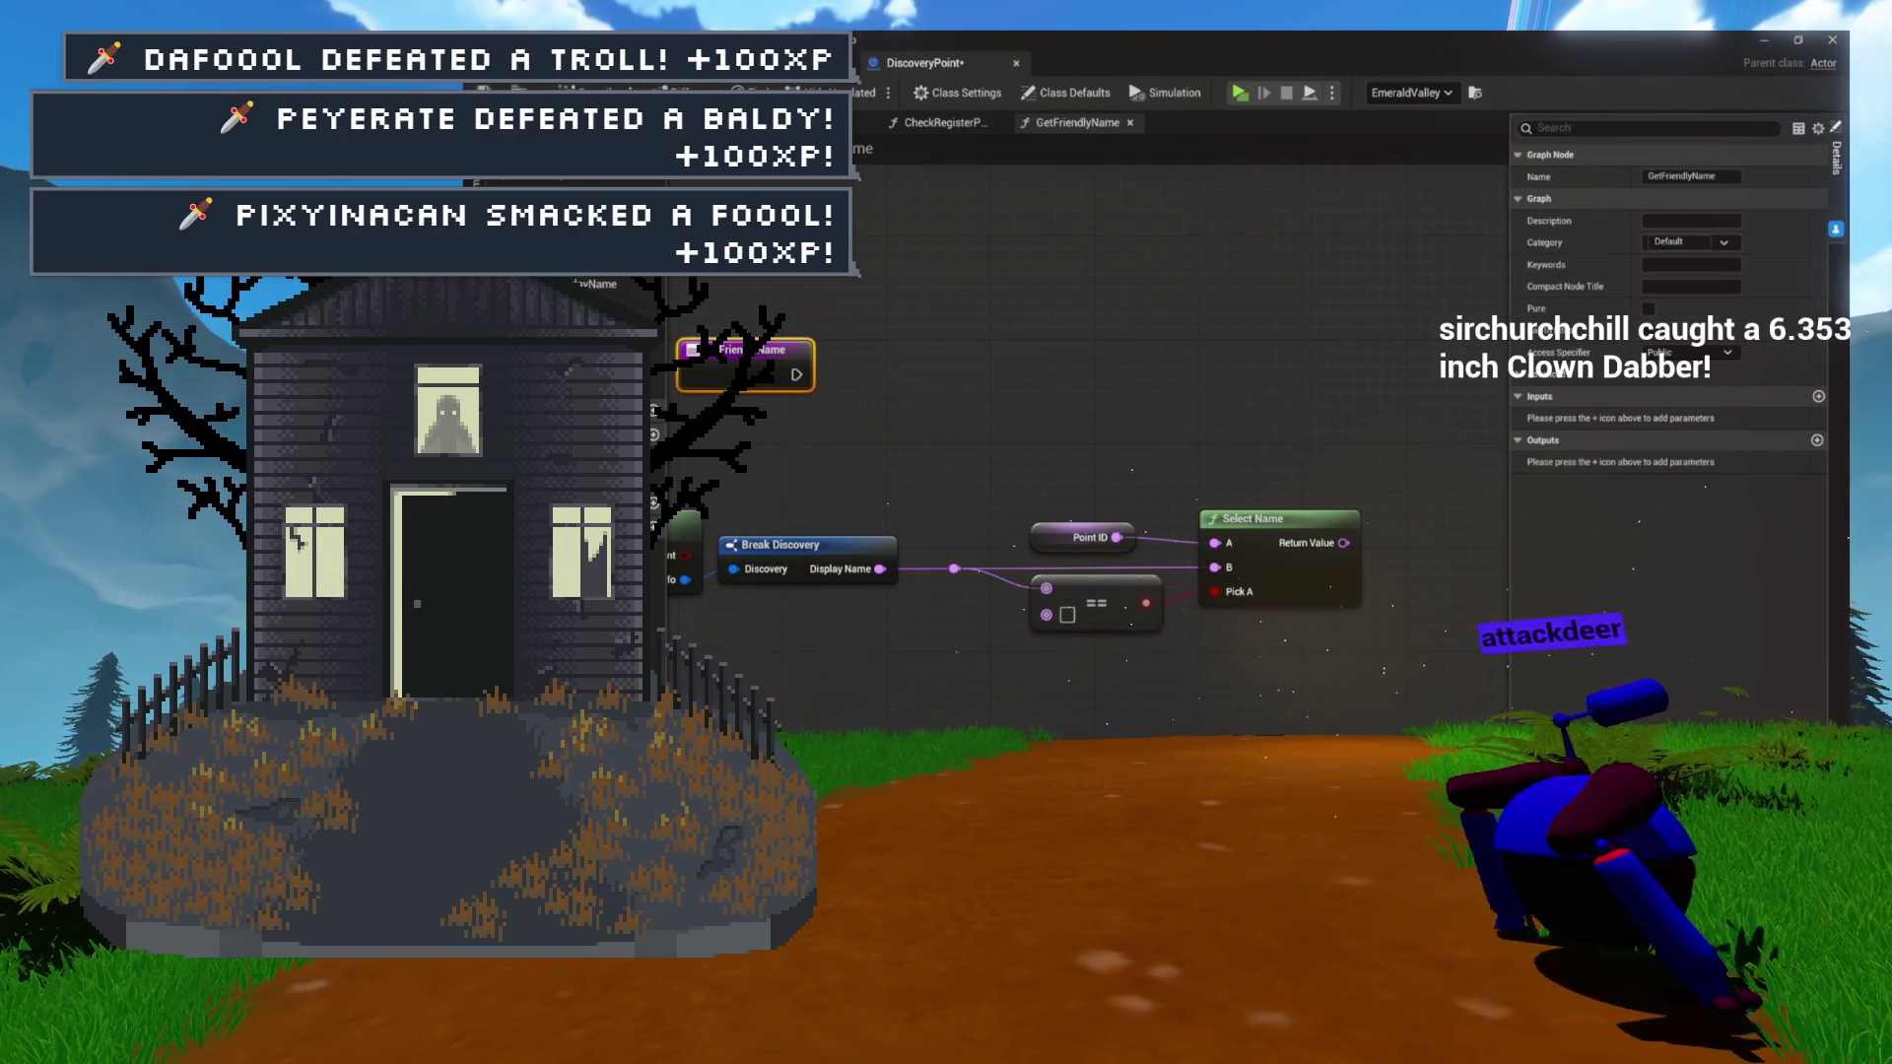
pyautogui.click(1817, 440)
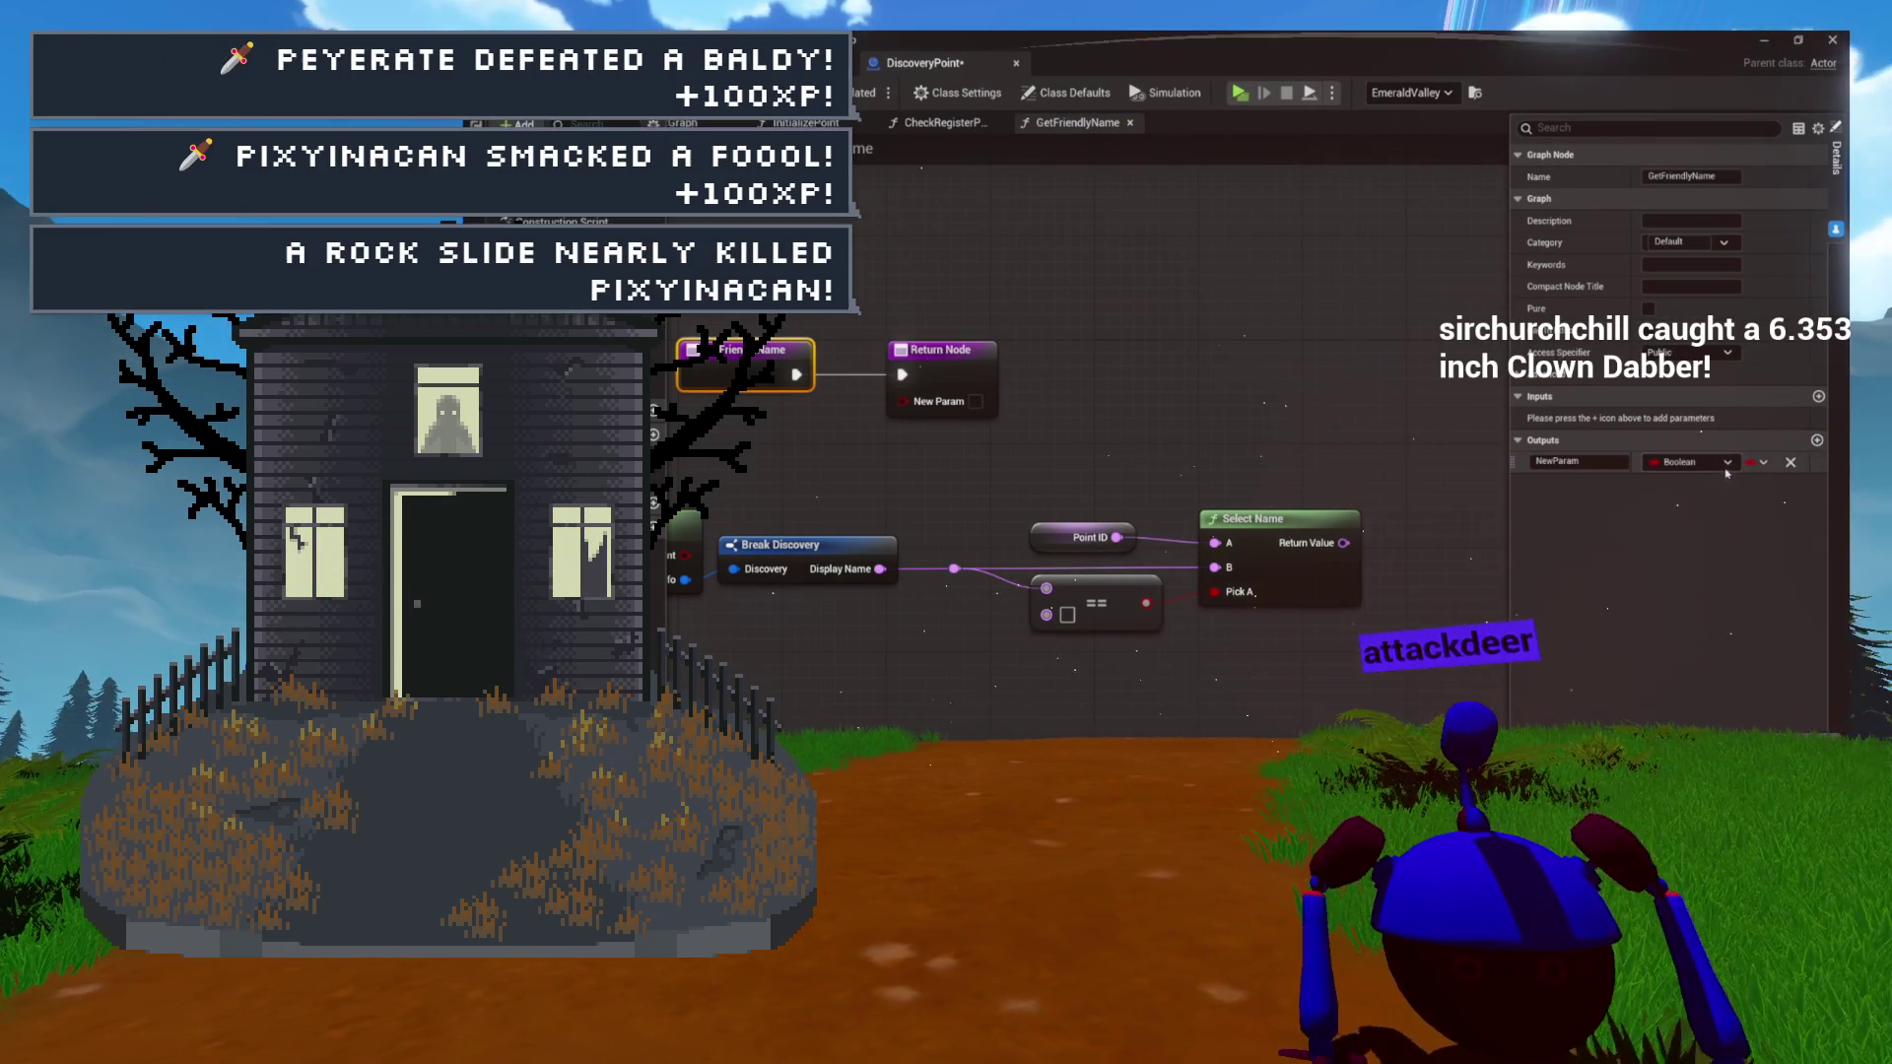
pyautogui.click(1715, 463)
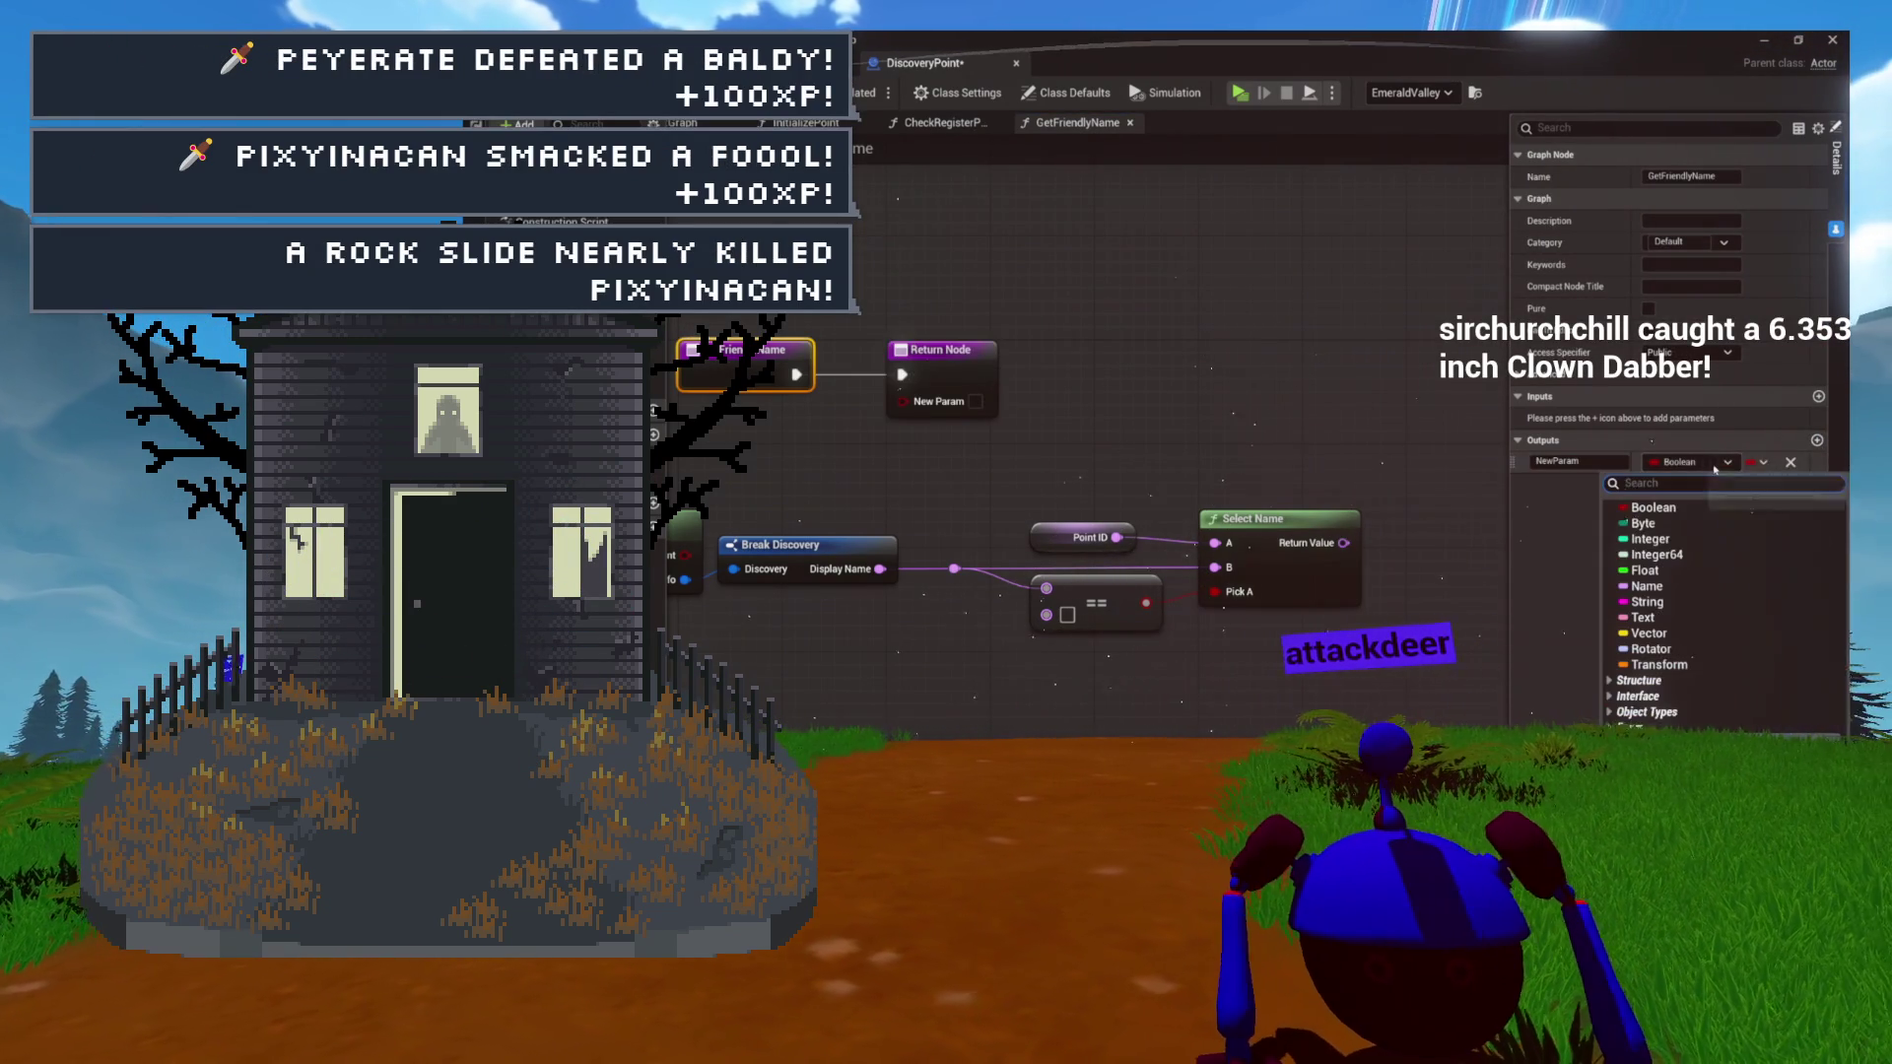
pyautogui.click(1648, 602)
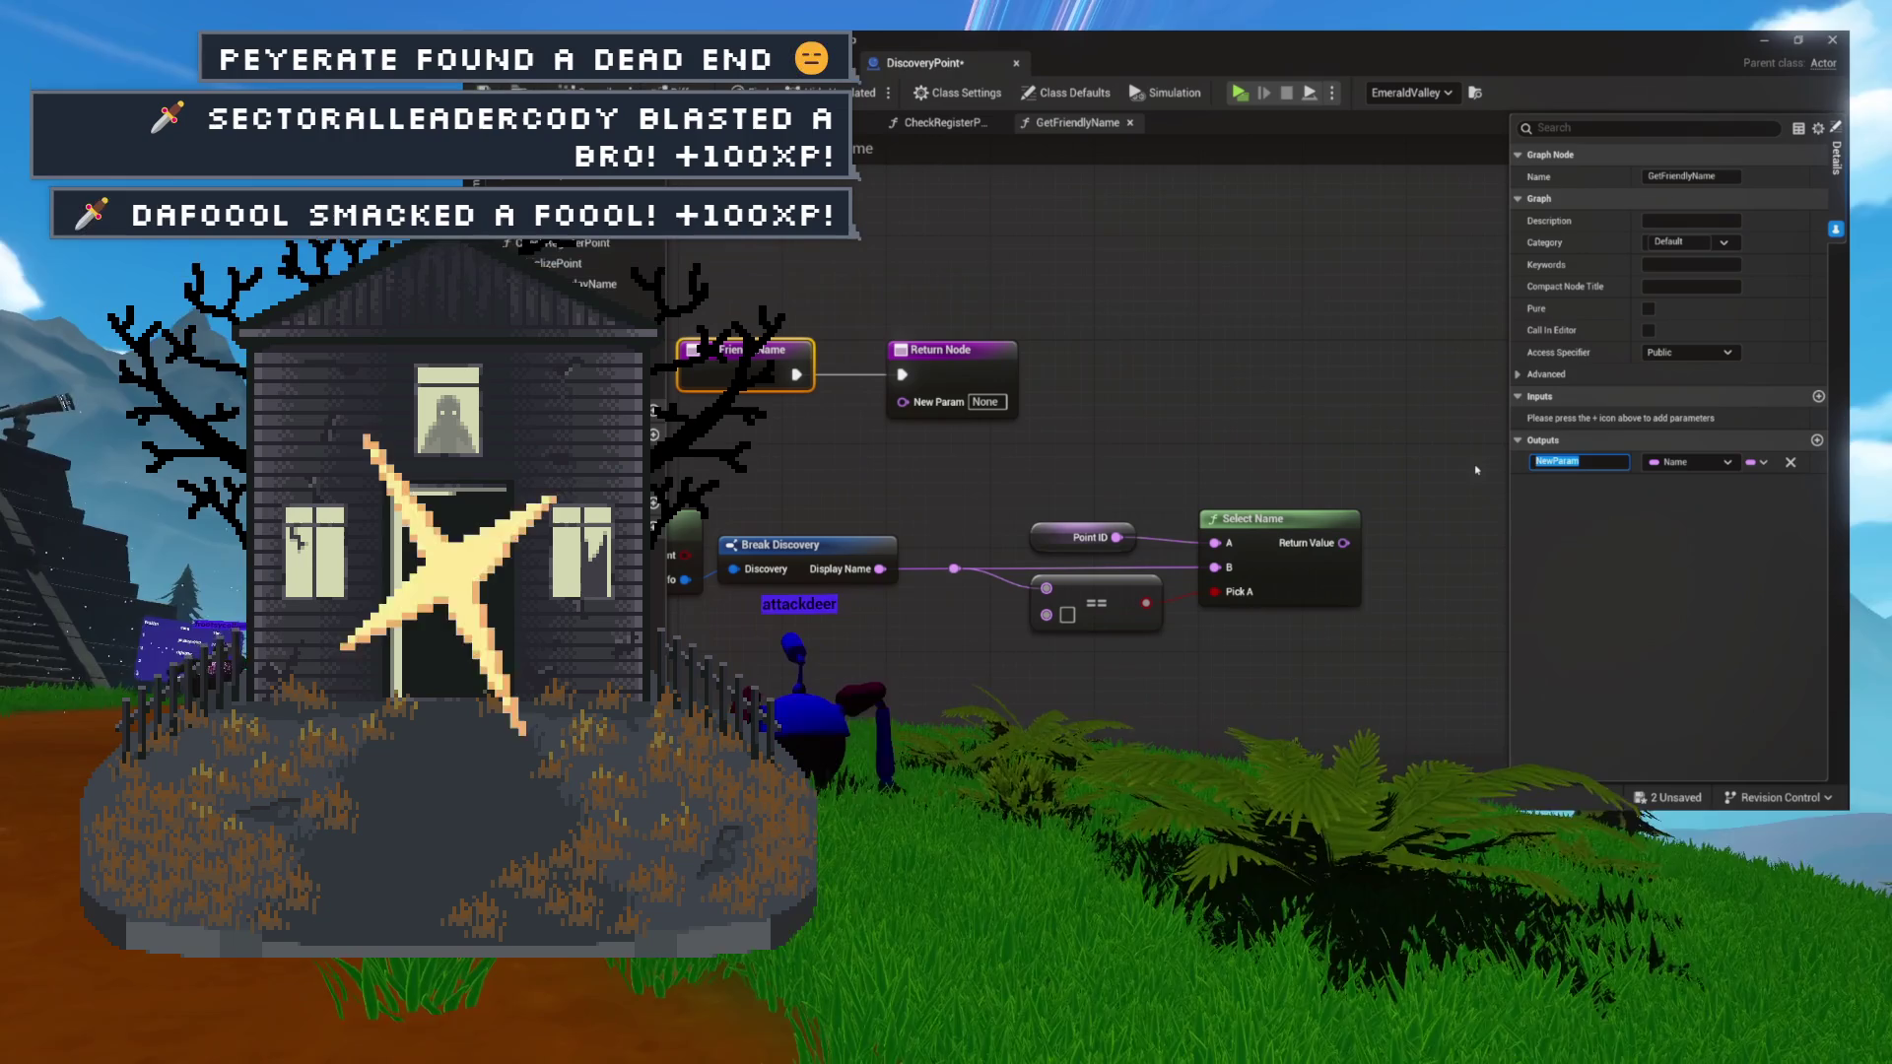
pyautogui.write('DiscoName')
pyautogui.moveTo(941, 350)
pyautogui.mouseDown()
pyautogui.moveTo(1316, 298)
pyautogui.moveTo(1141, 311)
pyautogui.moveTo(1221, 316)
pyautogui.mouseUp()
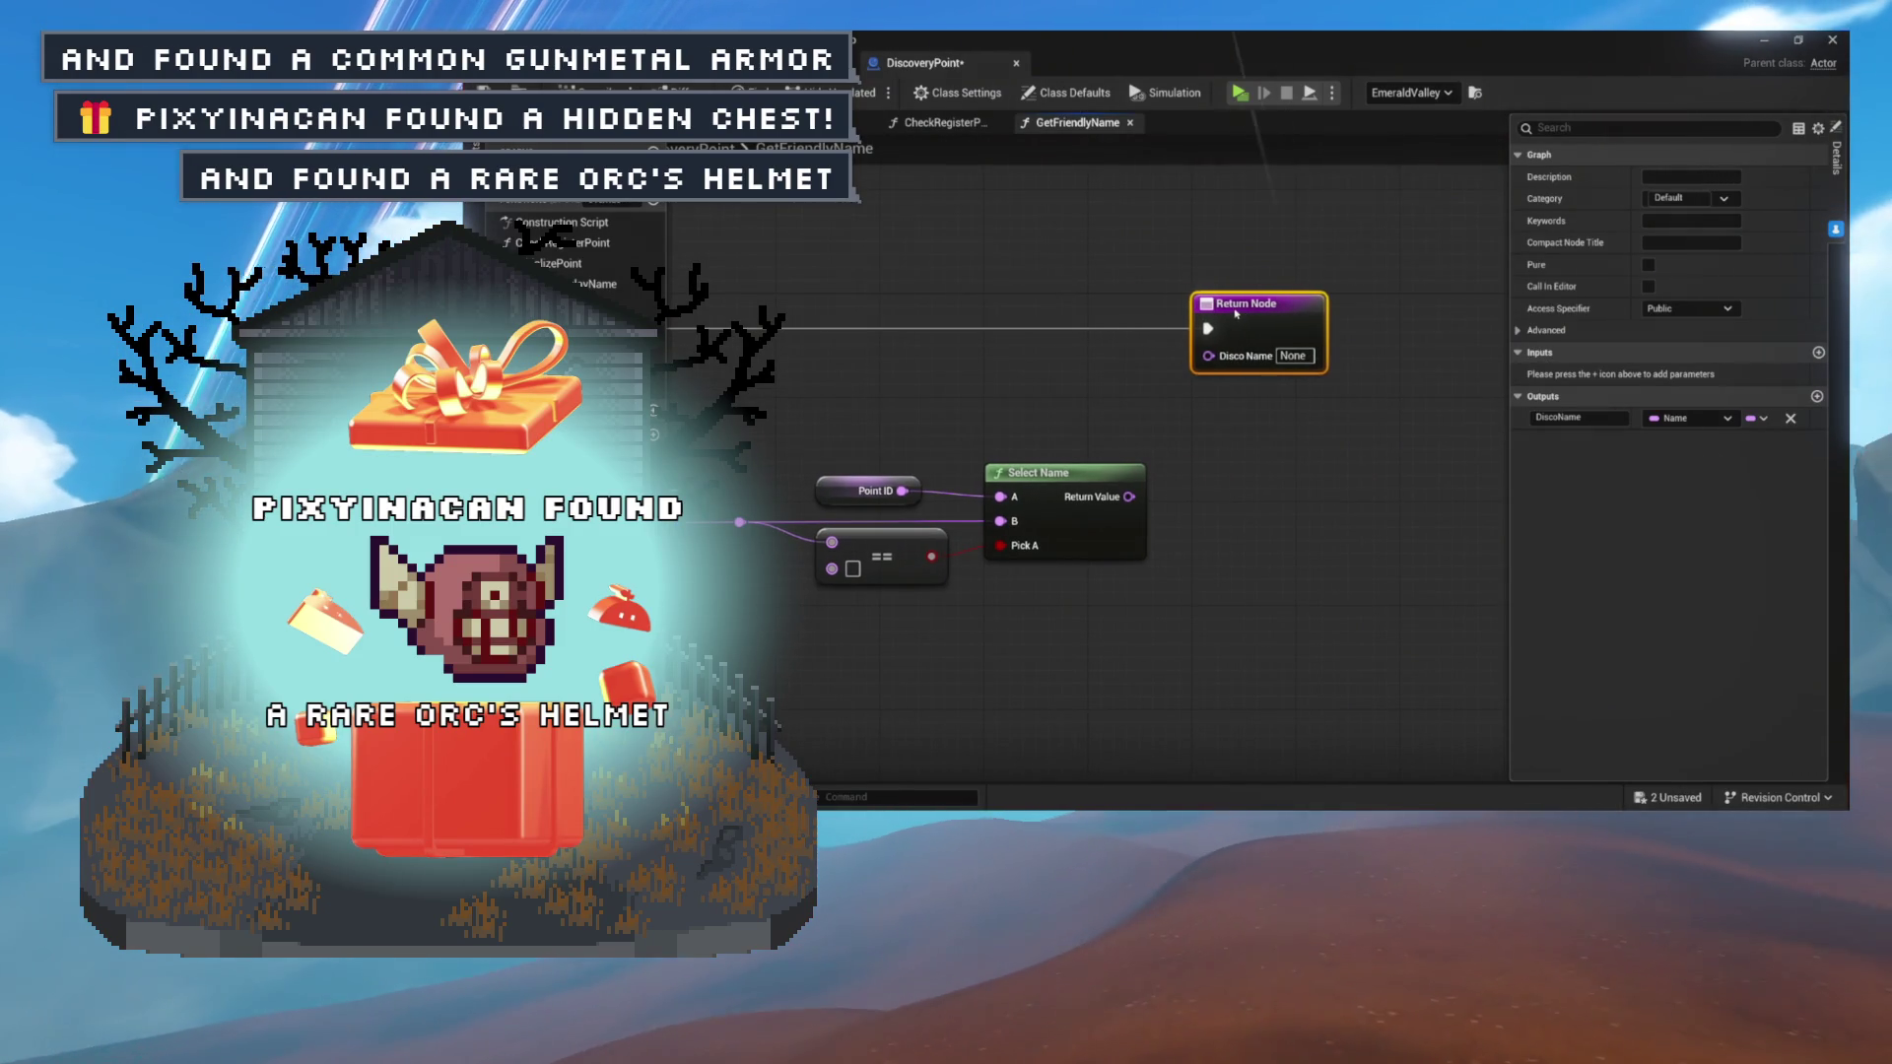
pyautogui.moveTo(1129, 497)
pyautogui.mouseDown()
pyautogui.moveTo(1186, 403)
pyautogui.moveTo(1463, 372)
pyautogui.mouseUp()
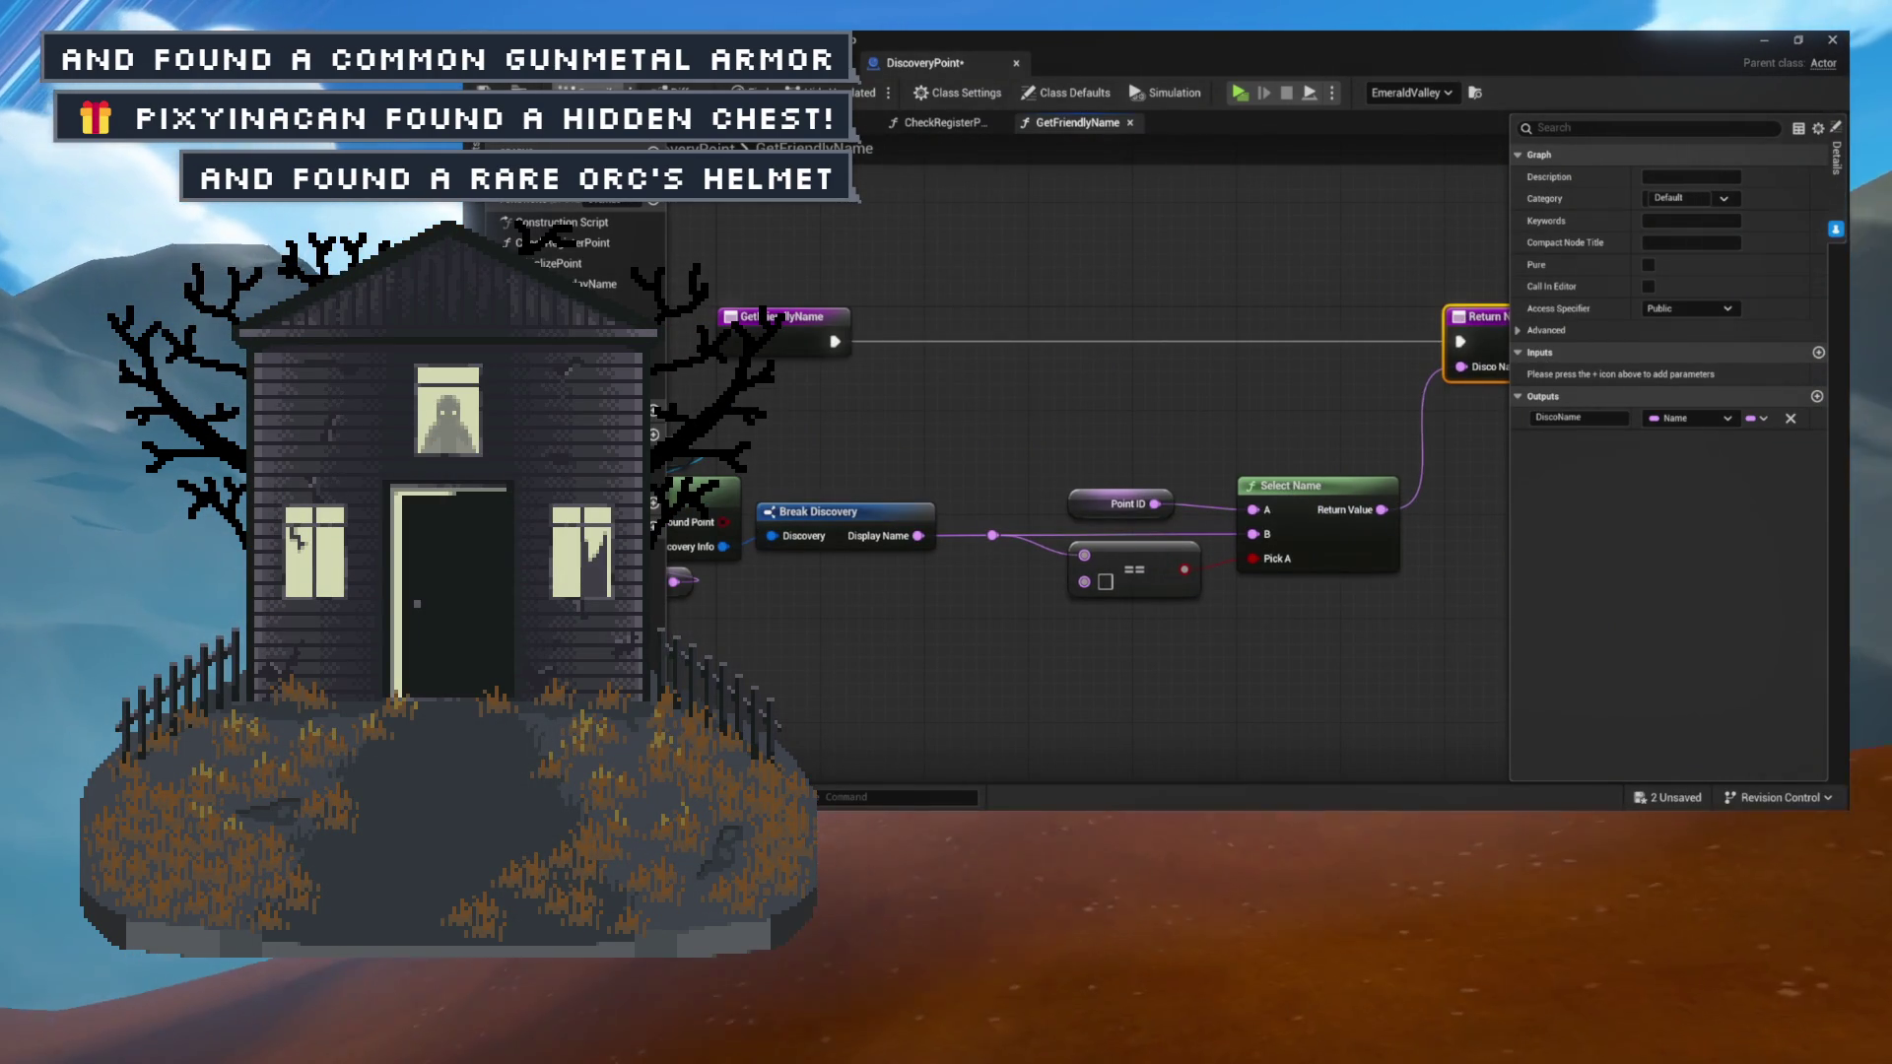
# Save the DiscoveryPoint blueprint, mark GetFriendlyName as Pure, and save it again.
pyautogui.hotkey('ctrl', 's')
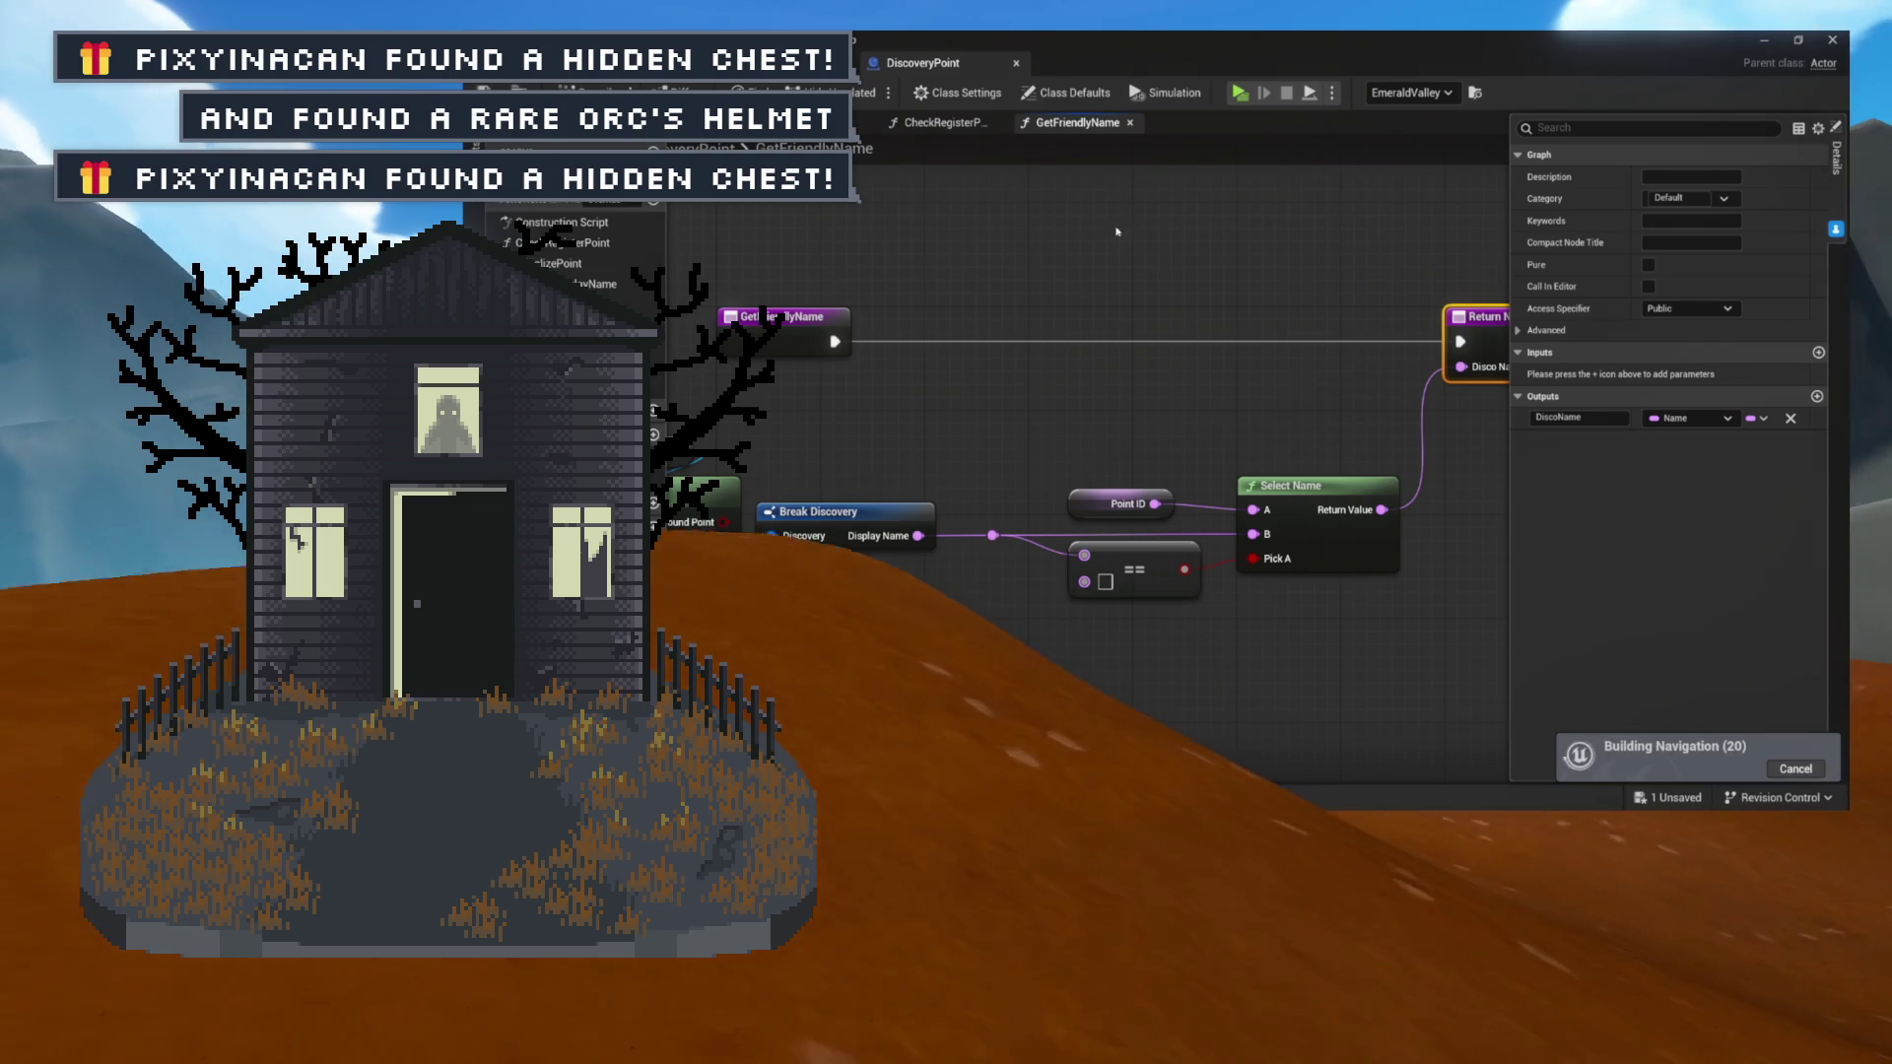
pyautogui.click(1650, 265)
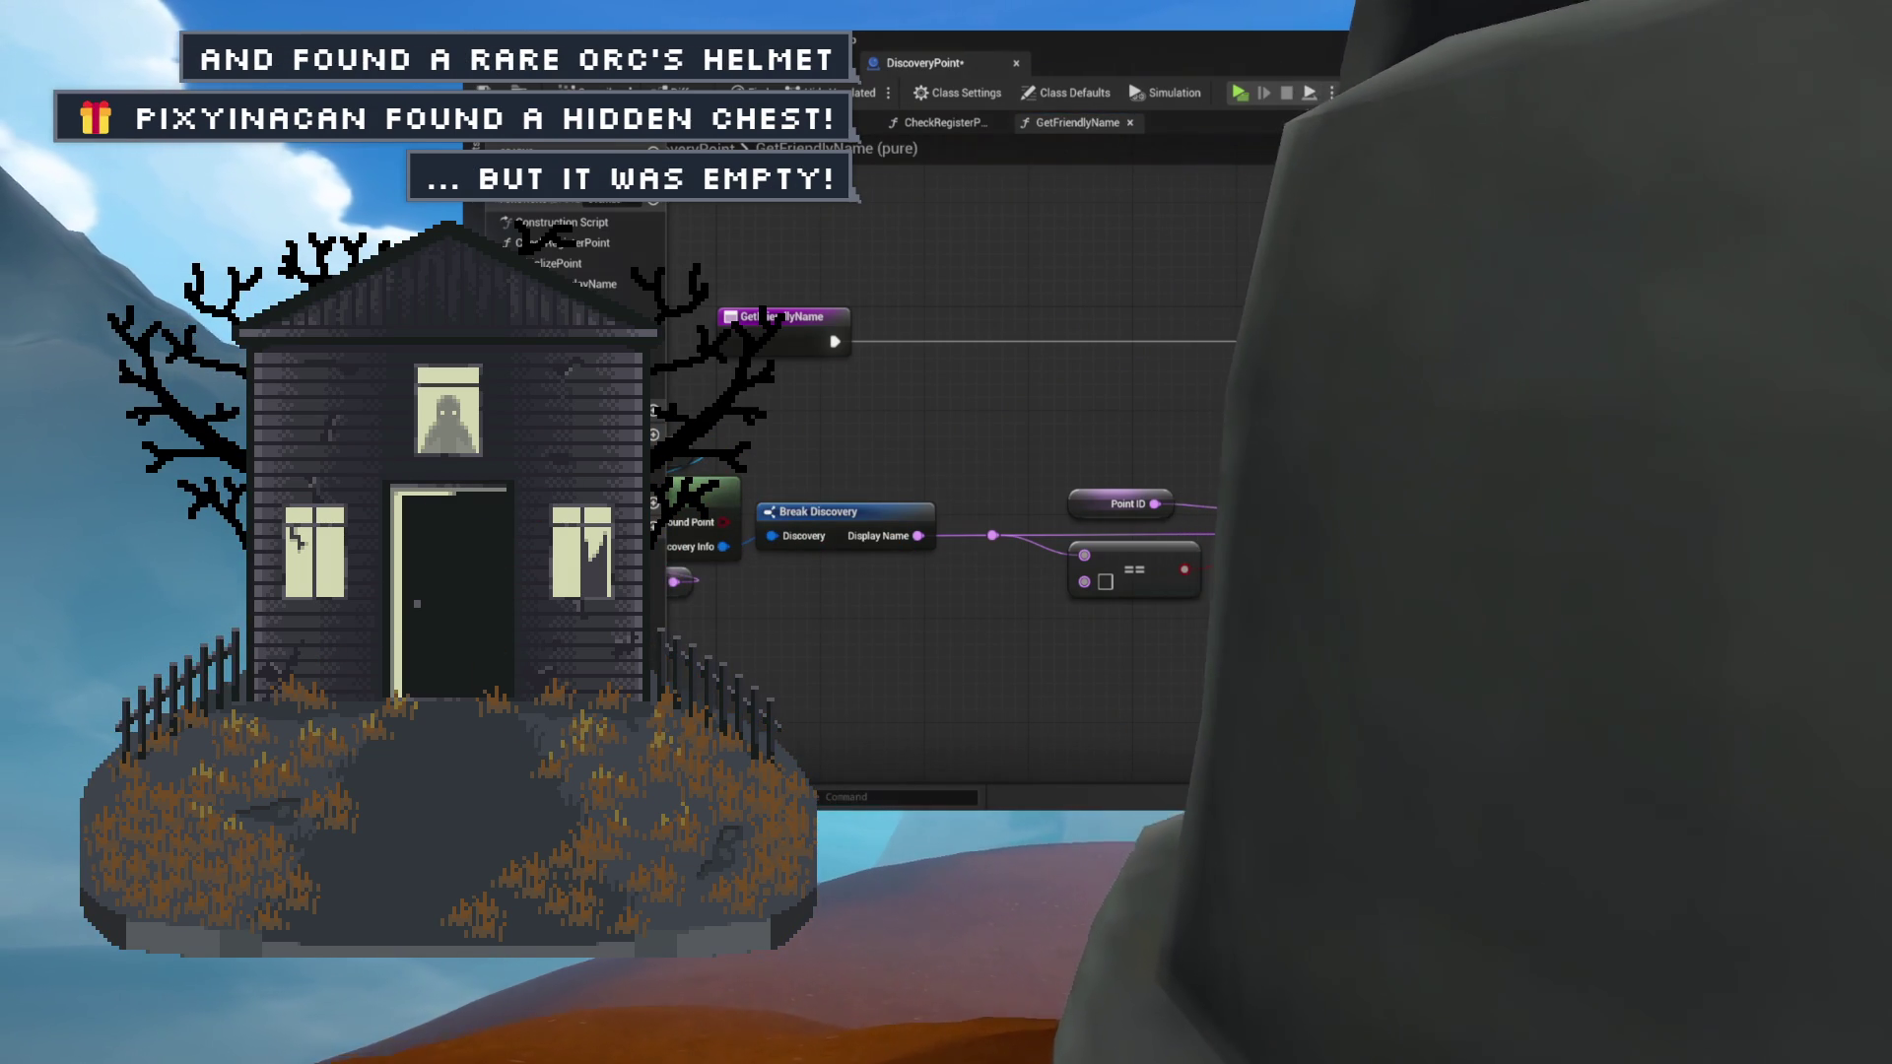
pyautogui.hotkey('ctrl', 's')
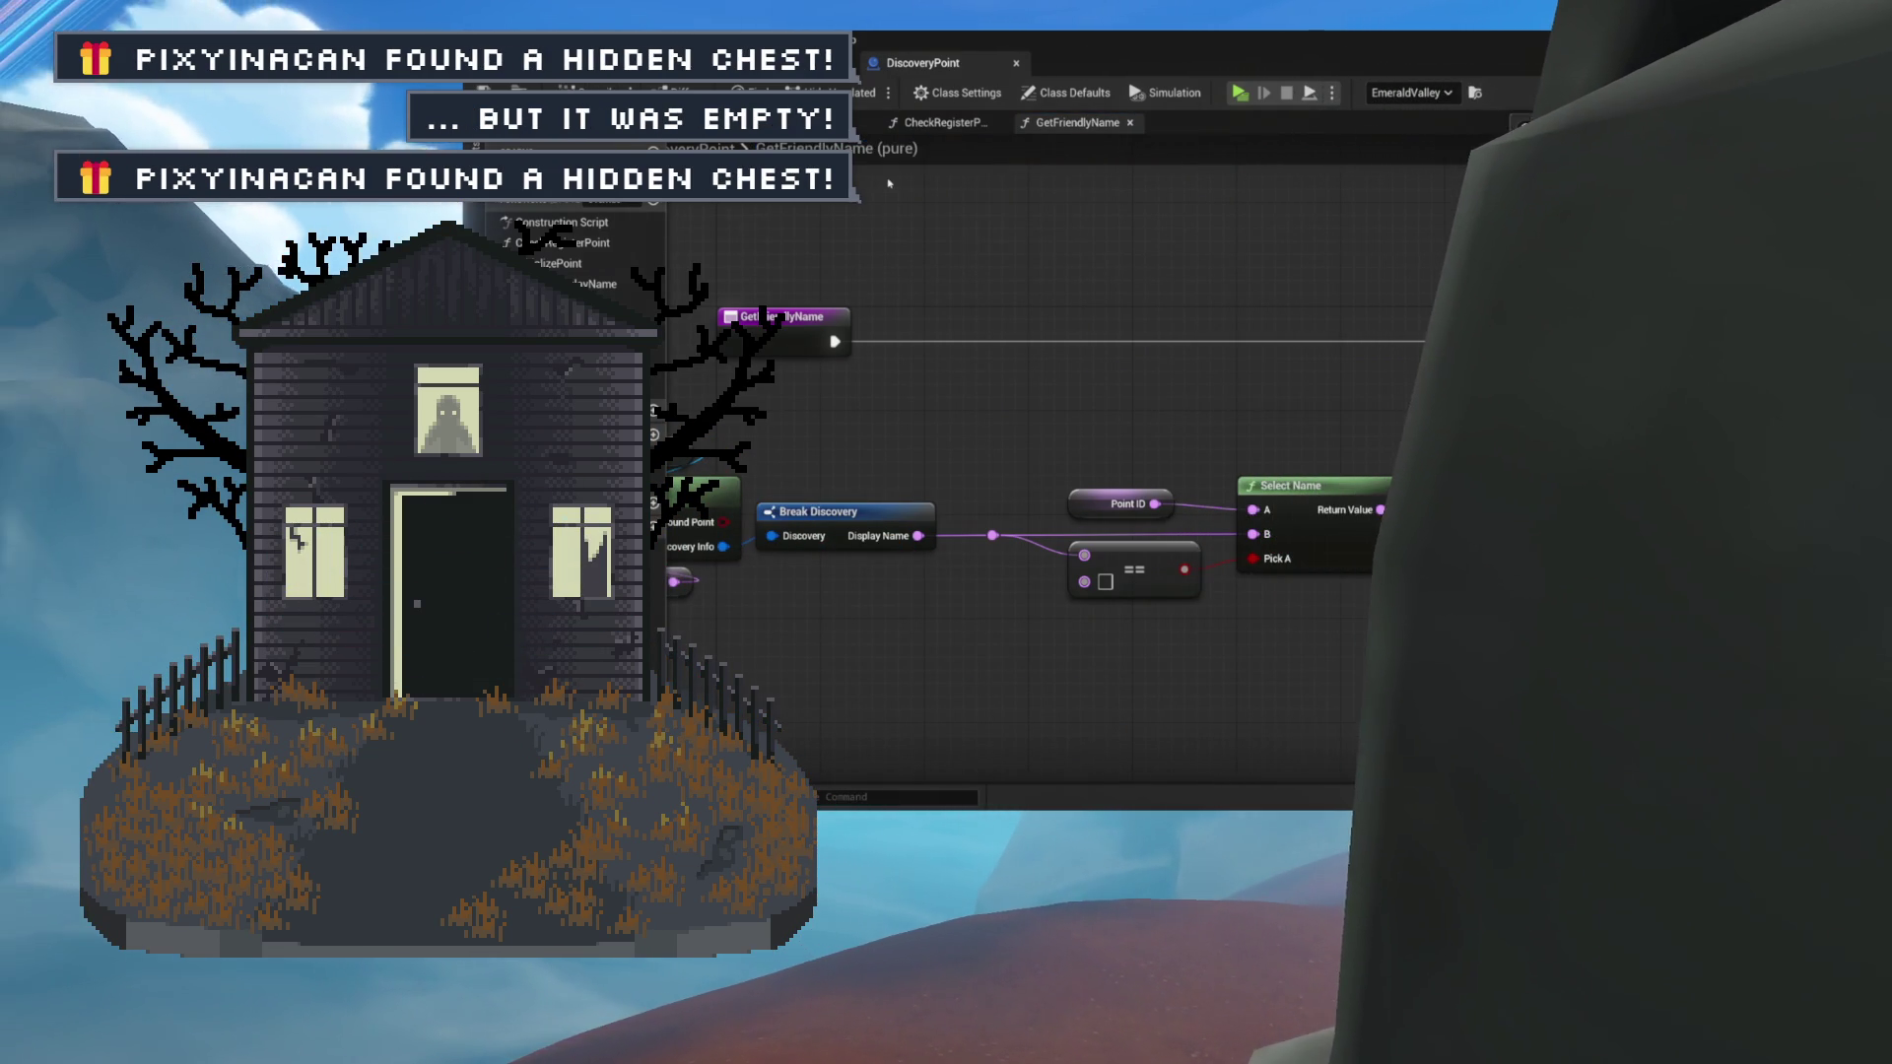
pyautogui.moveTo(1119, 257)
pyautogui.mouseDown()
pyautogui.moveTo(917, 270)
pyautogui.moveTo(1233, 270)
pyautogui.mouseUp()
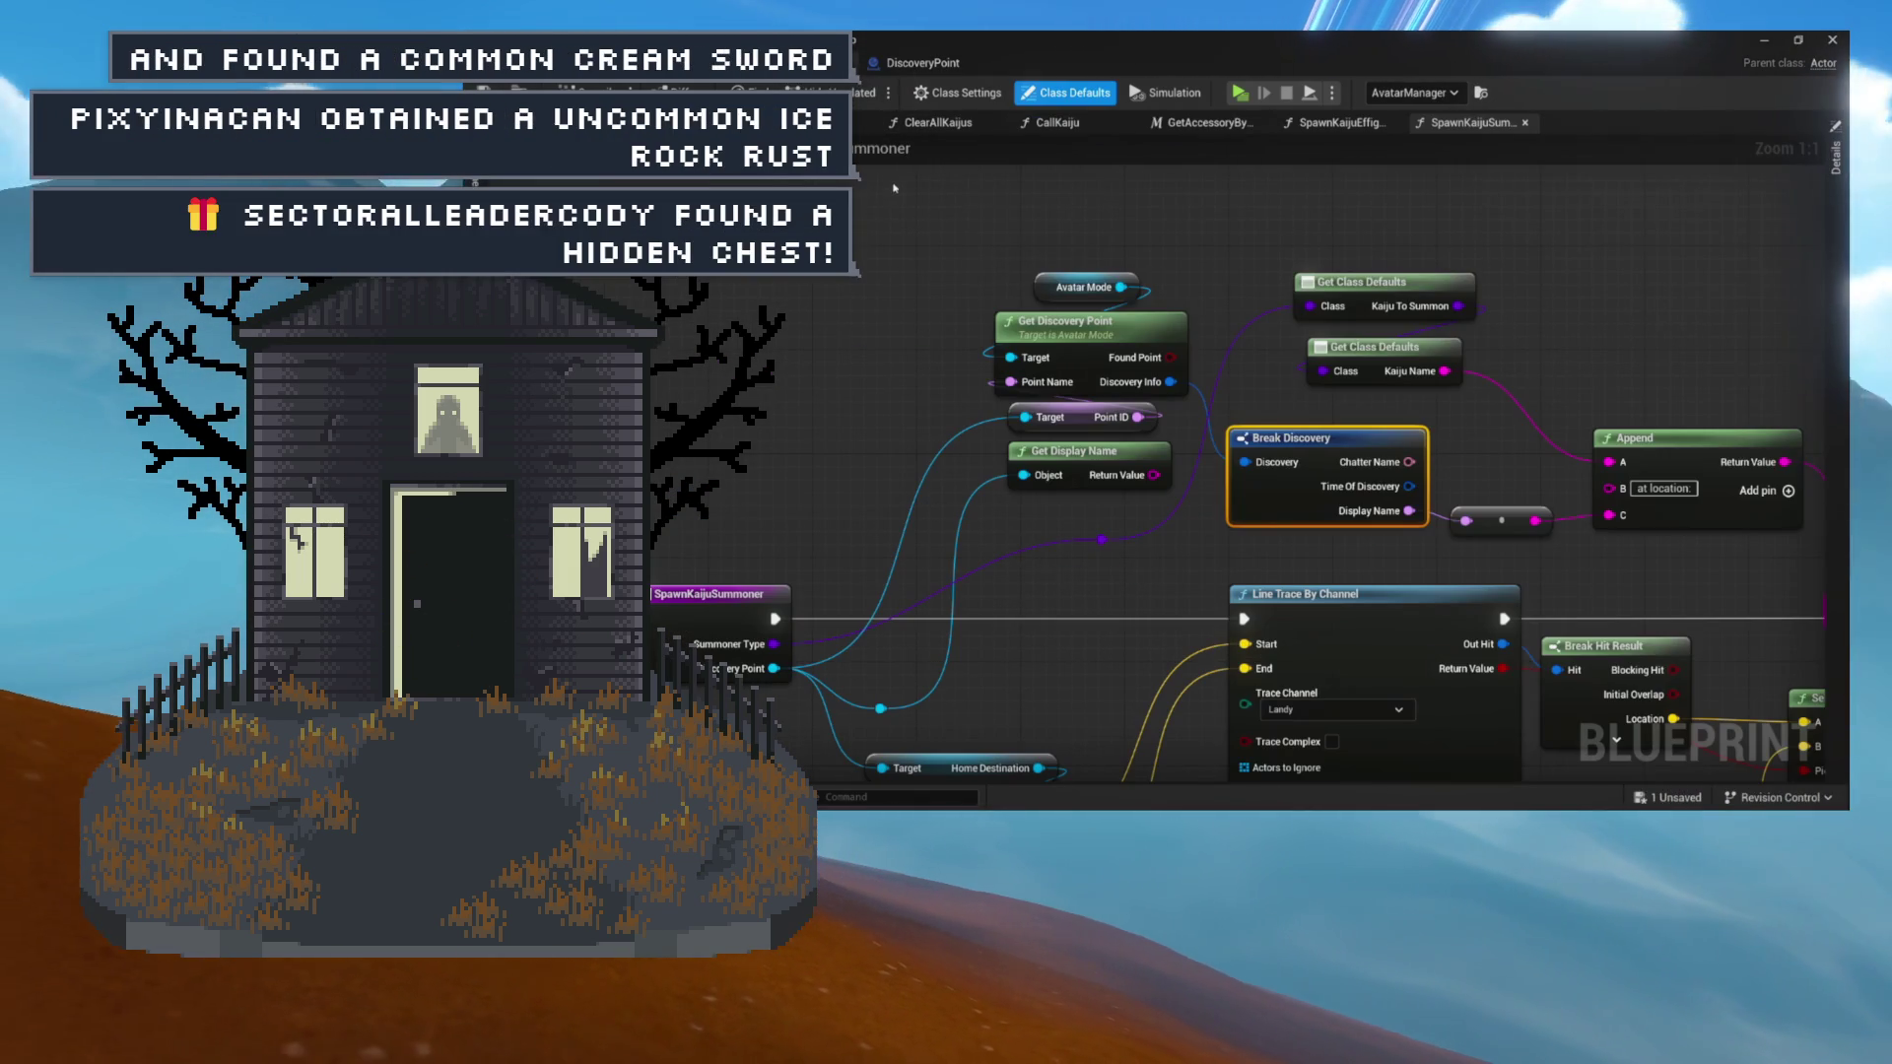
# Drag Break Discovery to the upper left and shift the Get Discovery Point lookup nodes left.
pyautogui.moveTo(1335, 439)
pyautogui.mouseDown()
pyautogui.moveTo(1058, 414)
pyautogui.moveTo(1190, 326)
pyautogui.mouseUp()
pyautogui.moveTo(1311, 407)
pyautogui.mouseDown()
pyautogui.moveTo(1448, 439)
pyautogui.moveTo(1649, 443)
pyautogui.mouseUp()
pyautogui.moveTo(1477, 370)
pyautogui.mouseDown()
pyautogui.moveTo(1350, 404)
pyautogui.moveTo(1064, 251)
pyautogui.moveTo(927, 221)
pyautogui.mouseUp()
pyautogui.moveTo(1117, 210)
pyautogui.mouseDown()
pyautogui.moveTo(1316, 375)
pyautogui.moveTo(1319, 424)
pyautogui.moveTo(724, 330)
pyautogui.mouseUp()
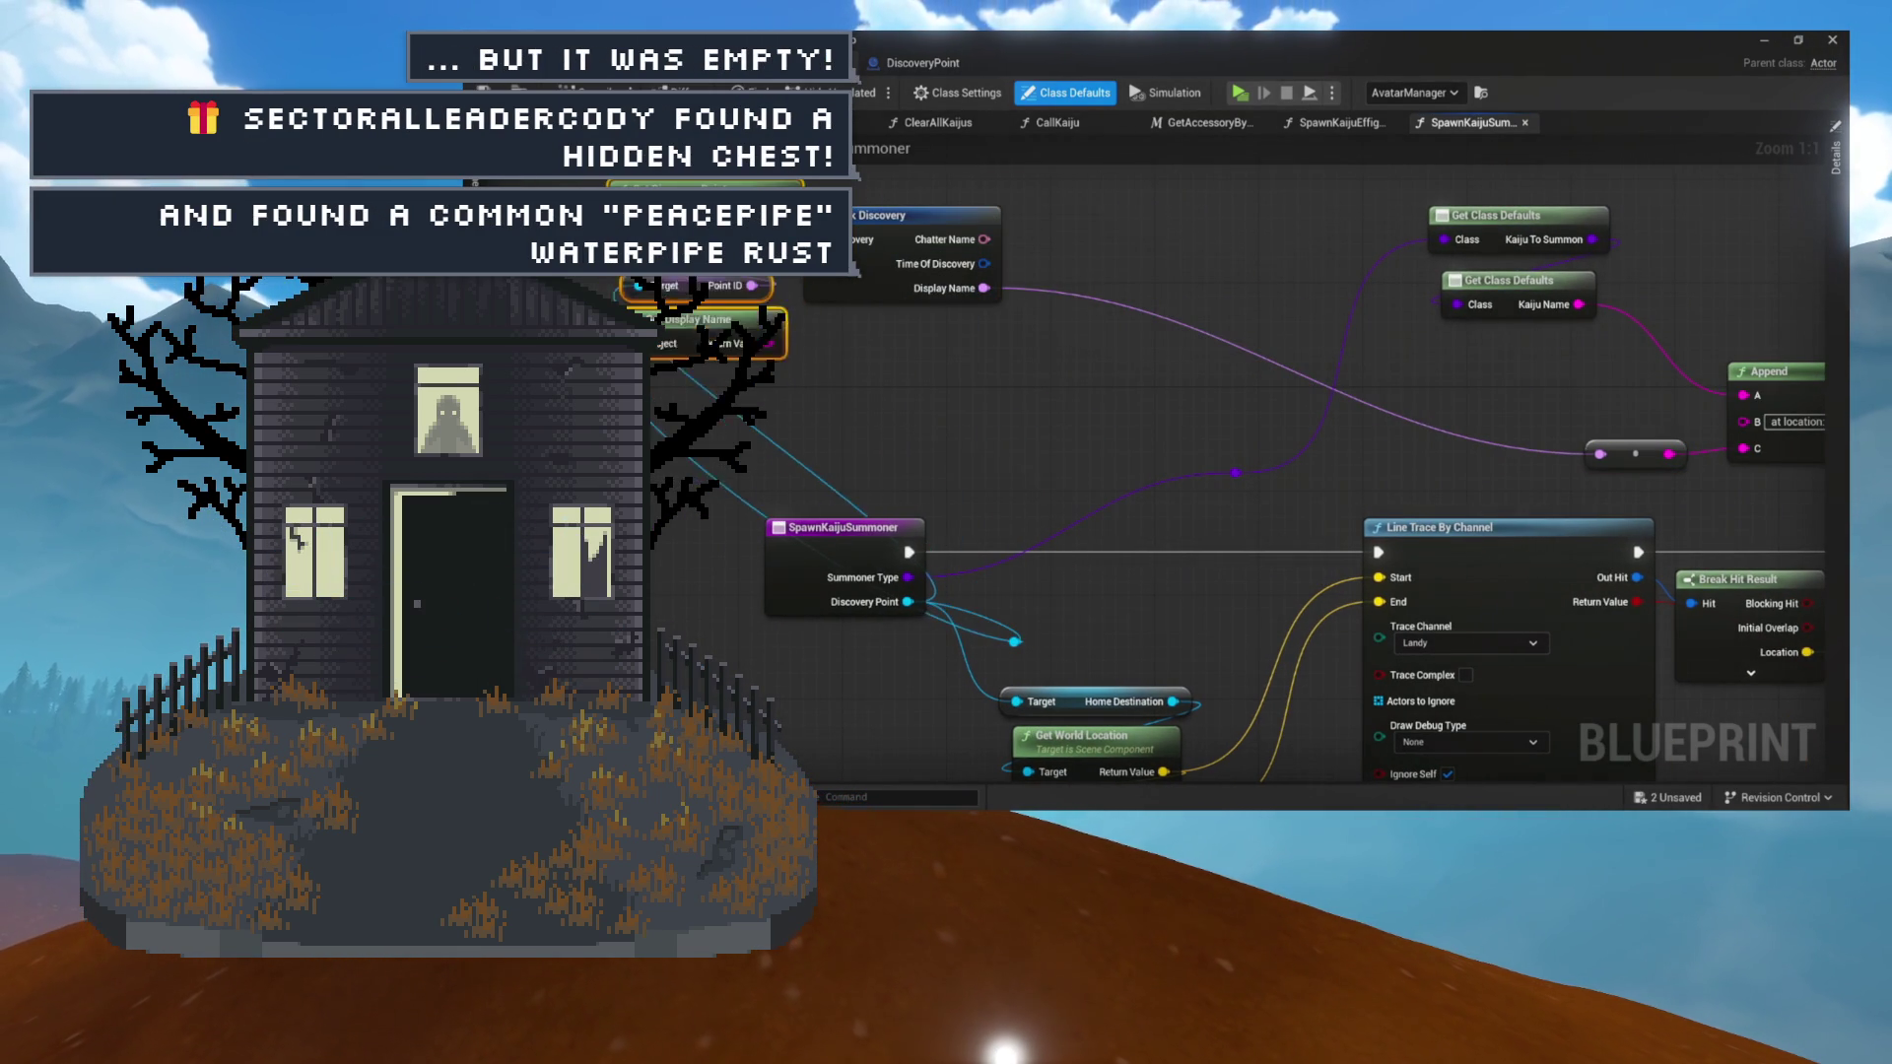
pyautogui.moveTo(877, 411); pyautogui.dragTo(813, 356)
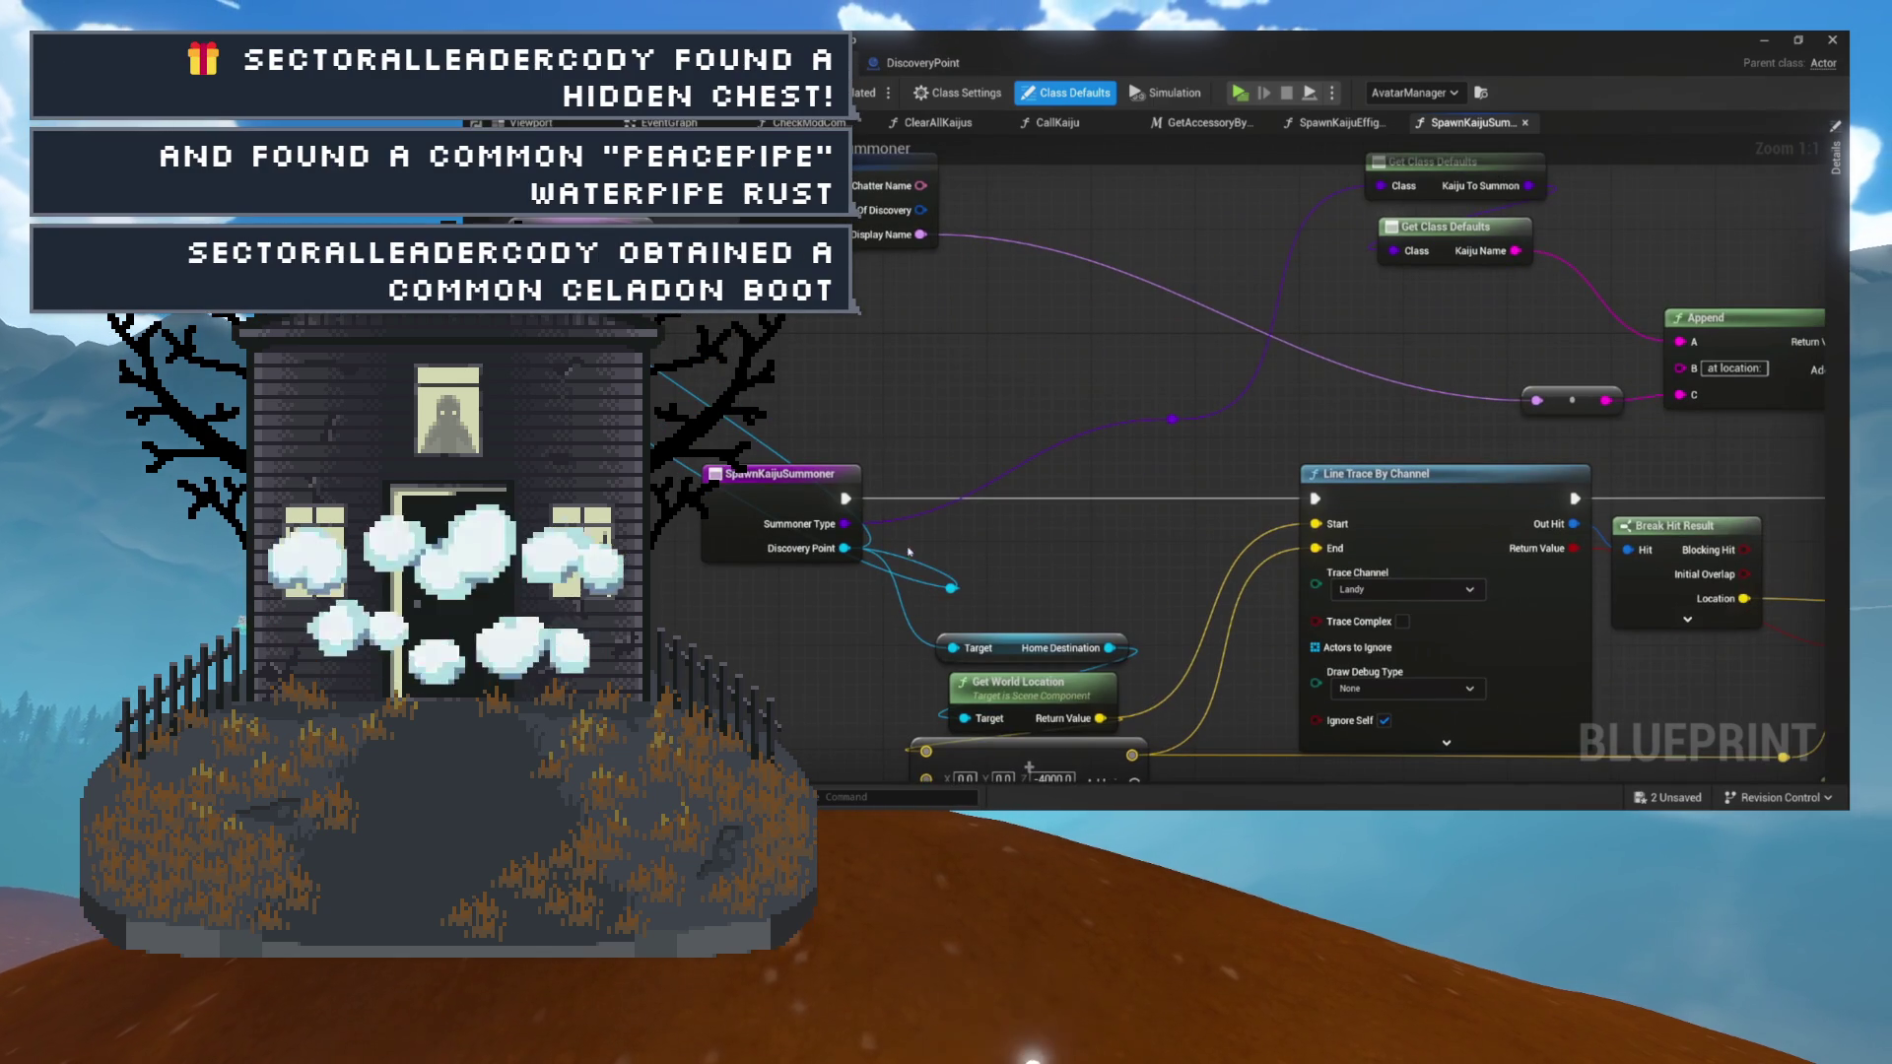
# Add a Get Friendly Name node off the summoner's Discovery Point and place it near the Append chain.
pyautogui.moveTo(846, 548)
pyautogui.mouseDown()
pyautogui.moveTo(1120, 435)
pyautogui.moveTo(1133, 371)
pyautogui.moveTo(1112, 356)
pyautogui.mouseUp()
pyautogui.write('friendly')
pyautogui.press('Return')
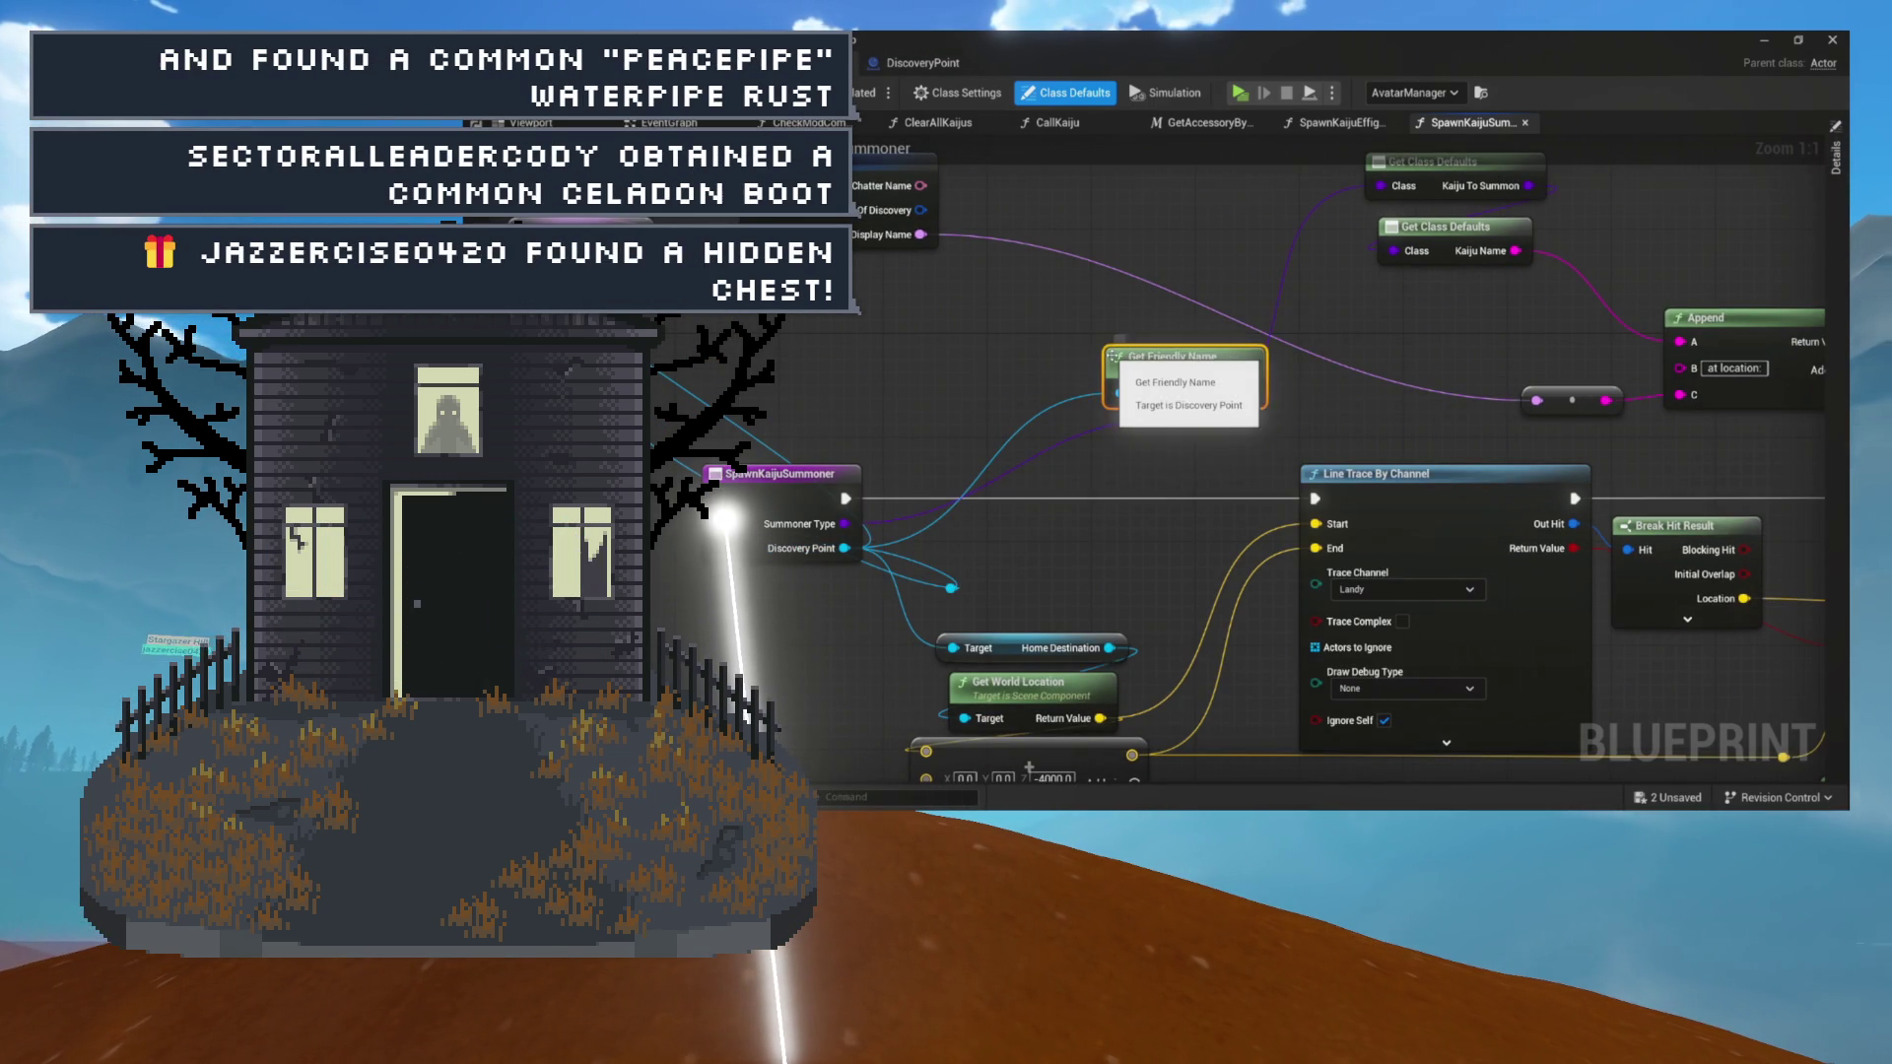
pyautogui.moveTo(1228, 347)
pyautogui.mouseDown()
pyautogui.moveTo(1211, 319)
pyautogui.moveTo(1092, 359)
pyautogui.mouseUp()
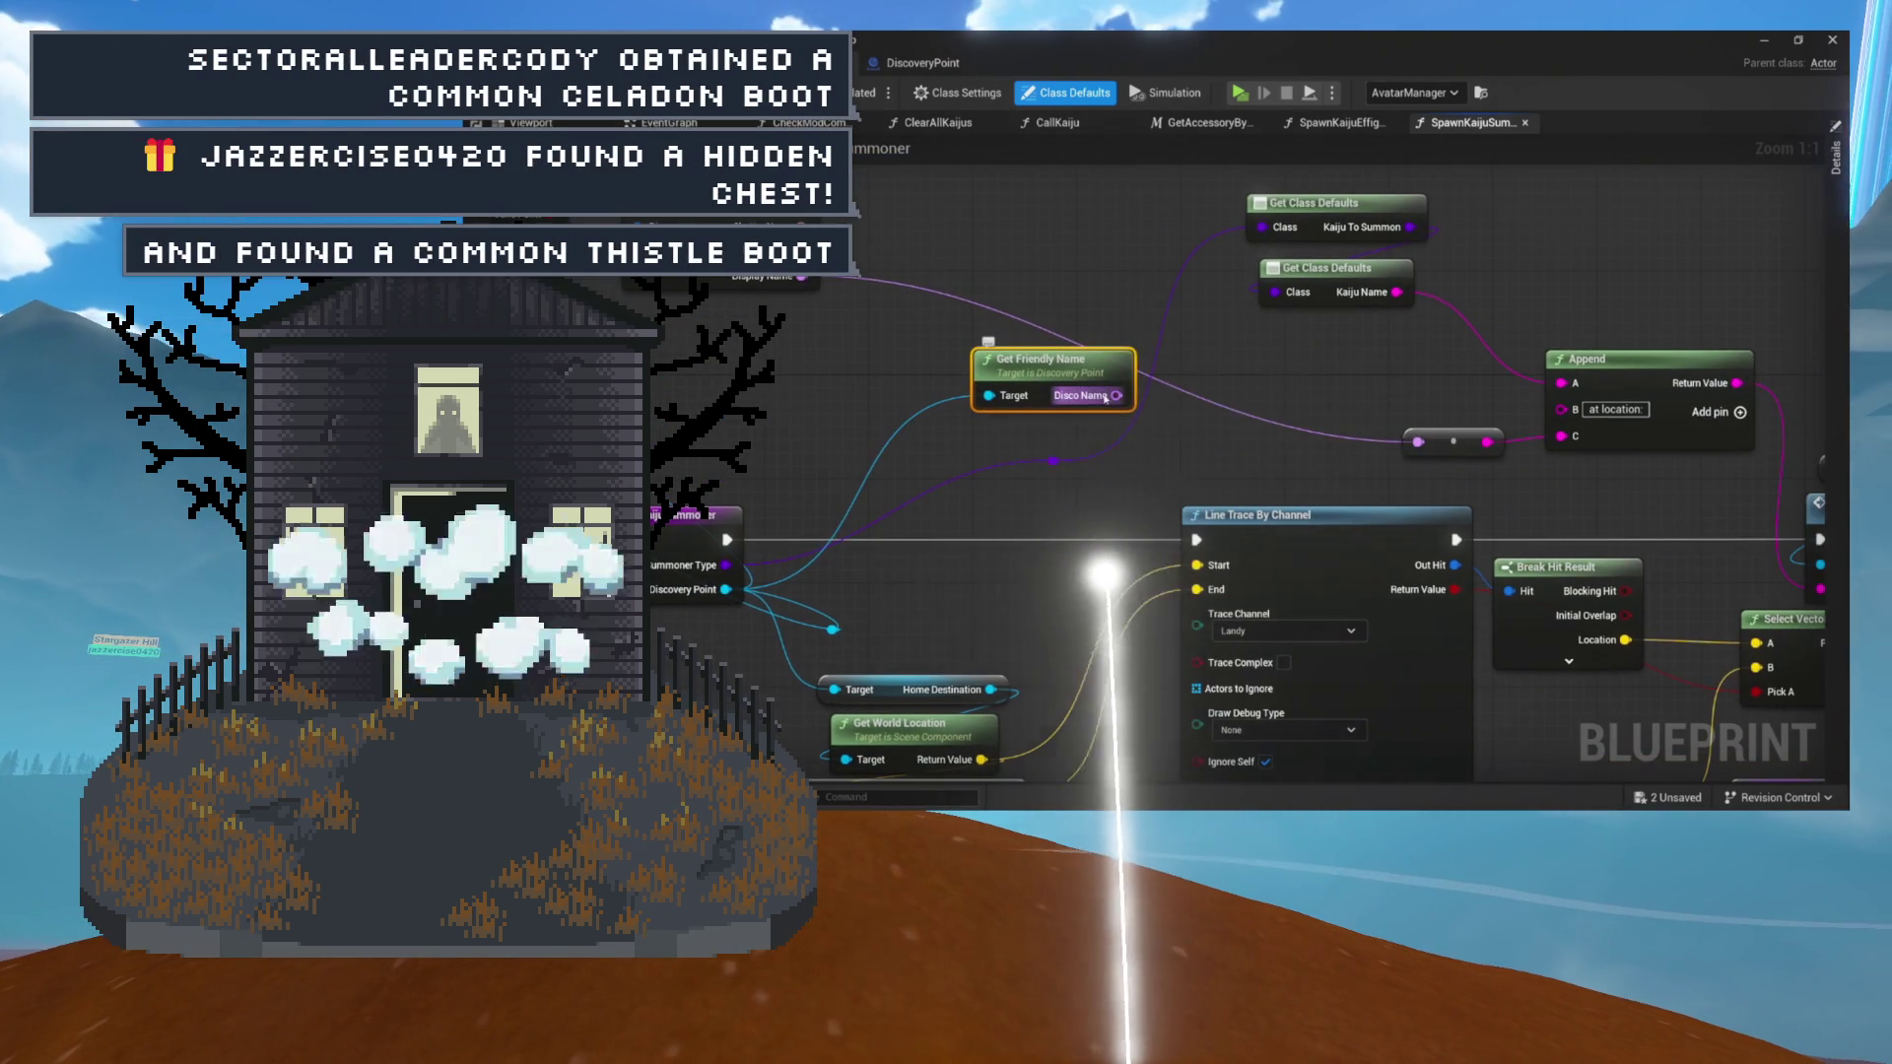
pyautogui.moveTo(1074, 378)
pyautogui.mouseDown()
pyautogui.moveTo(1651, 504)
pyautogui.moveTo(1756, 500)
pyautogui.mouseUp()
# Delete the old Get Discovery Point, Break Discovery and Get Display Name nodes, then raise the purple wire's reroute.
pyautogui.moveTo(1133, 202); pyautogui.dragTo(747, 437)
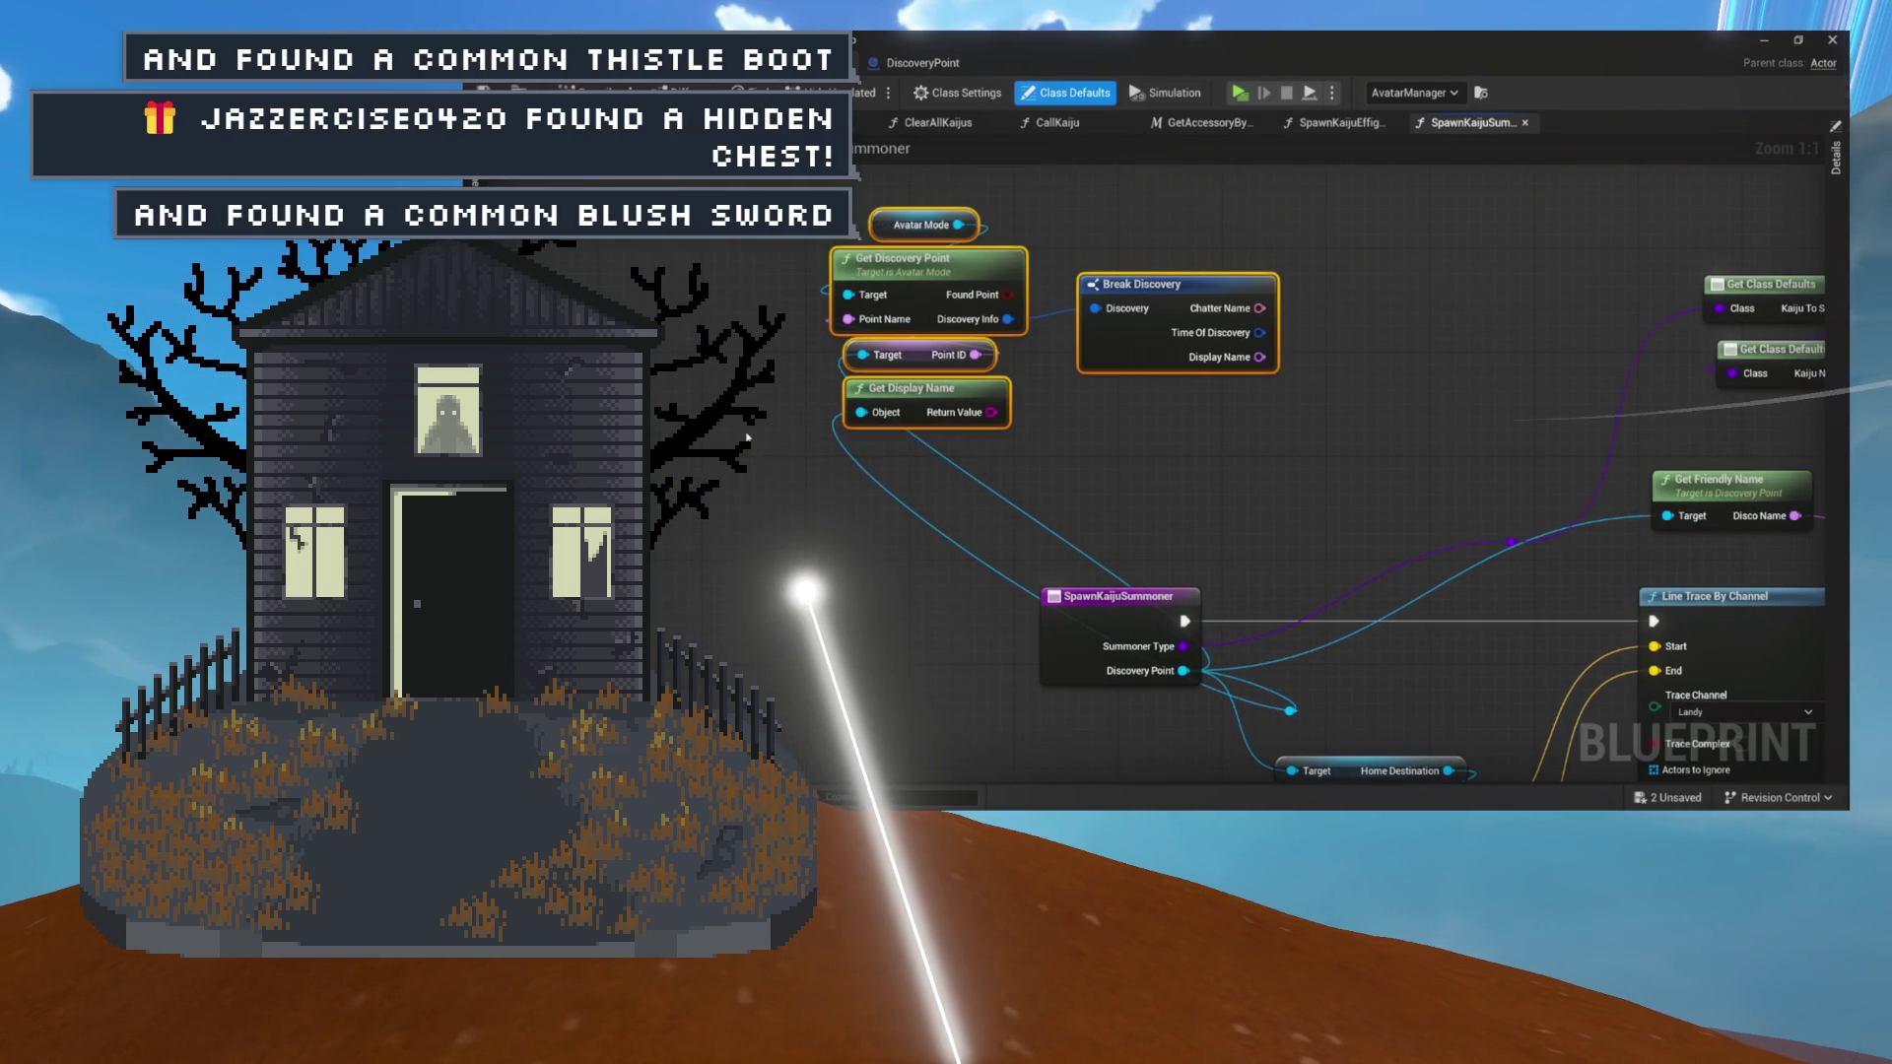
pyautogui.press('Delete')
pyautogui.moveTo(1207, 511)
pyautogui.mouseDown()
pyautogui.moveTo(999, 487)
pyautogui.moveTo(839, 424)
pyautogui.mouseUp()
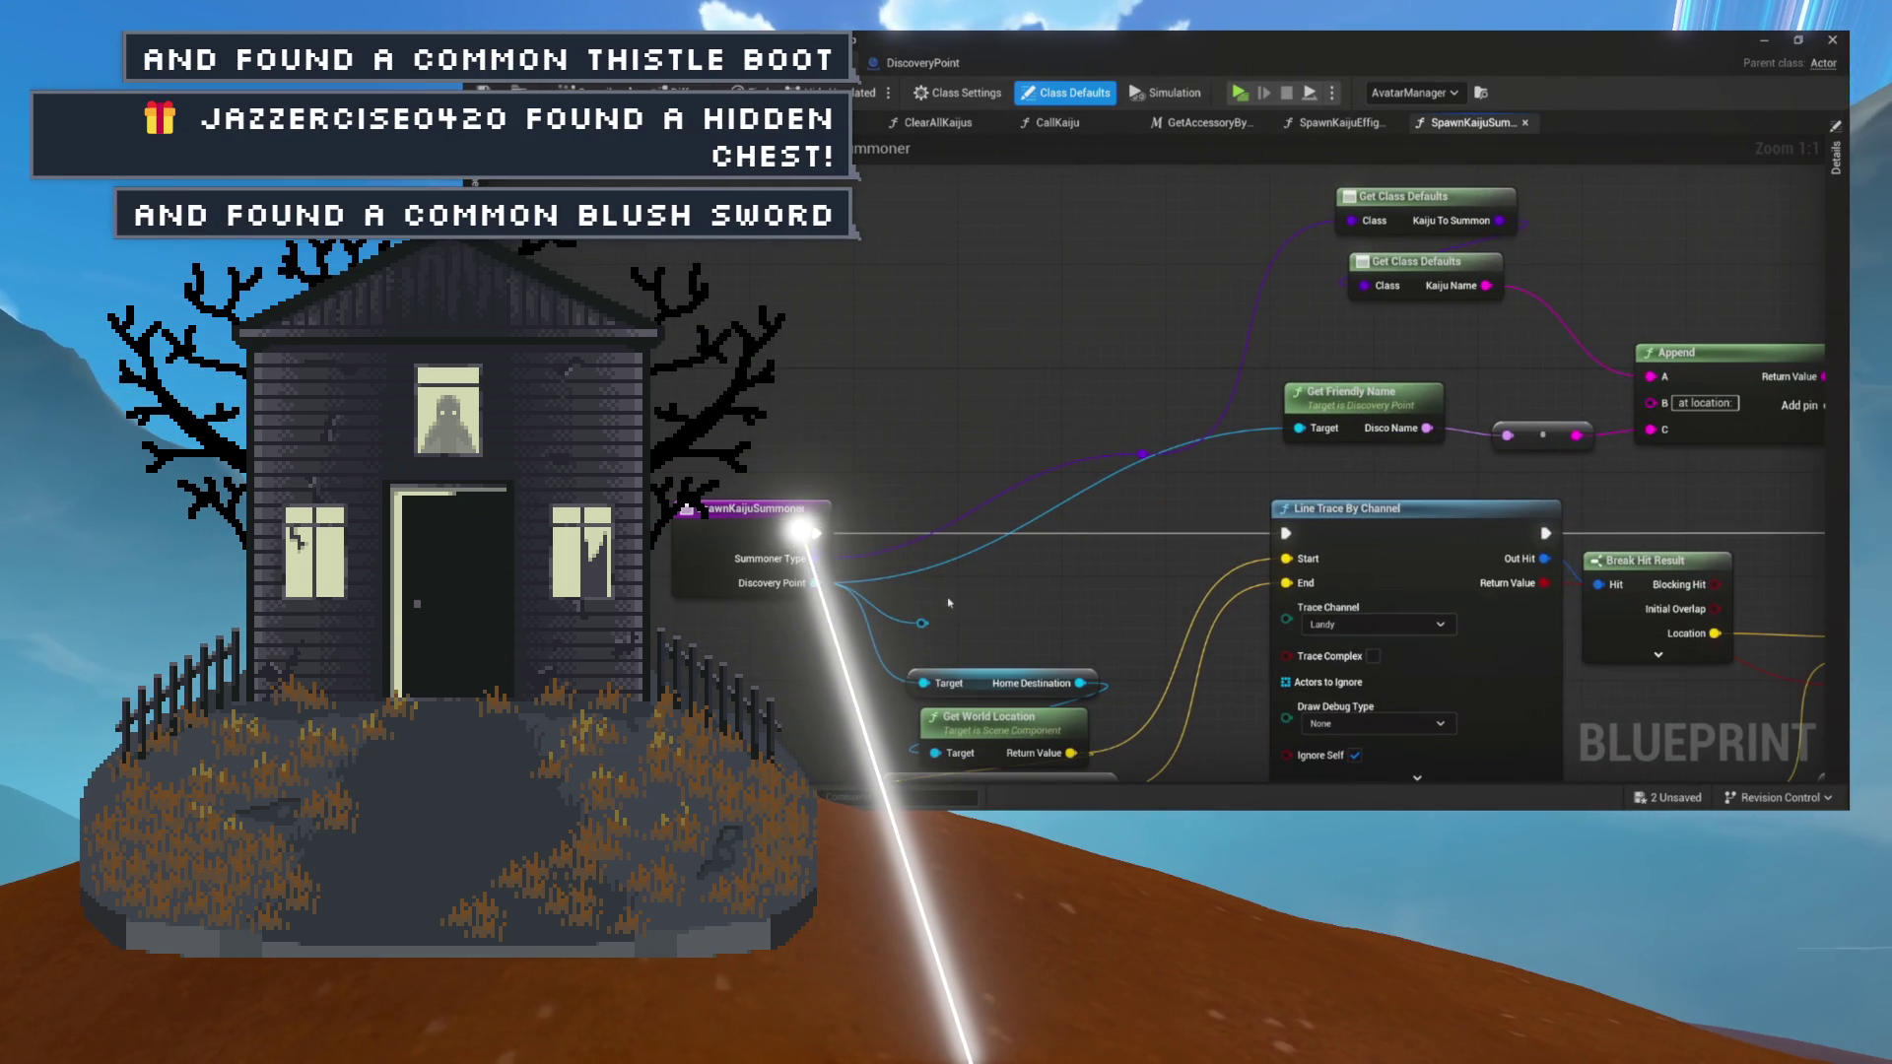
pyautogui.moveTo(947, 598); pyautogui.dragTo(746, 607)
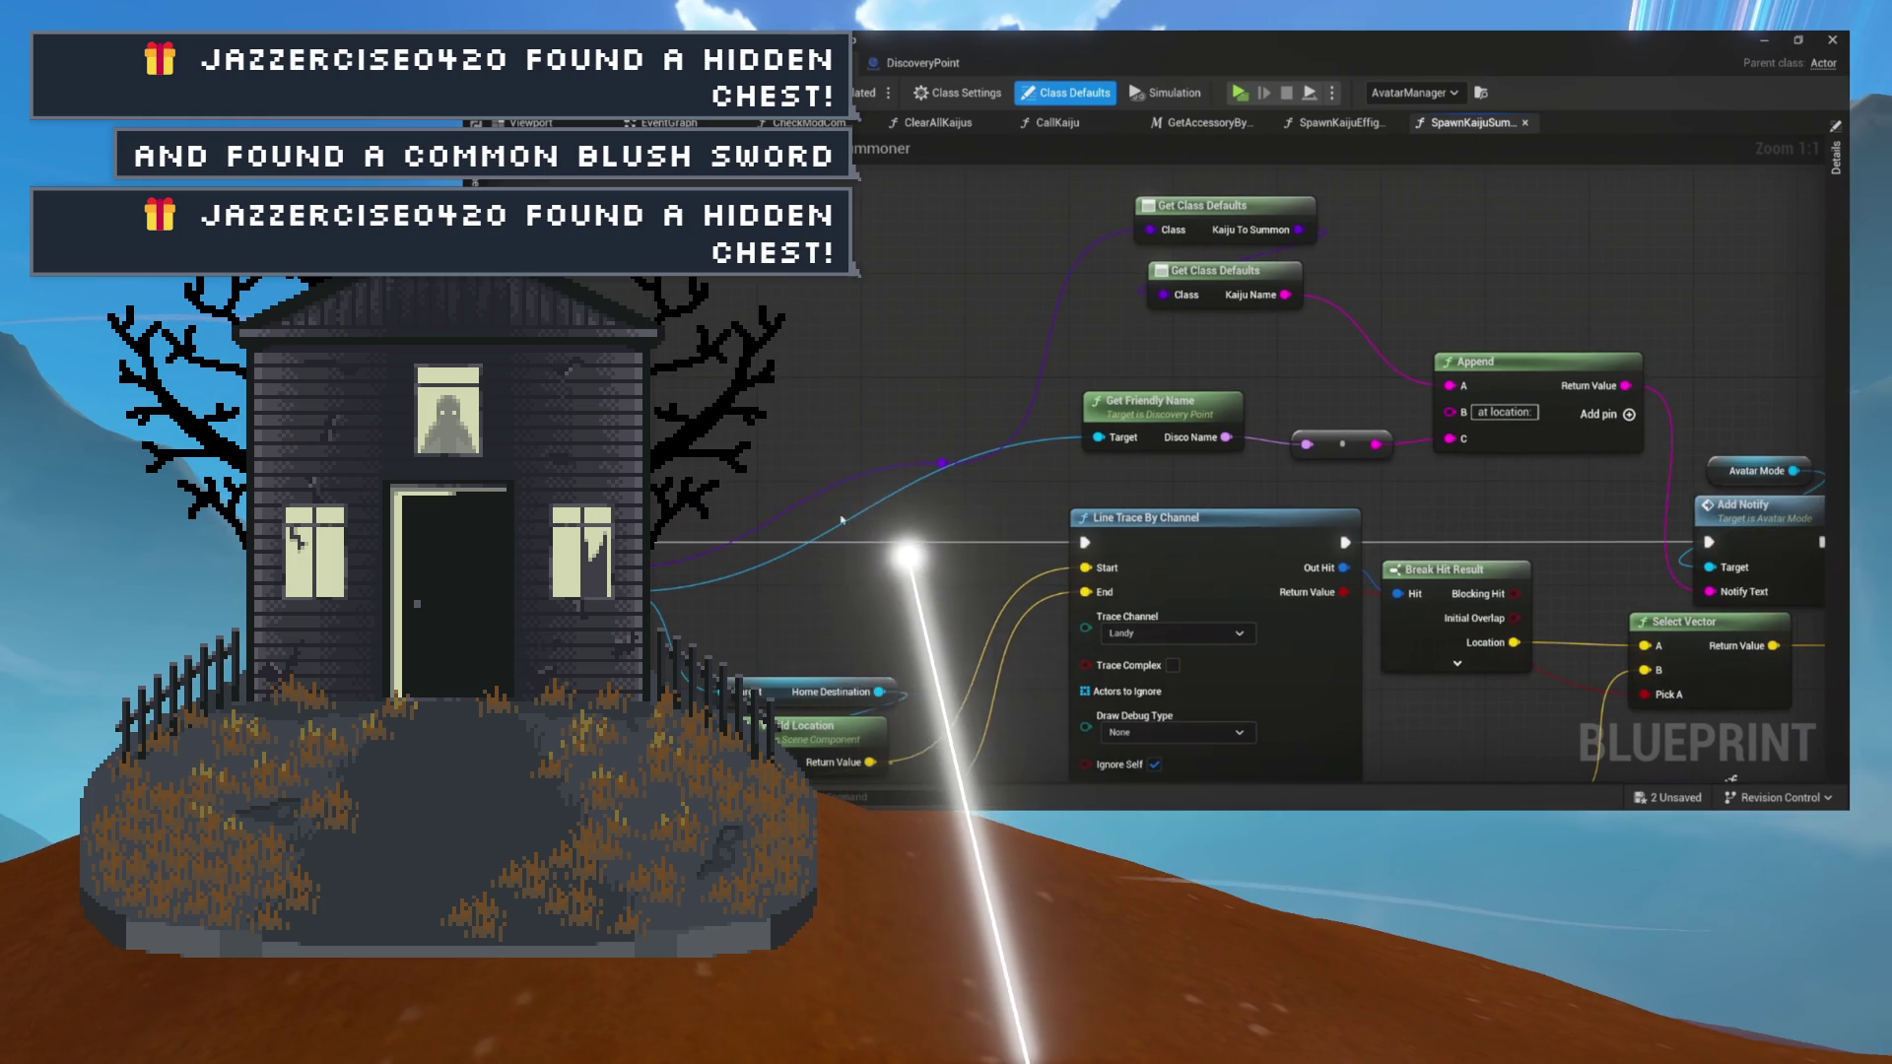
pyautogui.moveTo(944, 462)
pyautogui.mouseDown()
pyautogui.moveTo(930, 441)
pyautogui.moveTo(976, 278)
pyautogui.moveTo(802, 177)
pyautogui.mouseUp()
pyautogui.moveTo(818, 512)
pyautogui.mouseDown()
pyautogui.moveTo(986, 513)
pyautogui.moveTo(1005, 479)
pyautogui.moveTo(749, 702)
pyautogui.mouseUp()
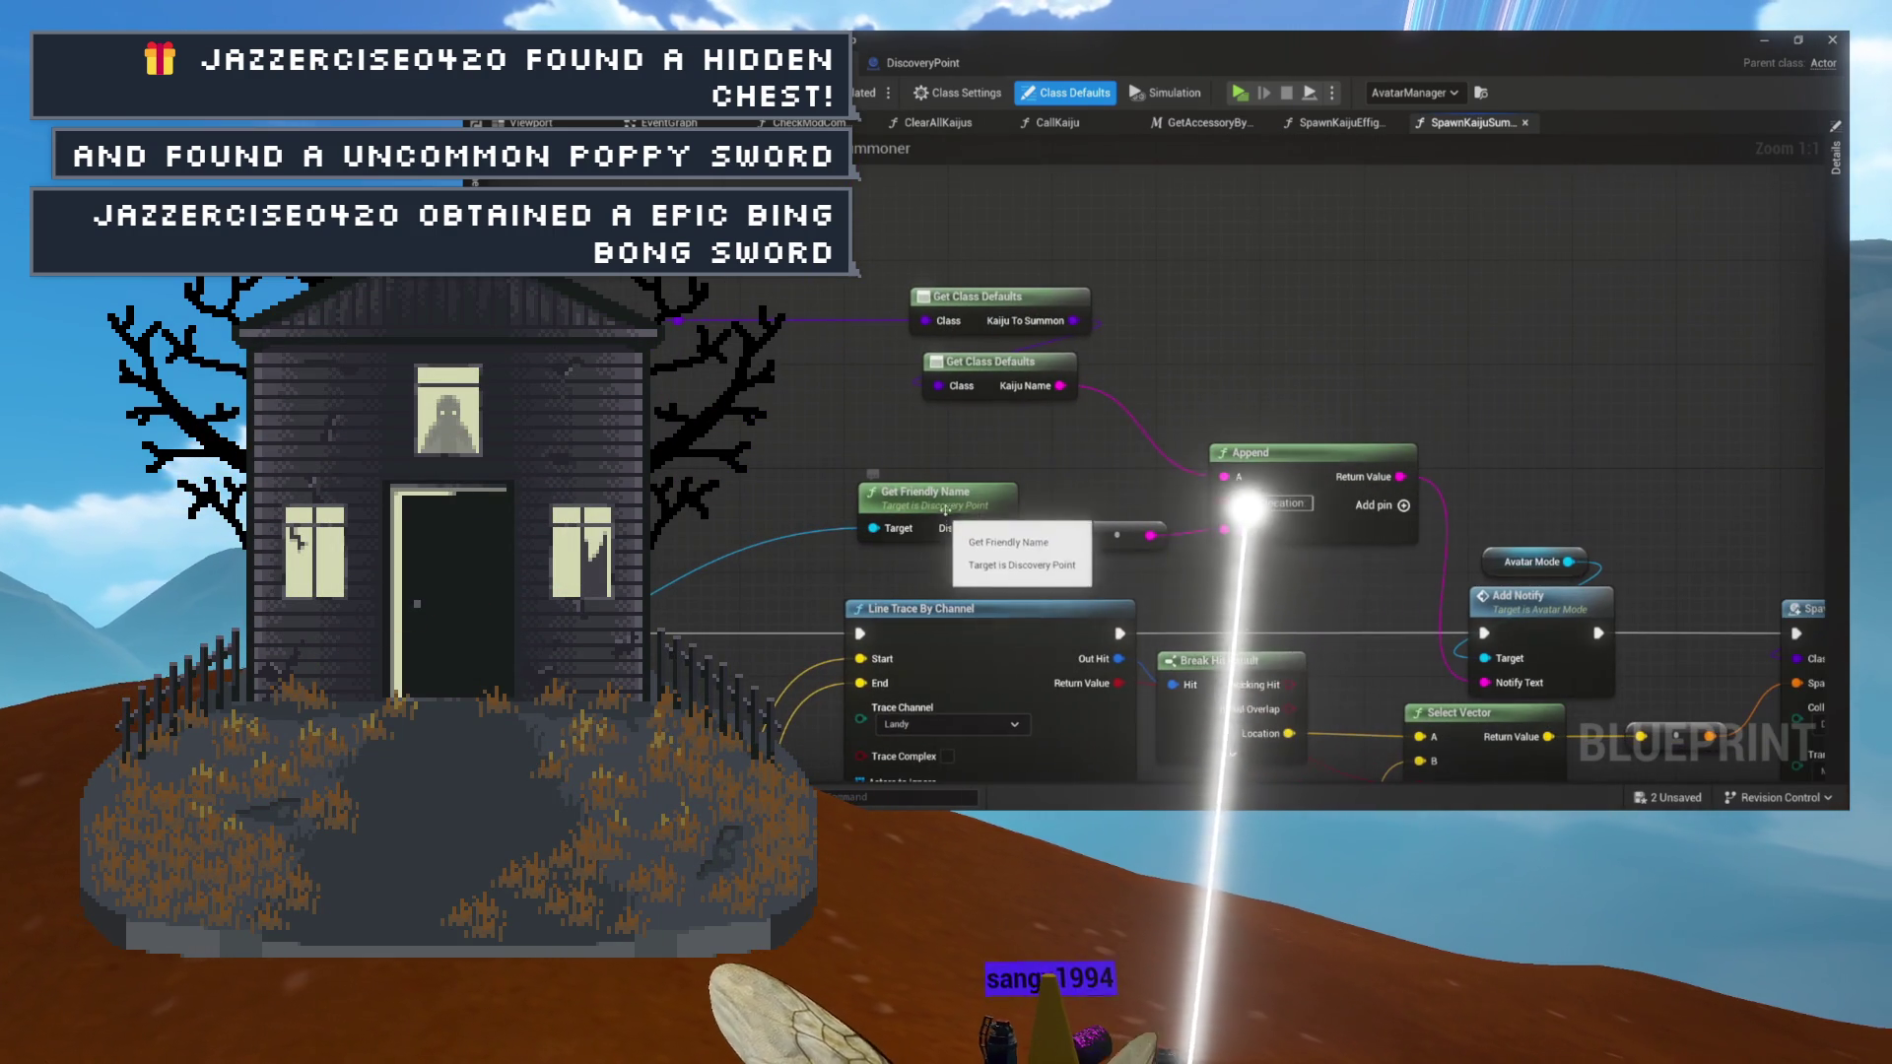
# Shift both Get Class Defaults nodes down and right, clear of Get Friendly Name and the Append node.
pyautogui.click(971, 518)
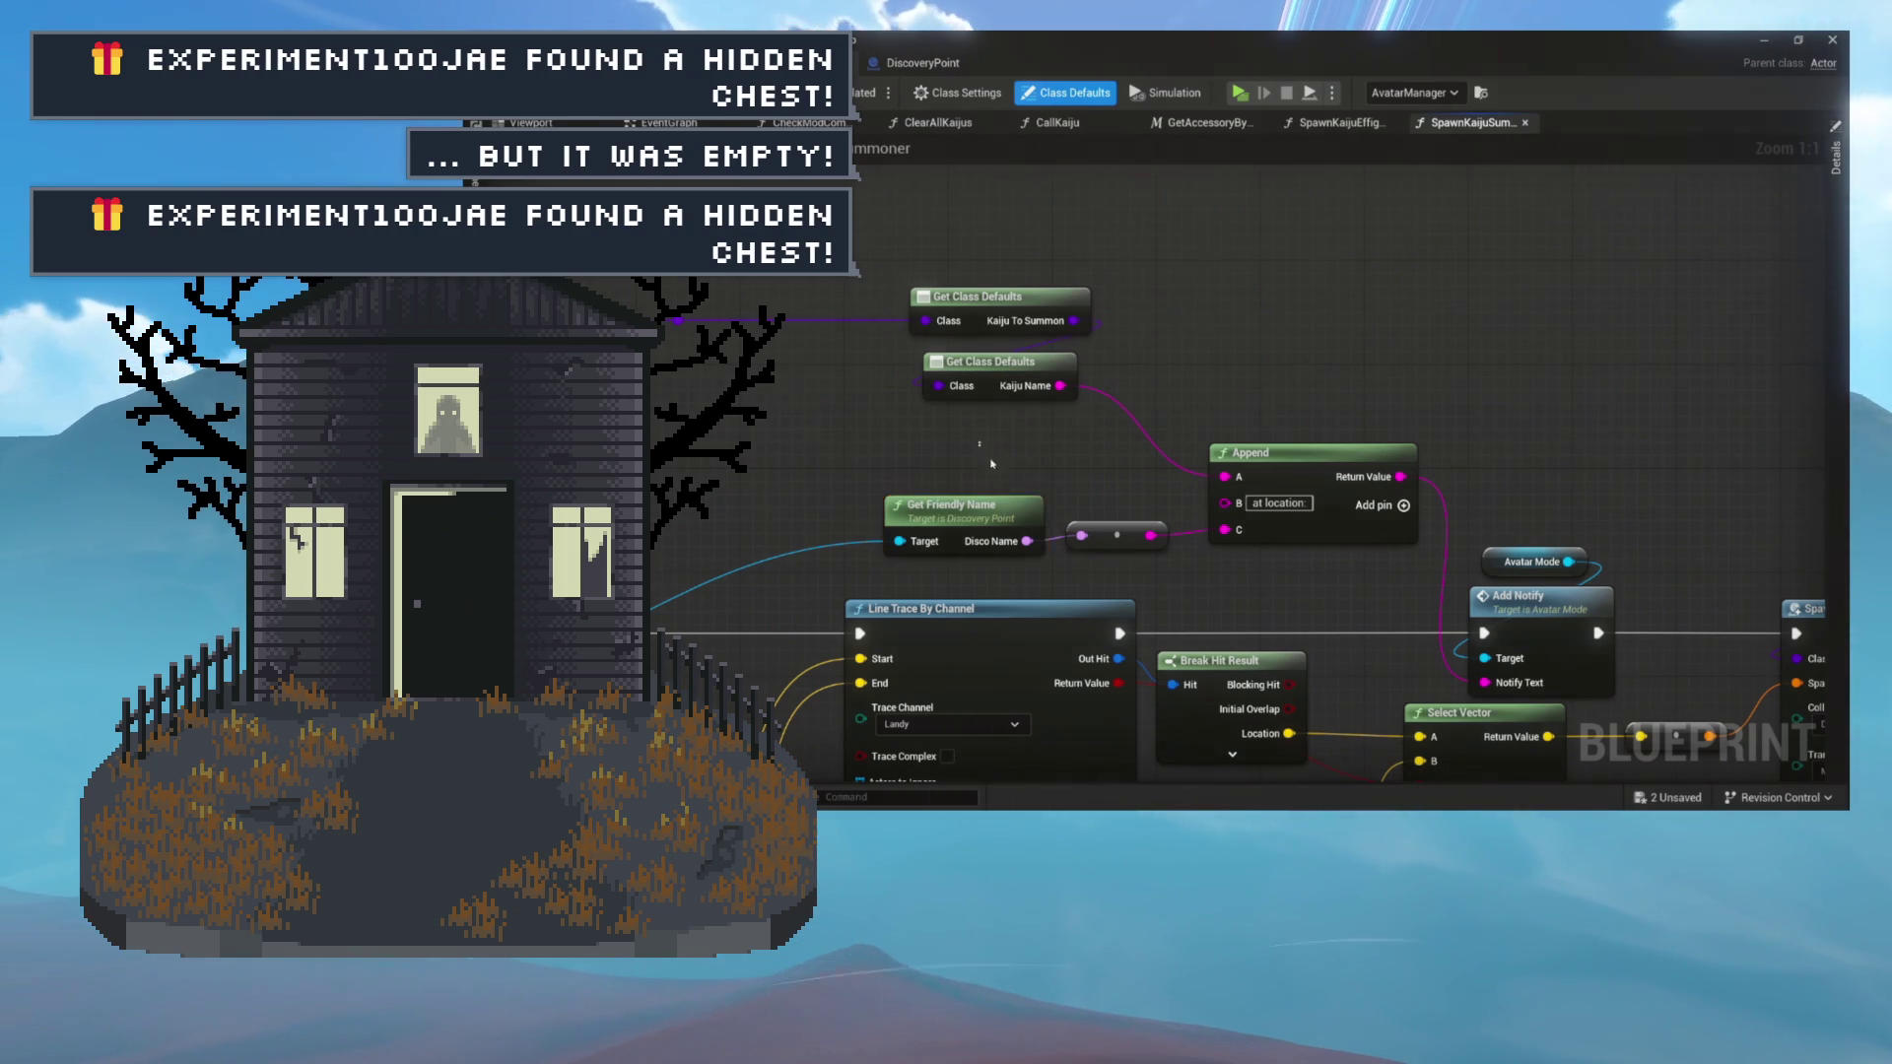
pyautogui.moveTo(982, 450); pyautogui.dragTo(1096, 547)
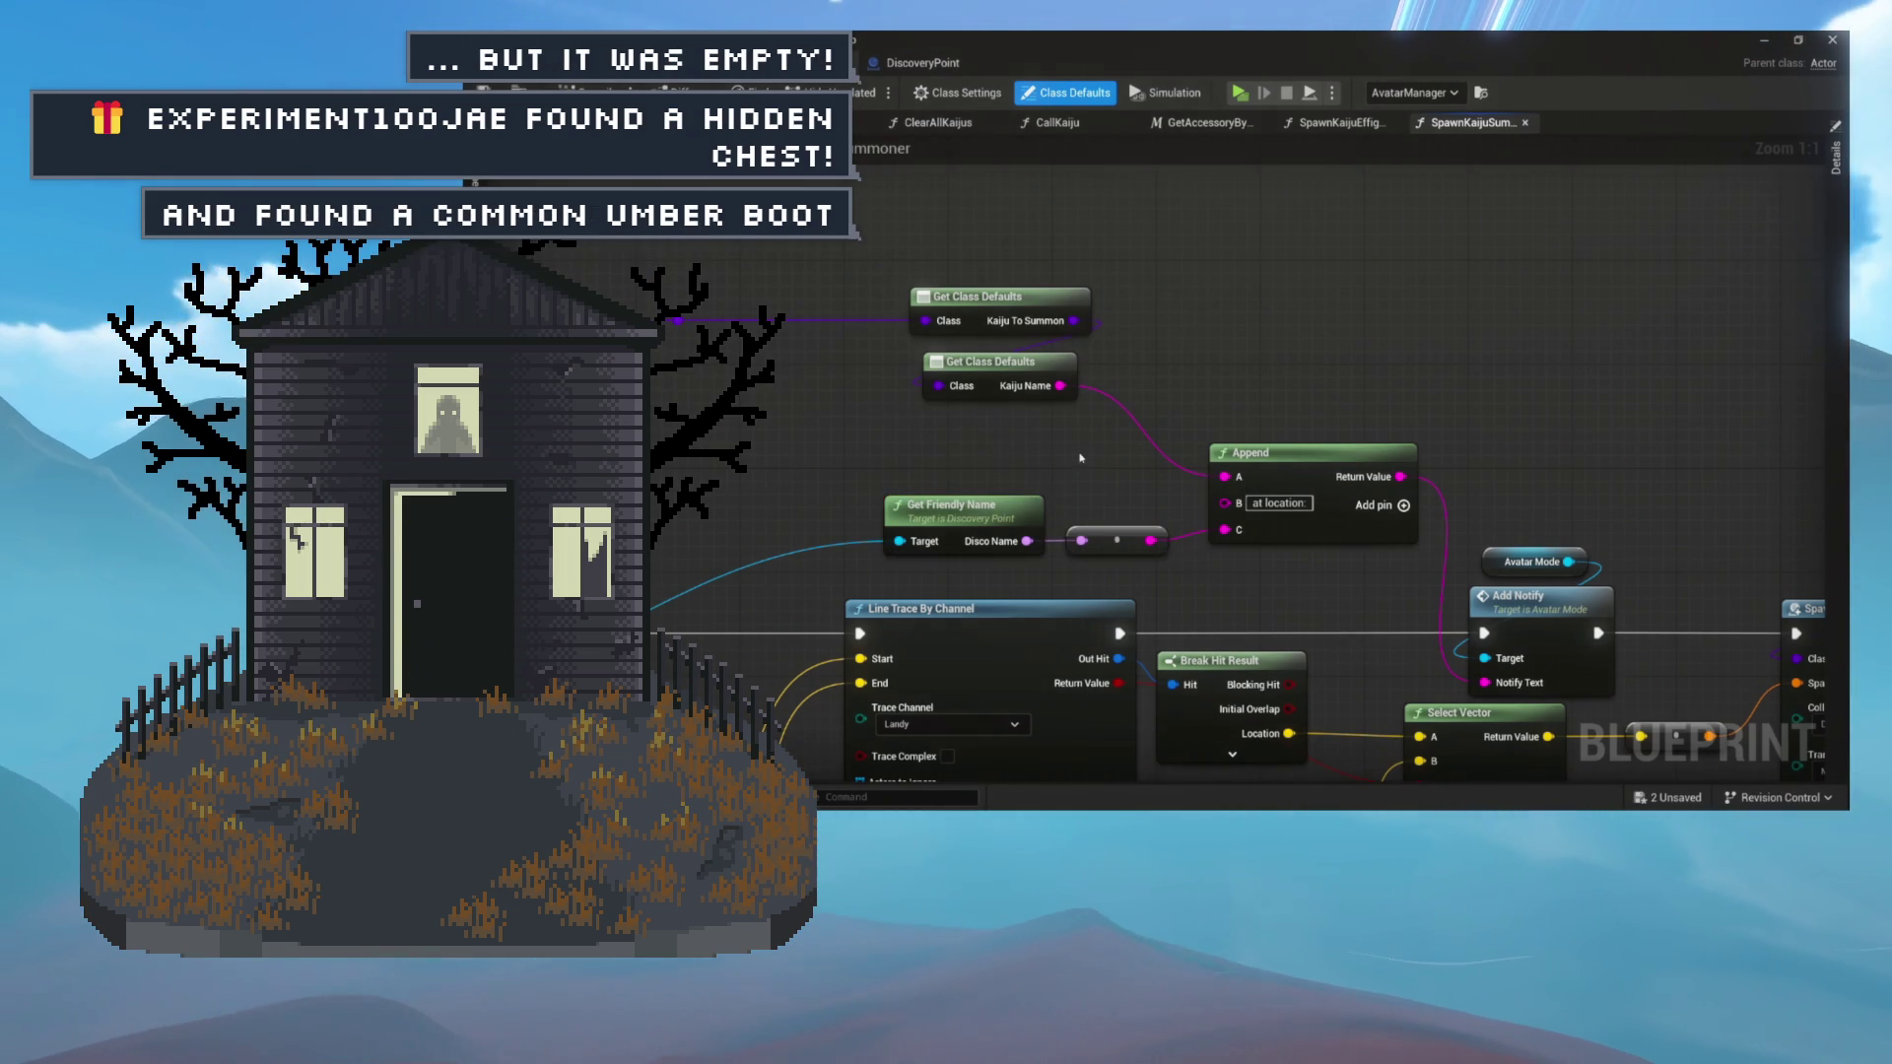
pyautogui.moveTo(899, 278); pyautogui.dragTo(989, 365)
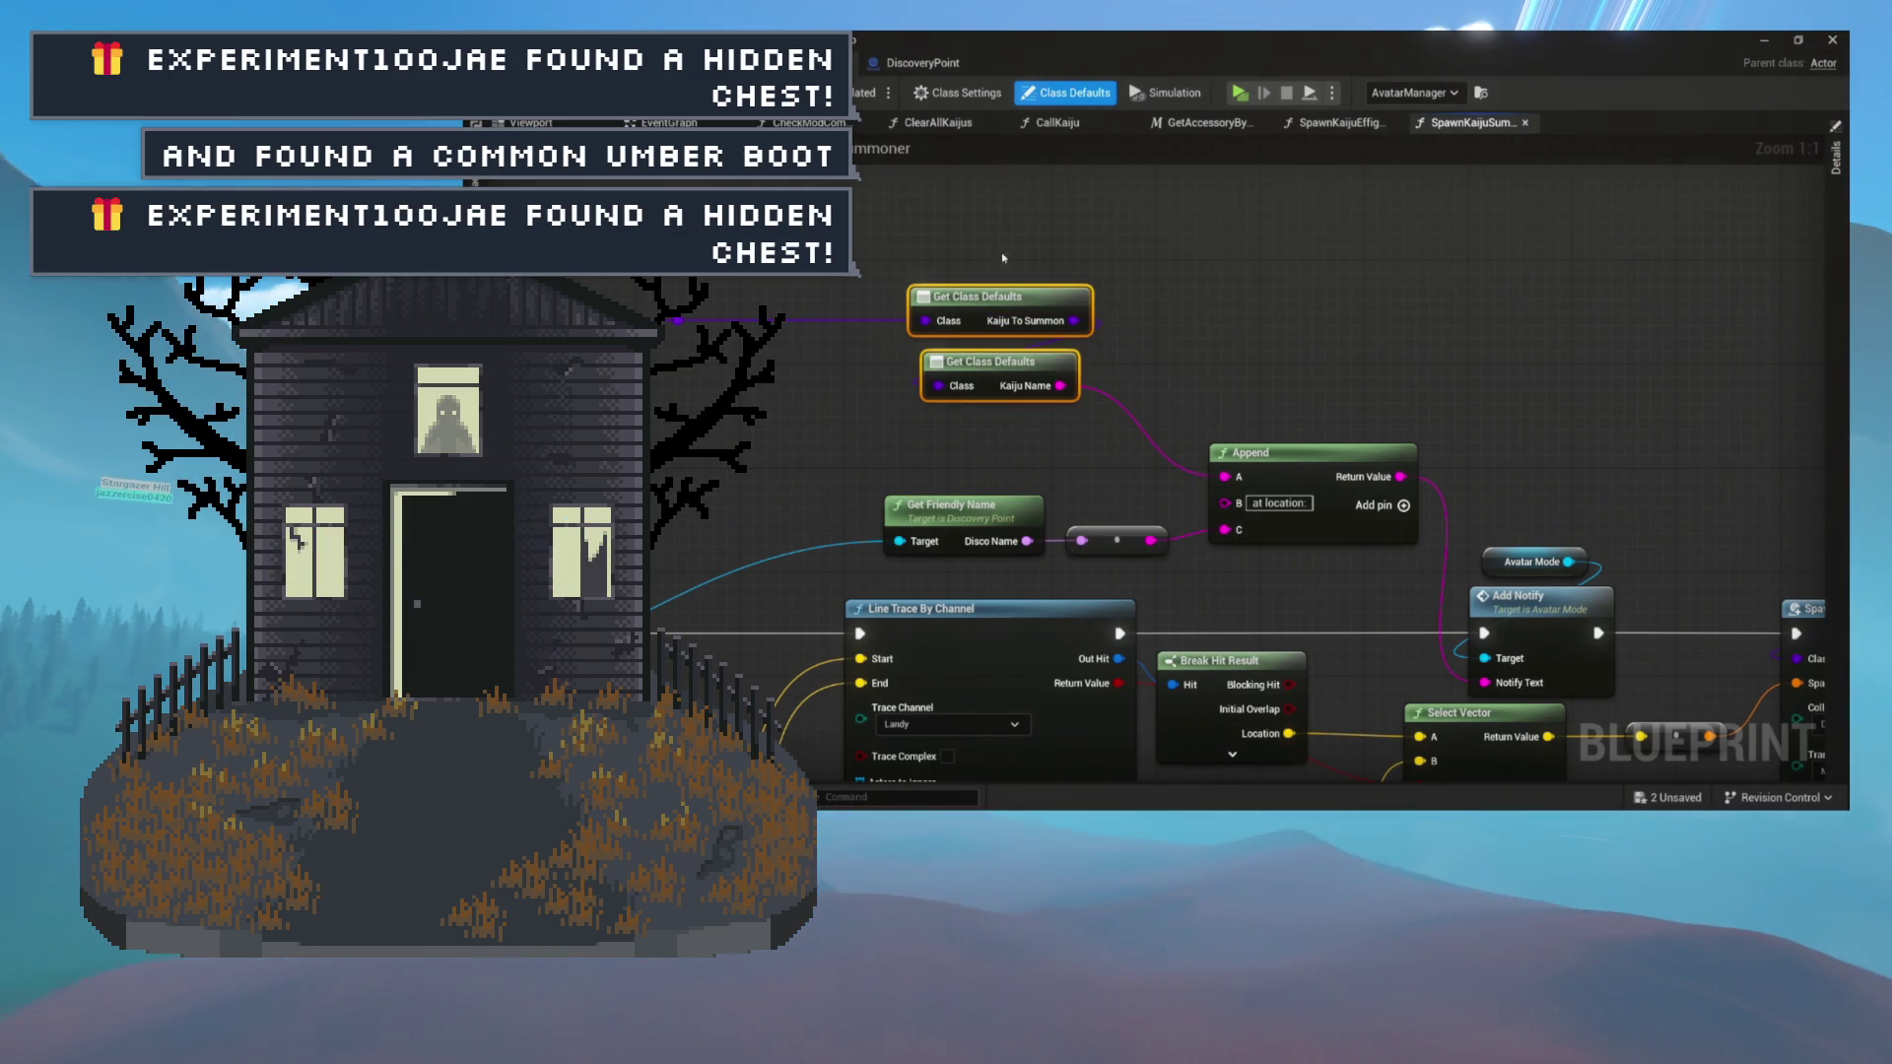
pyautogui.moveTo(1005, 366)
pyautogui.mouseDown()
pyautogui.moveTo(1037, 435)
pyautogui.moveTo(1091, 440)
pyautogui.mouseUp()
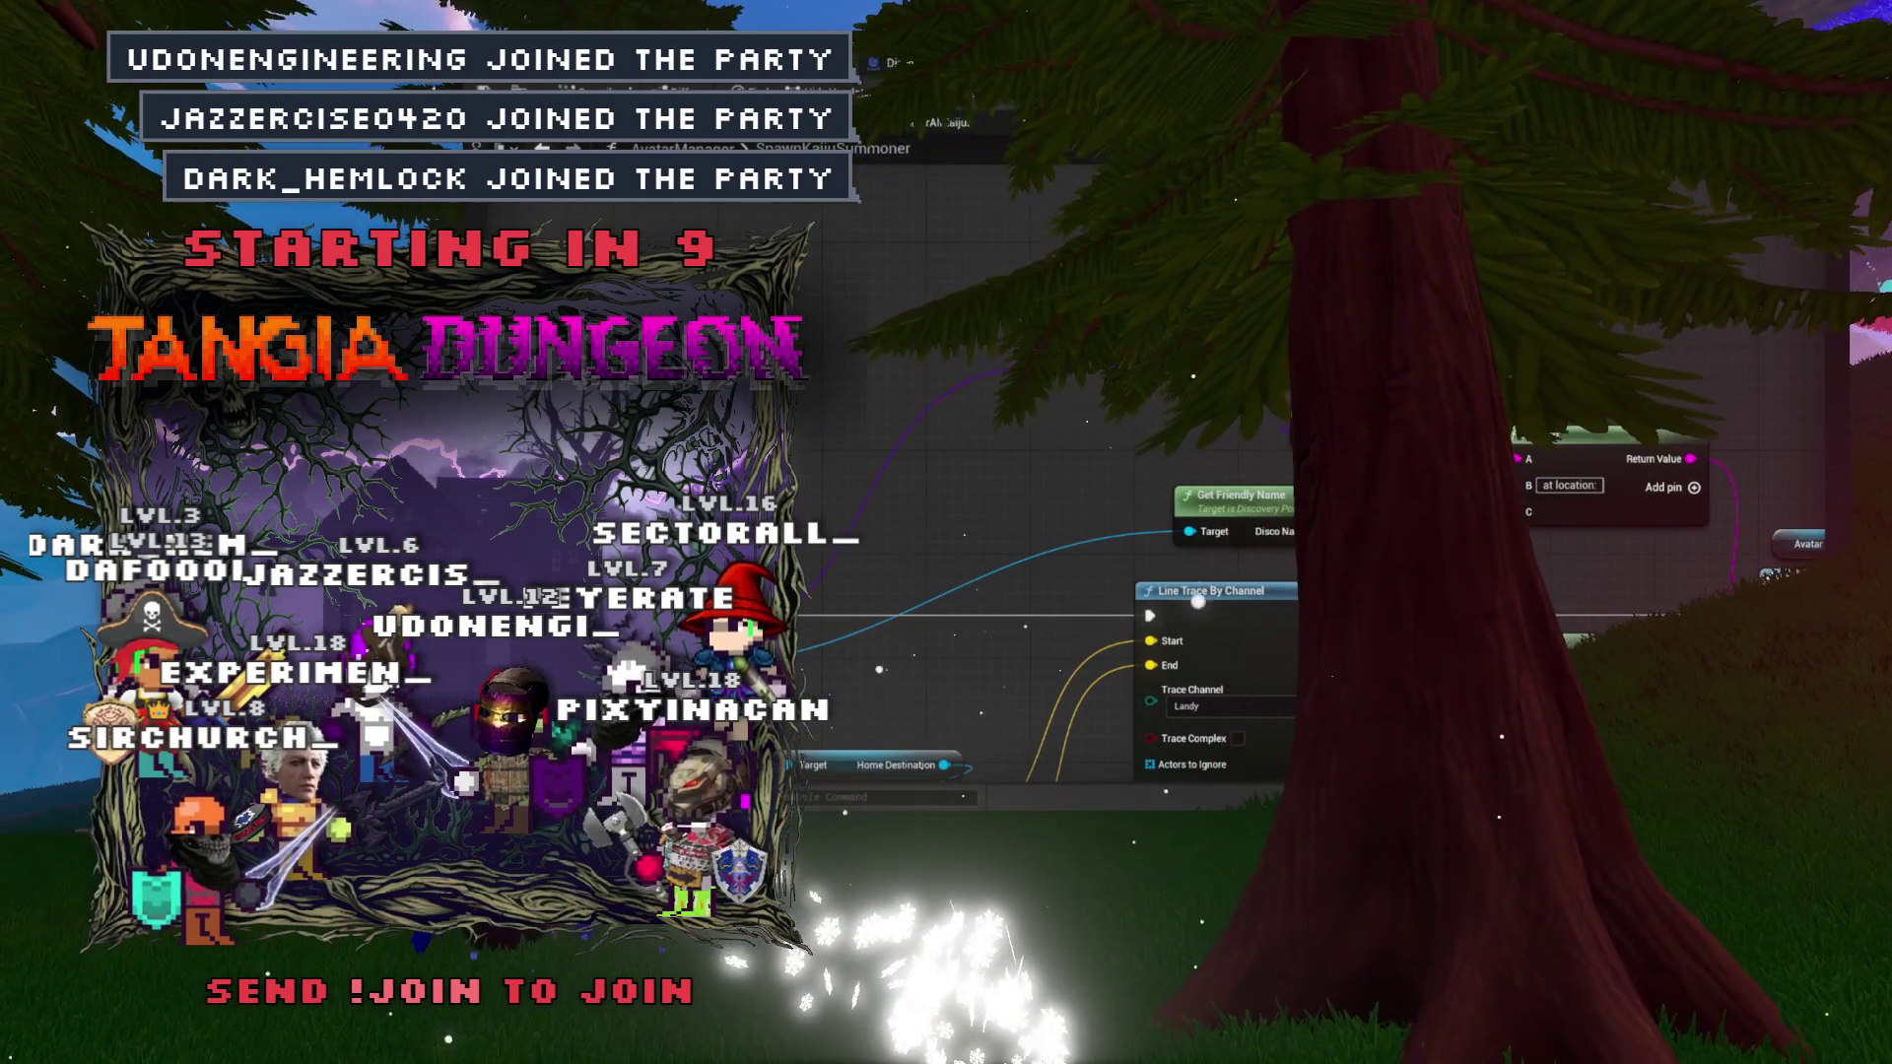
# Move the Get Class Defaults node down and to the left.
pyautogui.moveTo(1341, 352)
pyautogui.mouseDown()
pyautogui.moveTo(1124, 394)
pyautogui.moveTo(1146, 412)
pyautogui.mouseUp()
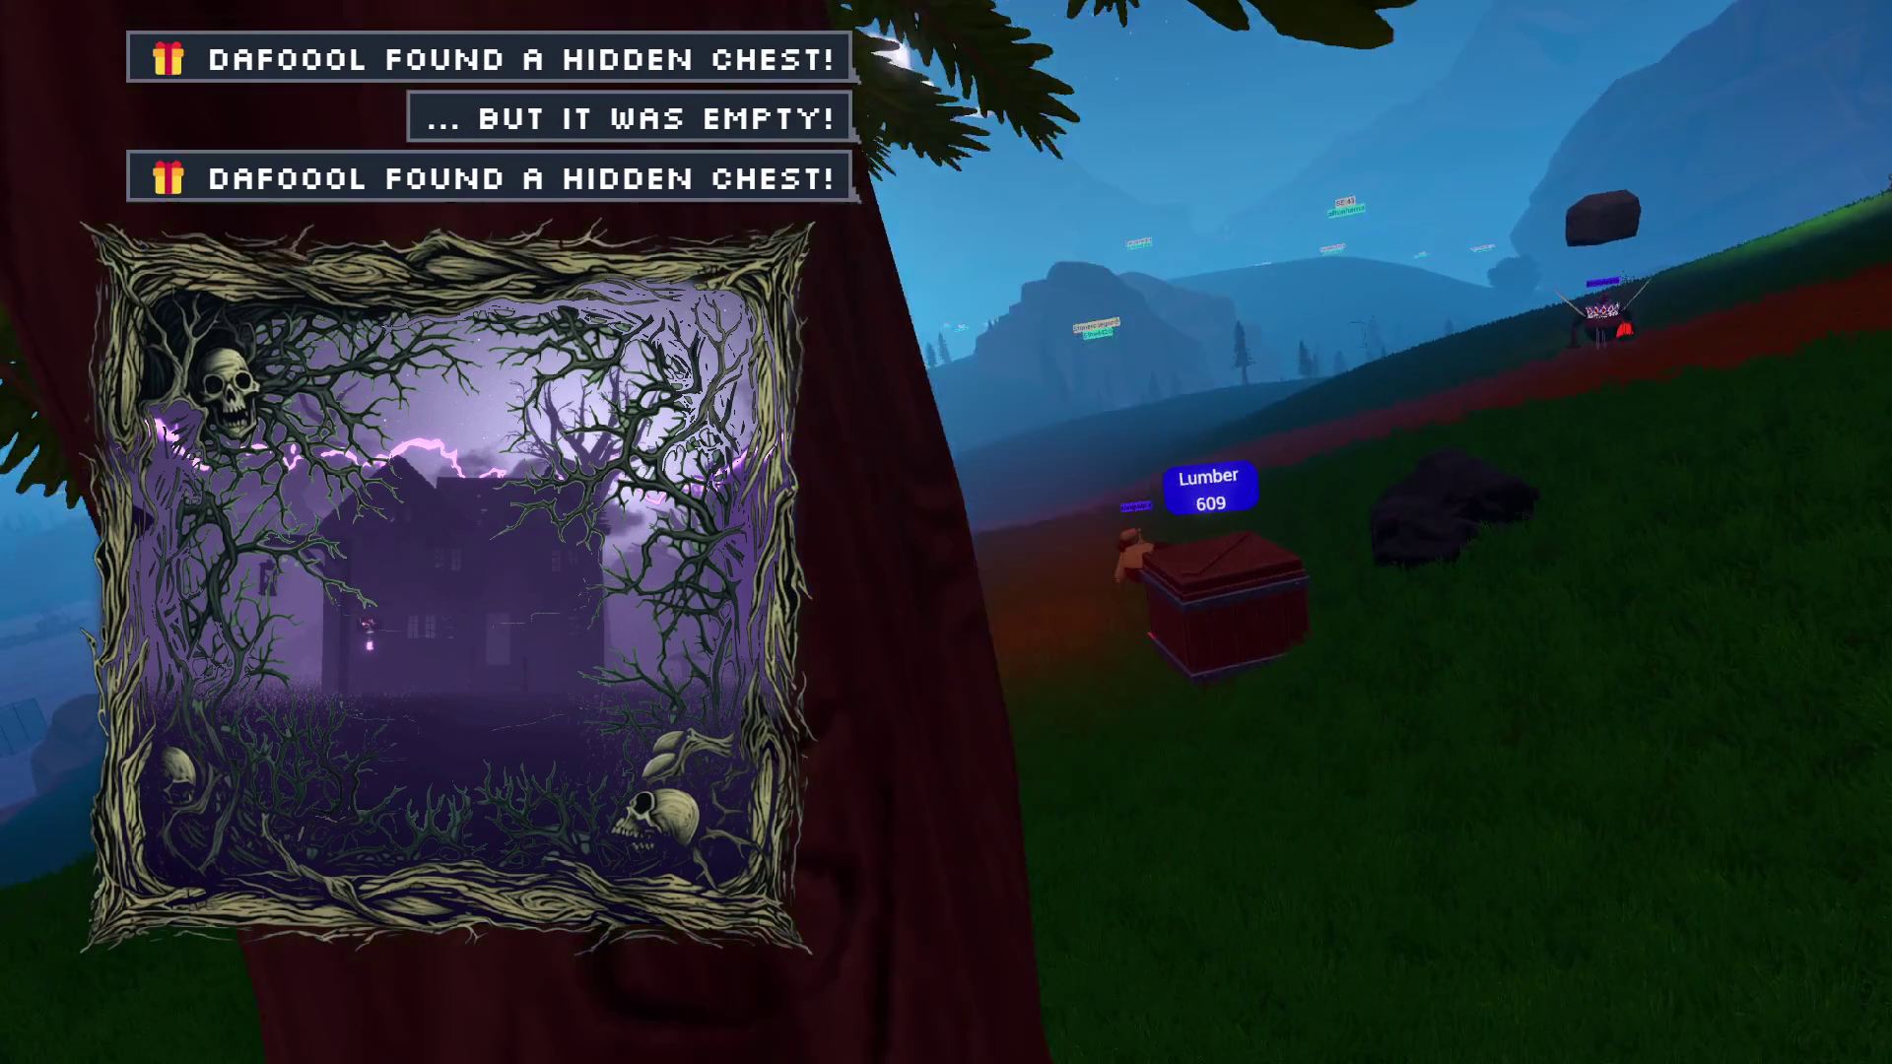
# Walk the game character back from the tree and across the hillside toward the dark rock.
pyautogui.press('s')
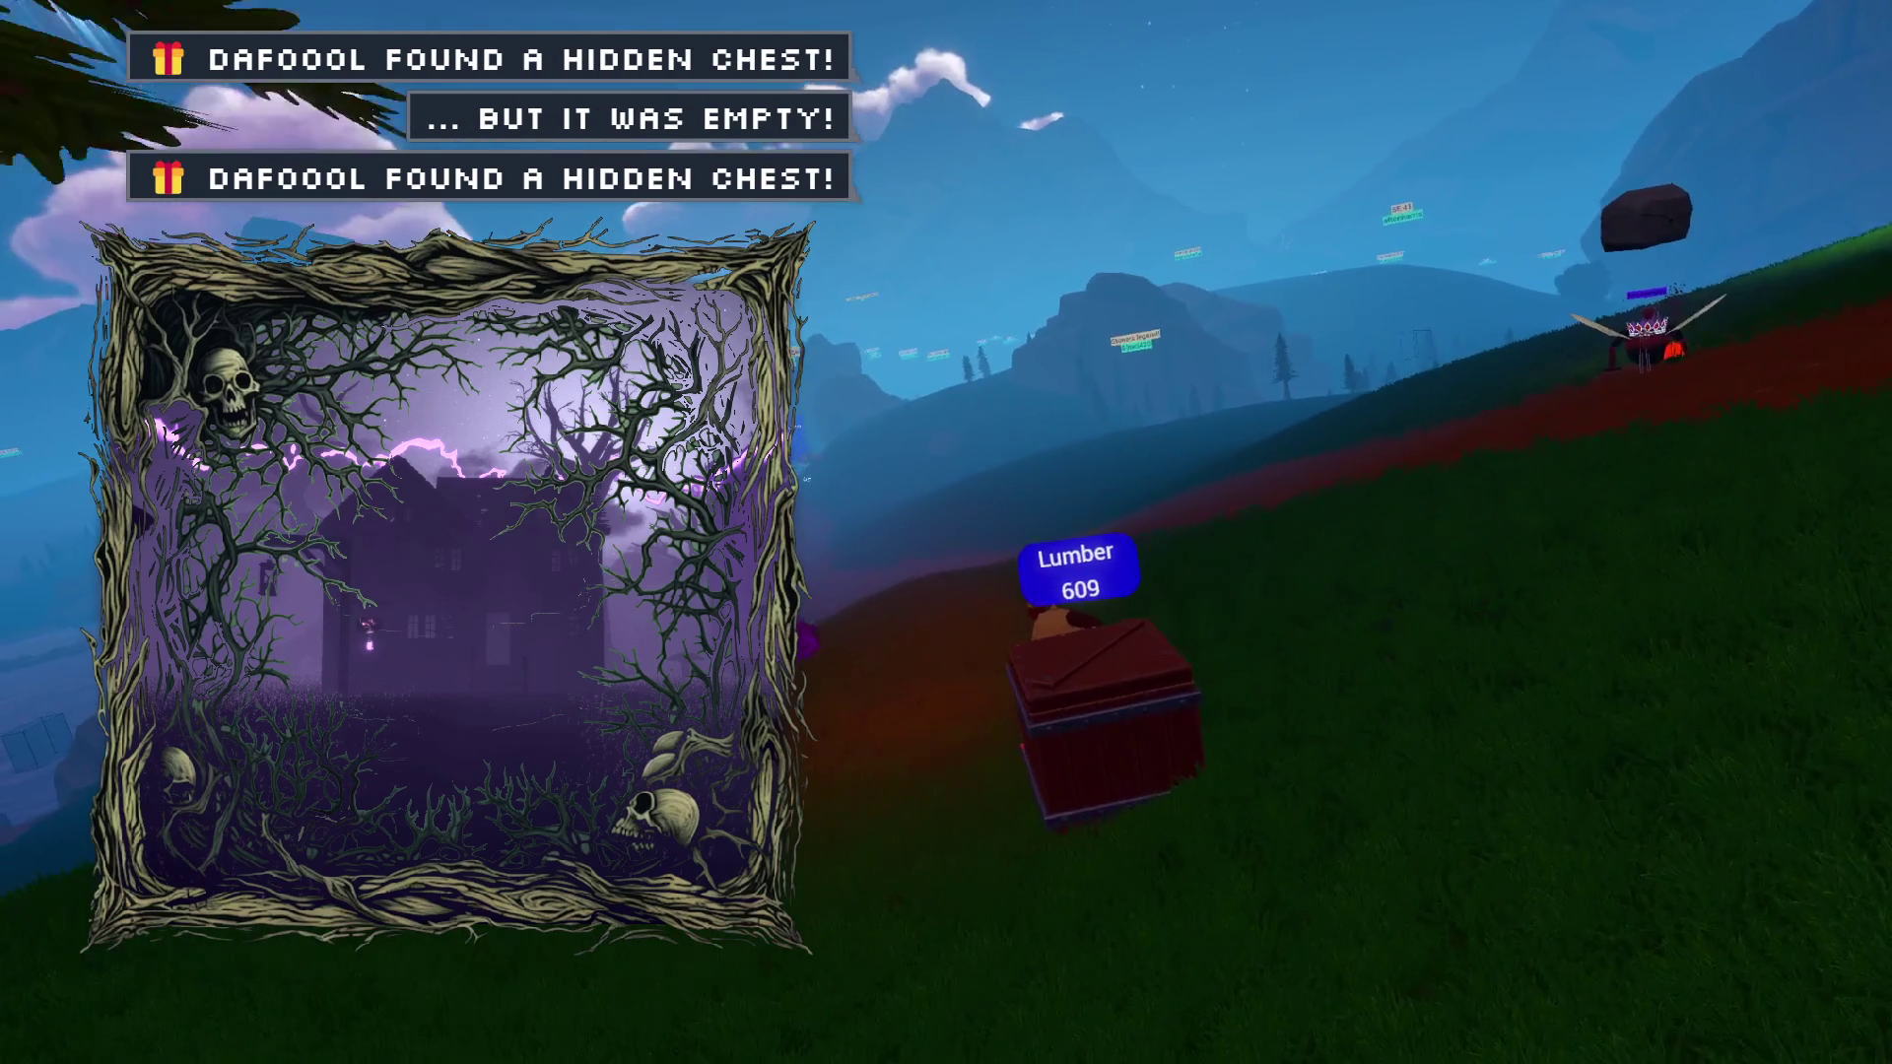
pyautogui.press('w')
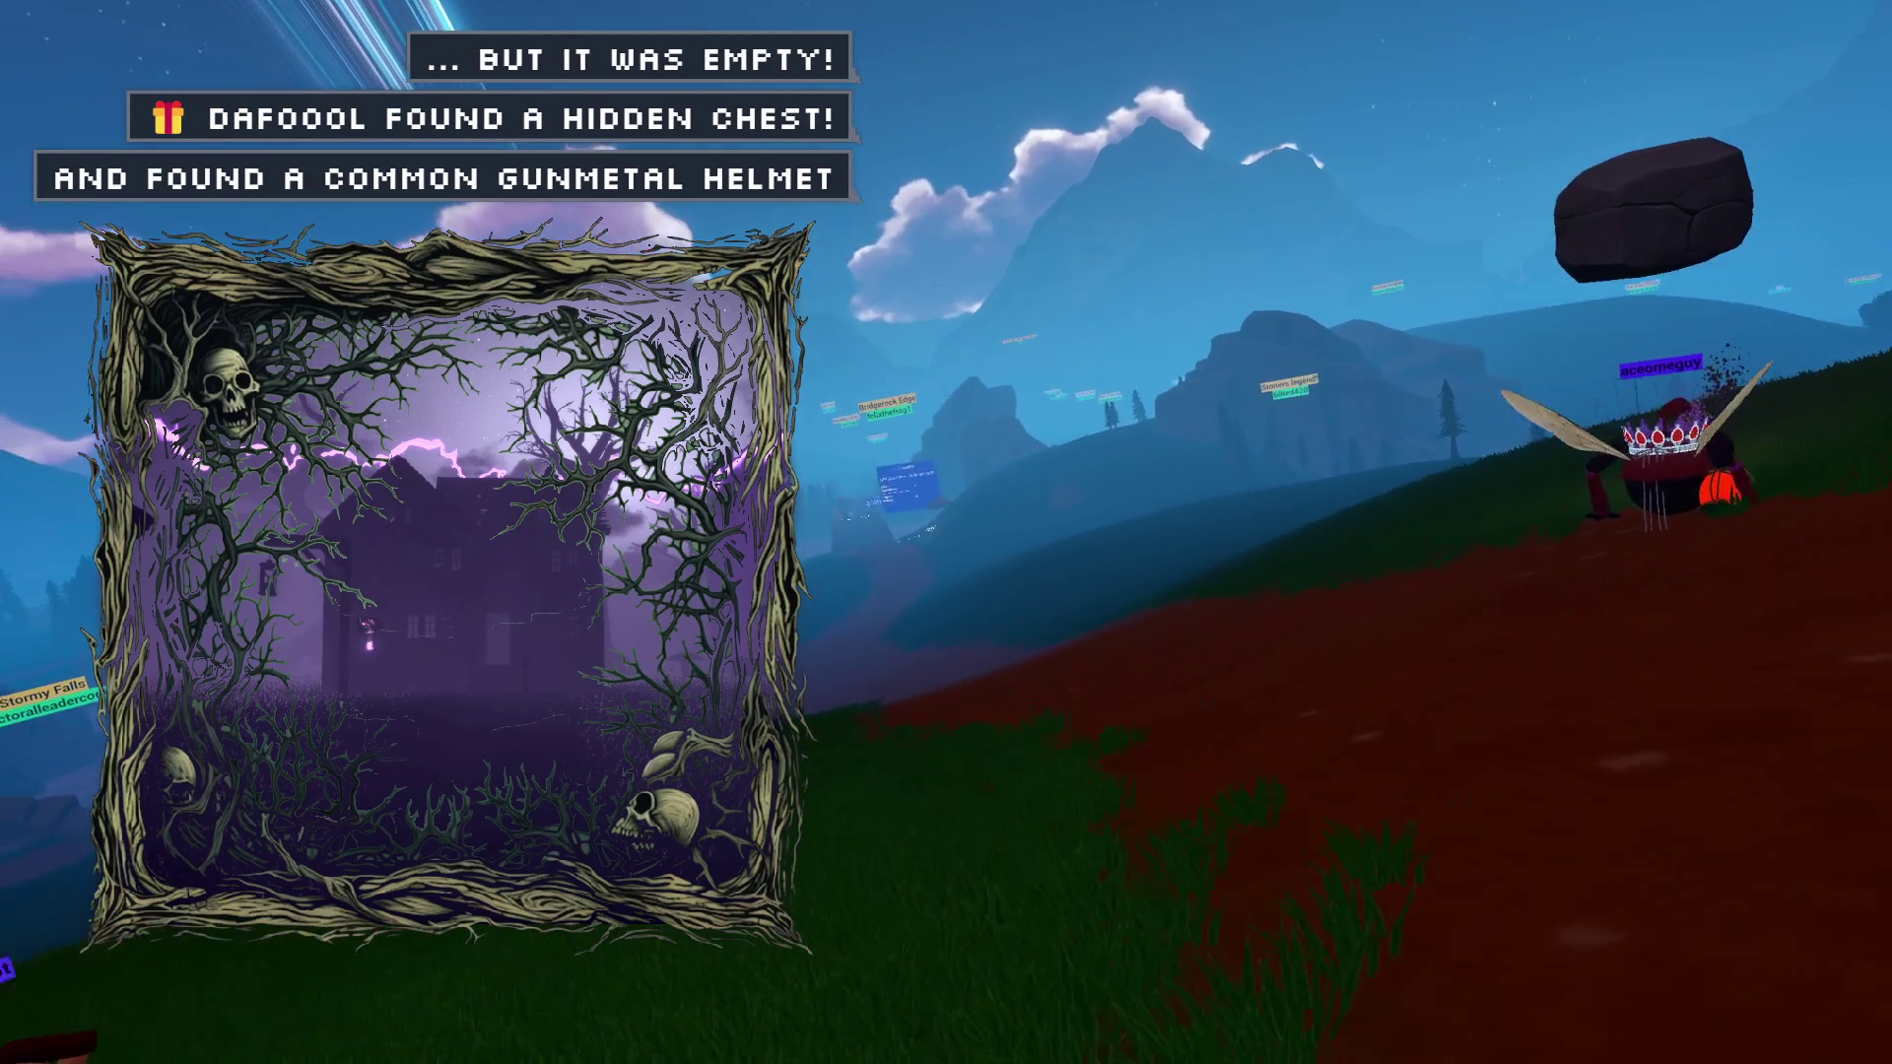
pyautogui.press('w')
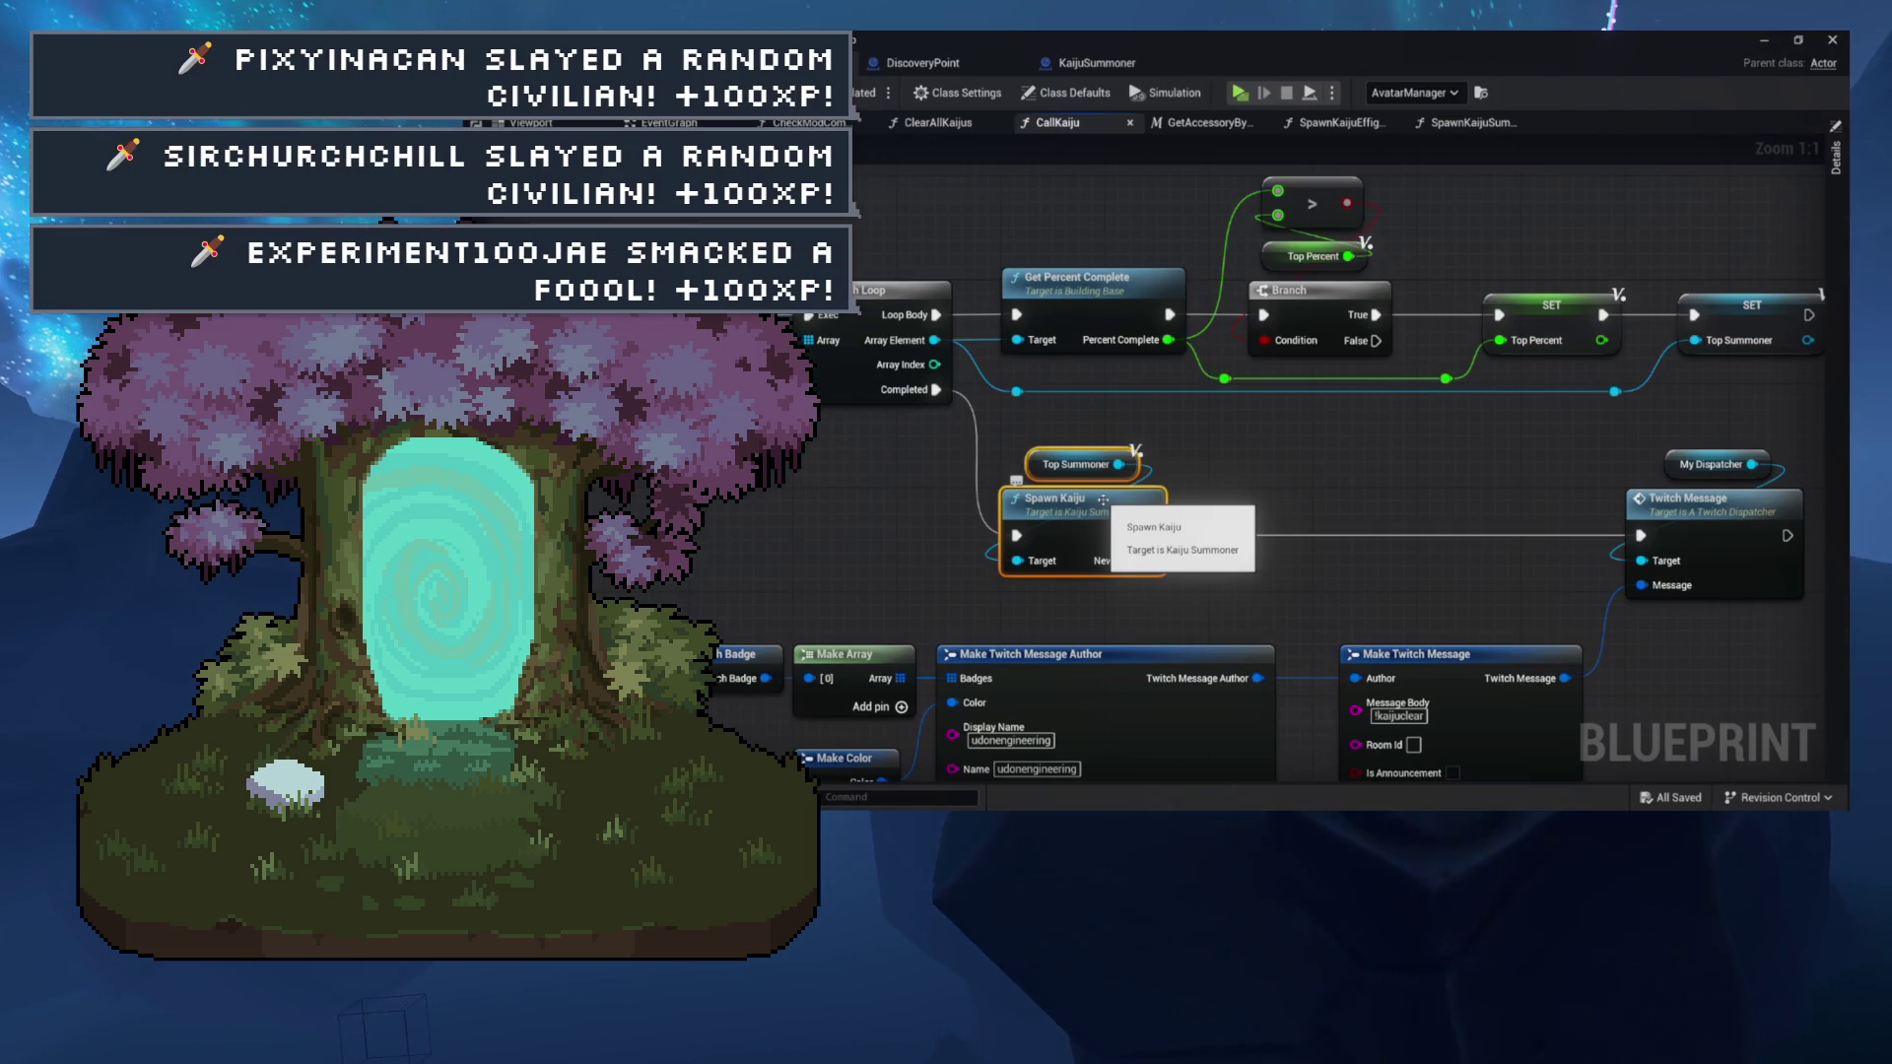
# Shift Spawn Kaiju and Top Summoner right, then add a Get Avatar Mode node feeding Get HUD Object.
pyautogui.moveTo(1102, 499); pyautogui.dragTo(1283, 500)
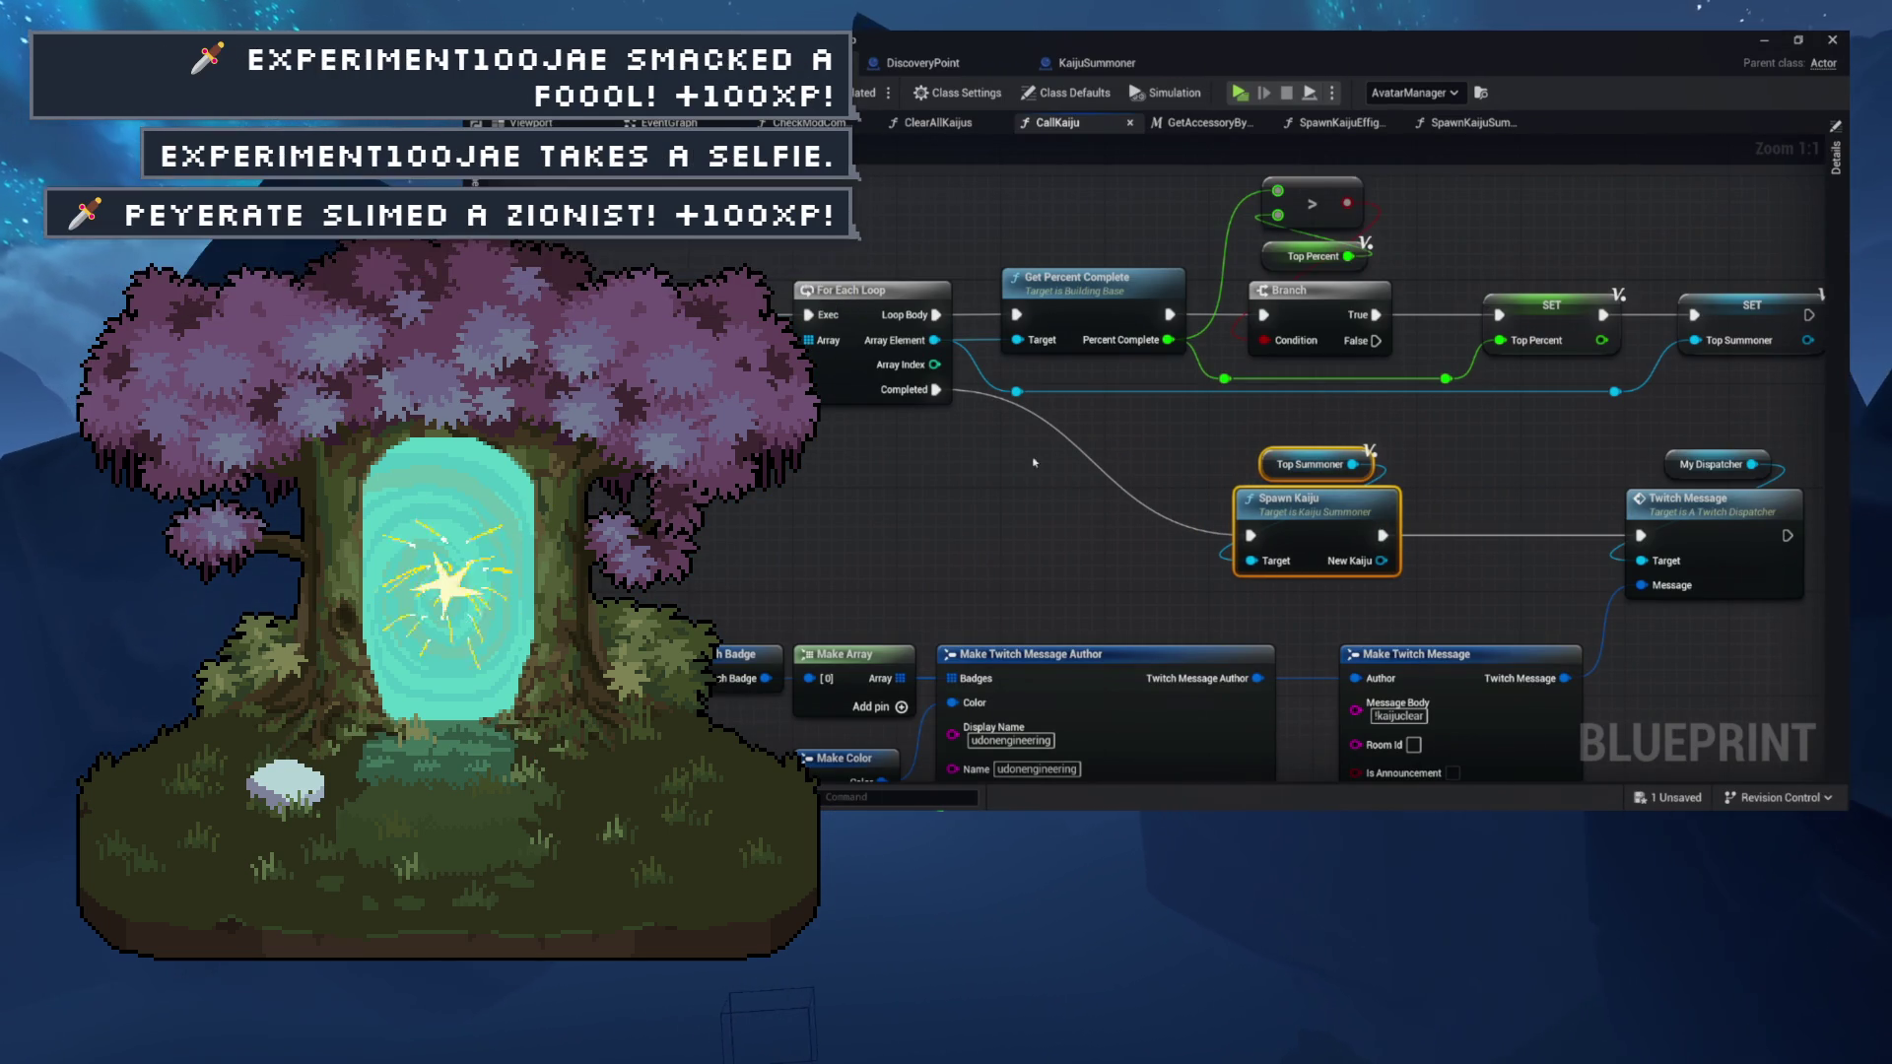
pyautogui.rightClick(985, 472)
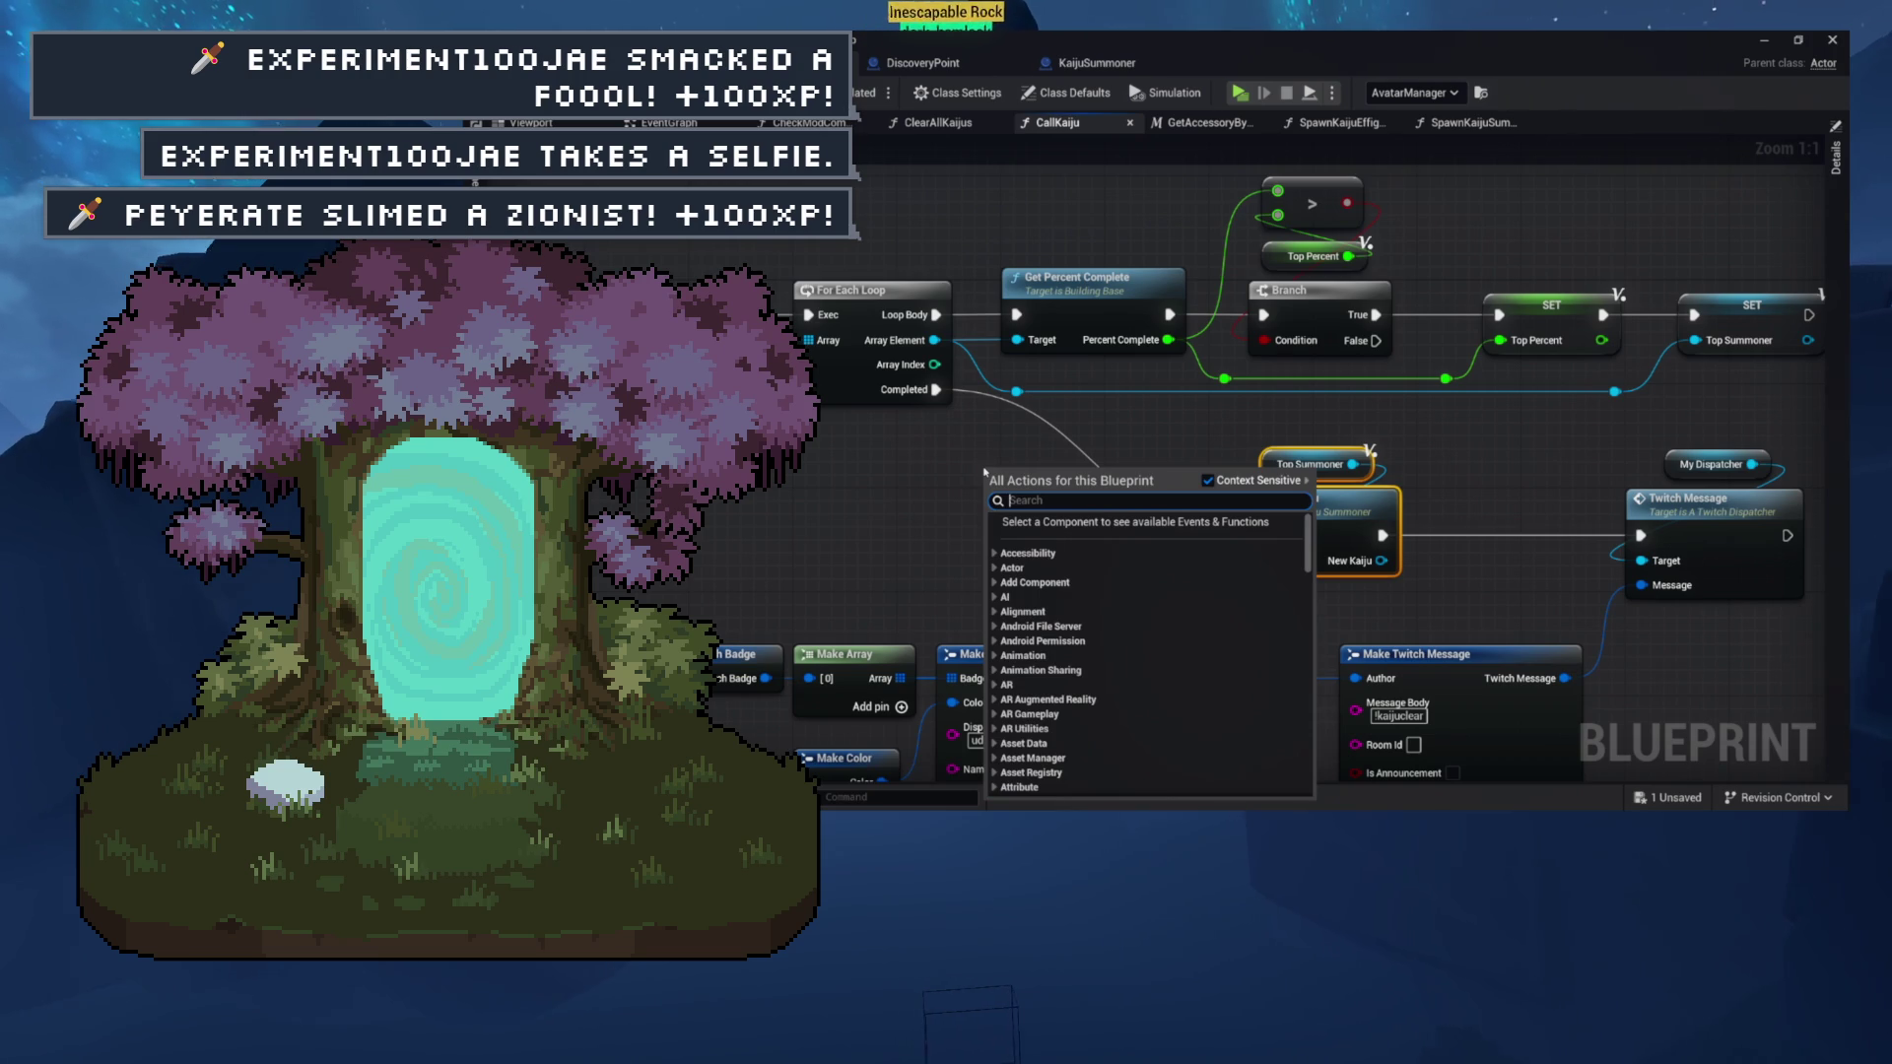
pyautogui.write('avatar')
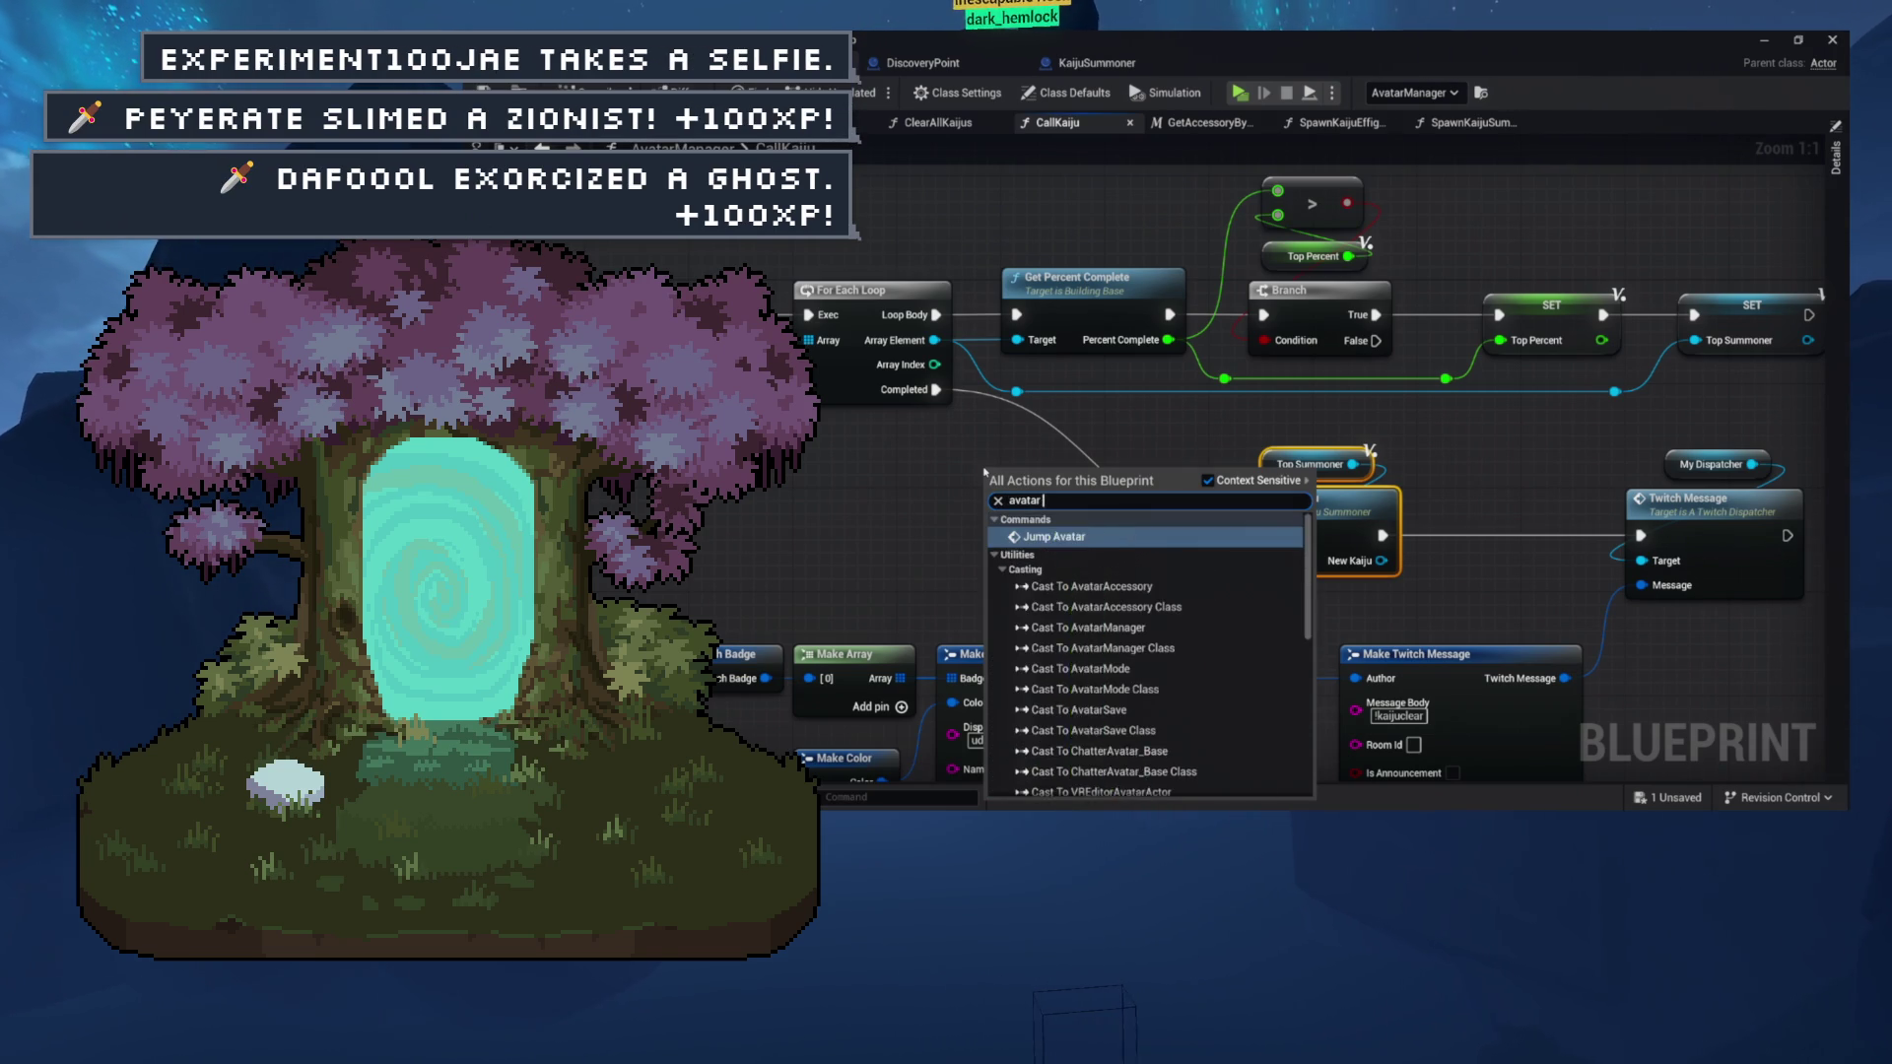
pyautogui.write(' mode')
pyautogui.press('Return')
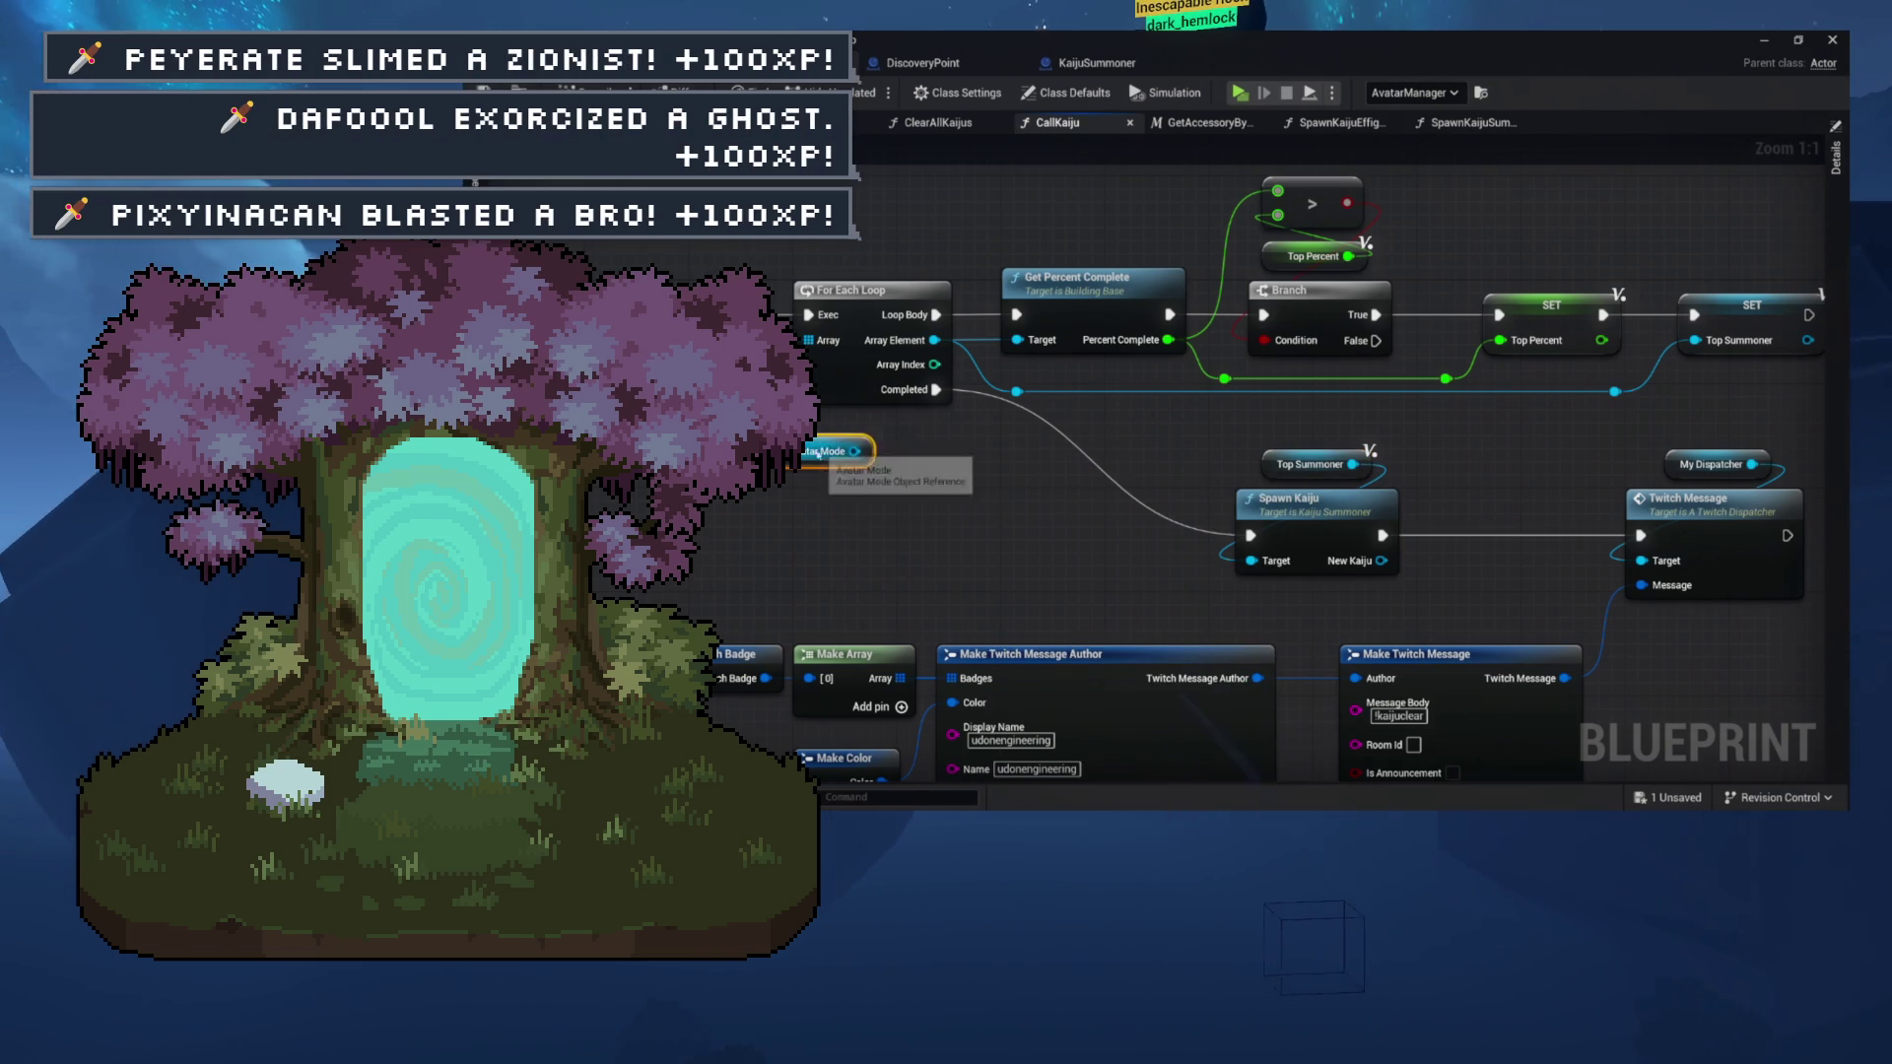
pyautogui.moveTo(854, 452)
pyautogui.mouseDown()
pyautogui.moveTo(923, 466)
pyautogui.moveTo(838, 496)
pyautogui.mouseUp()
pyautogui.write('get hud')
pyautogui.press('Down')
pyautogui.press('Return')
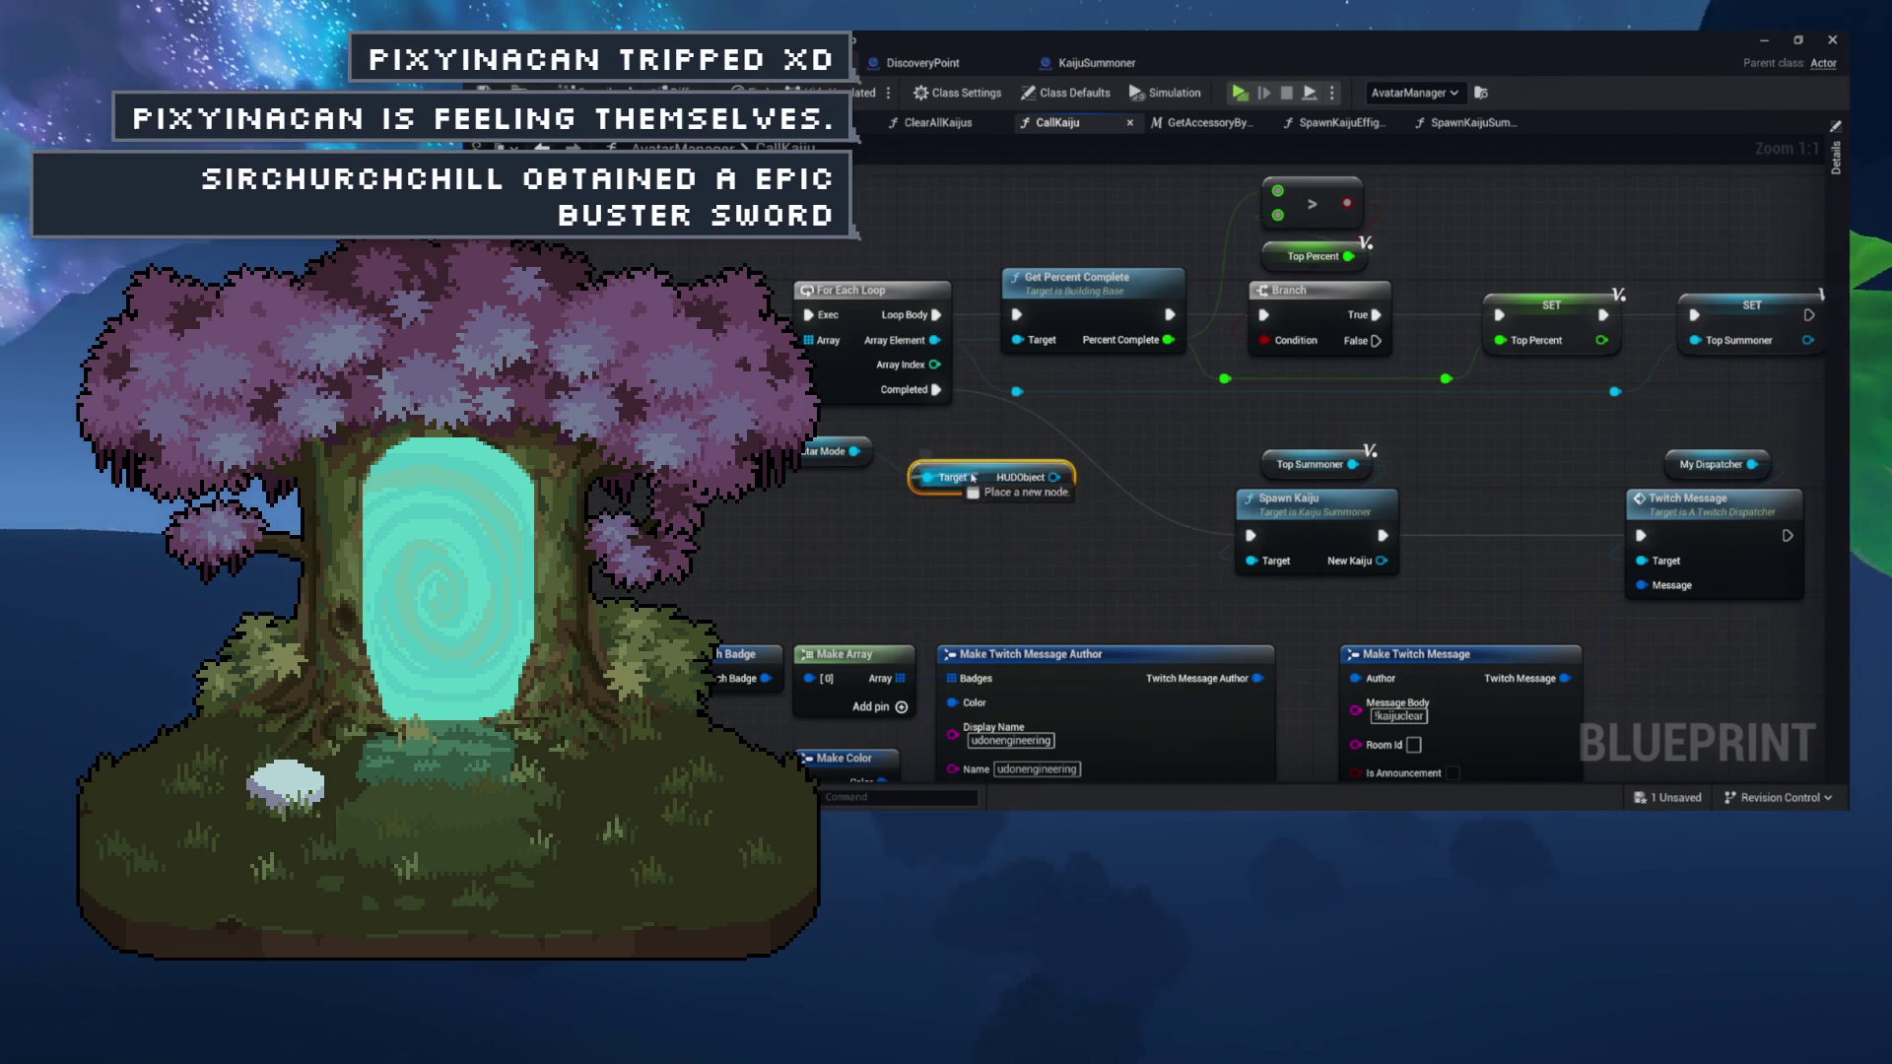
# Add a Notify call off the HUD object using the 'not' search.
pyautogui.moveTo(976, 477)
pyautogui.mouseDown()
pyautogui.moveTo(821, 484)
pyautogui.moveTo(882, 523)
pyautogui.moveTo(838, 197)
pyautogui.mouseUp()
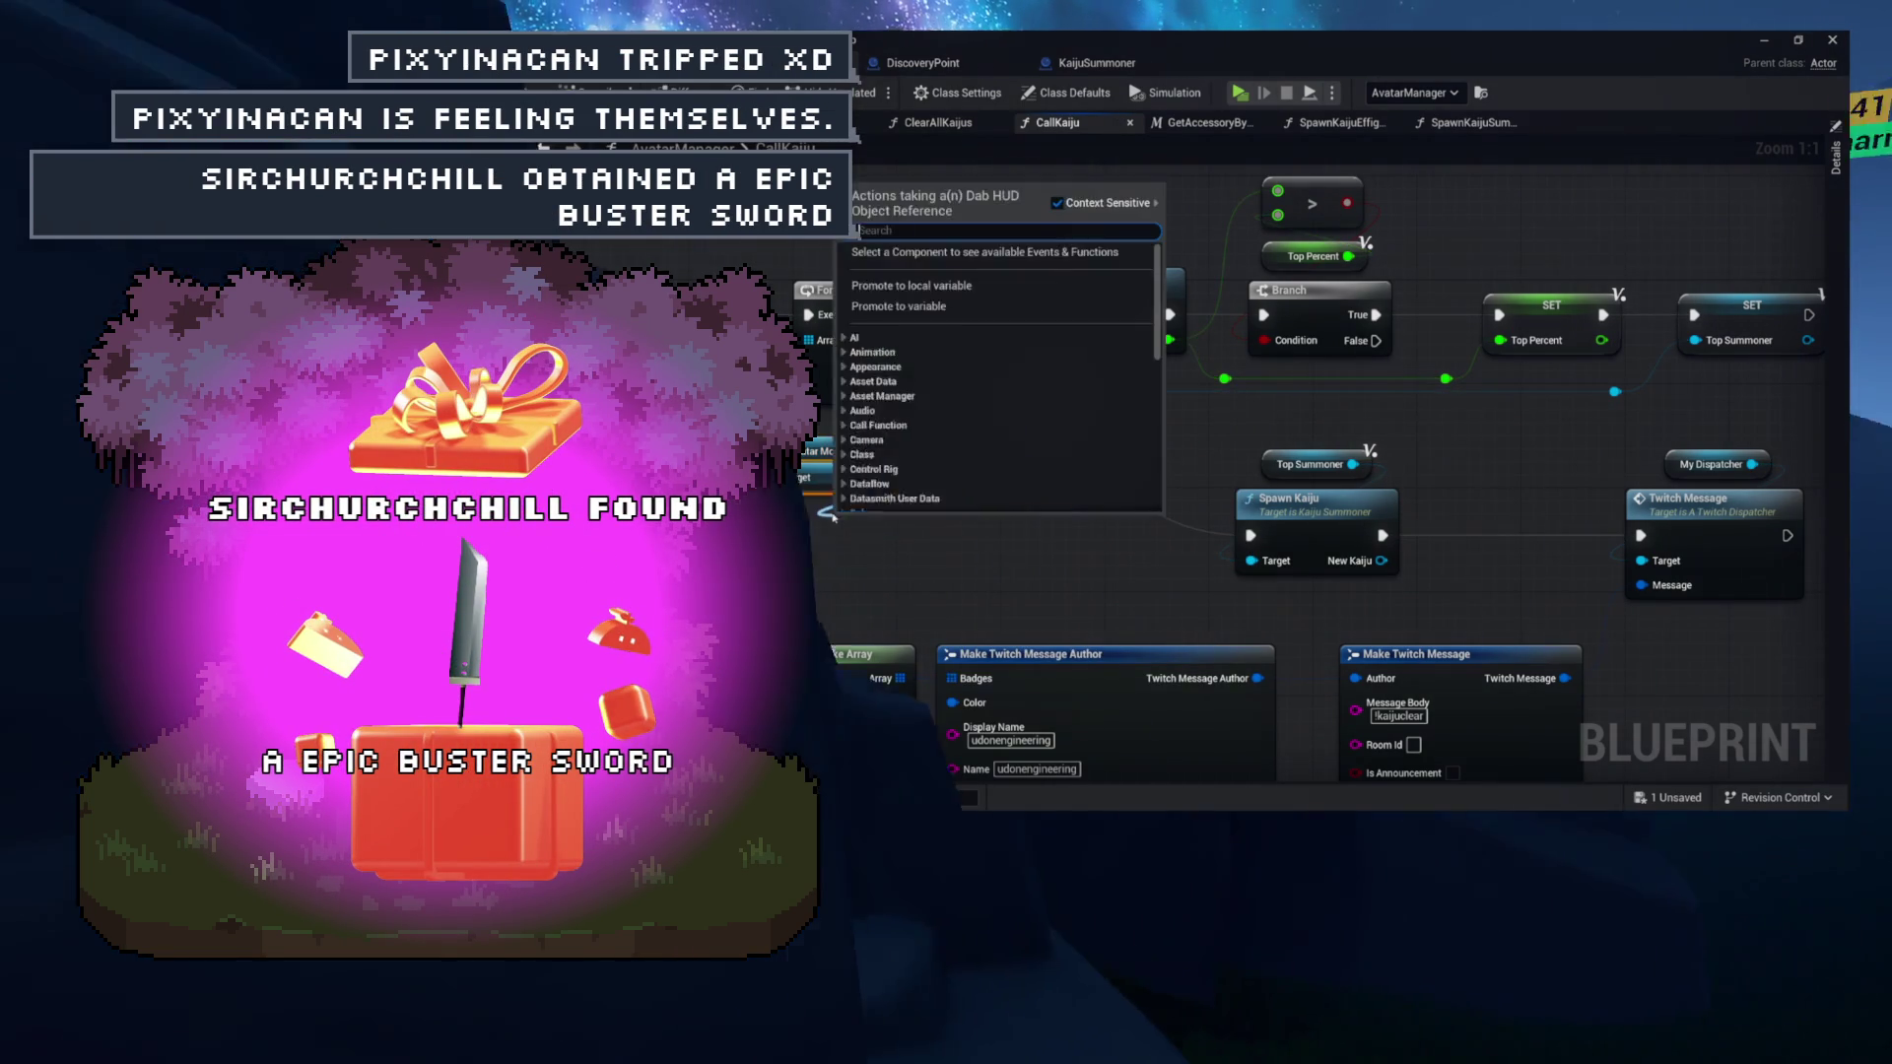
pyautogui.write('not')
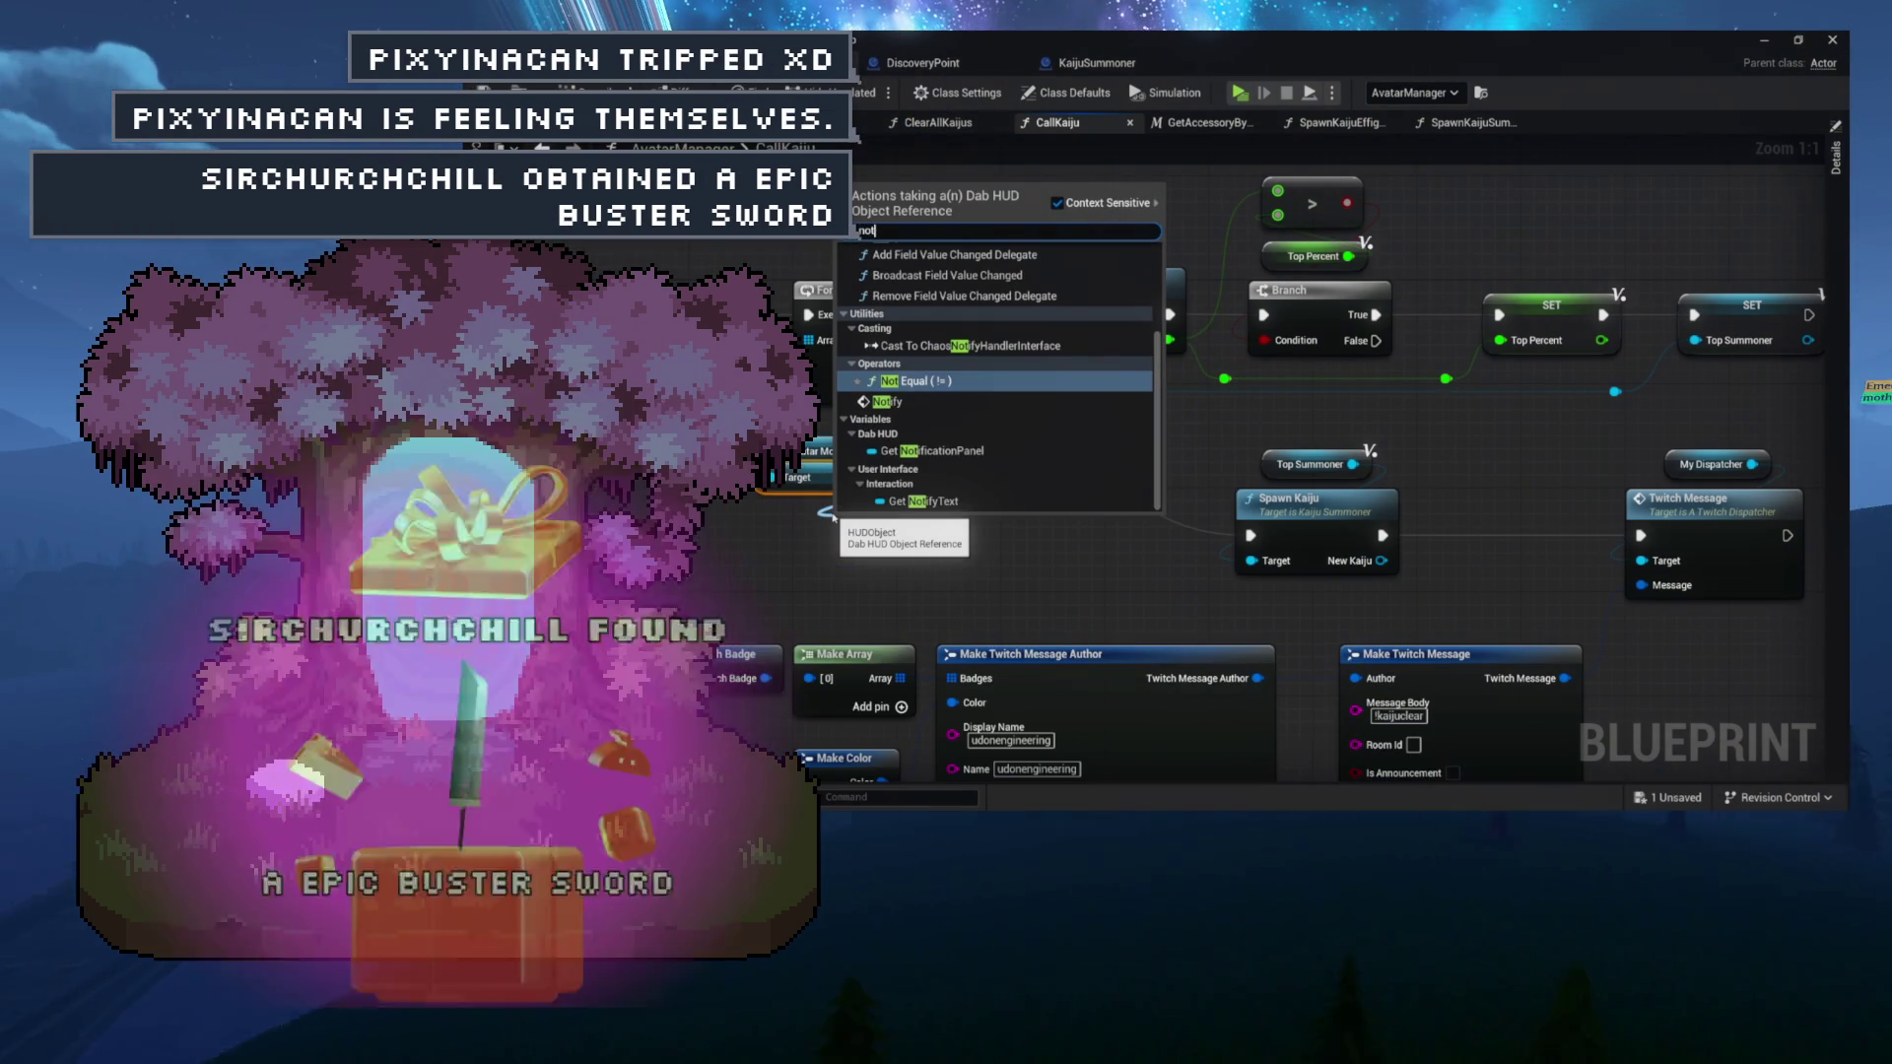
pyautogui.press('Return')
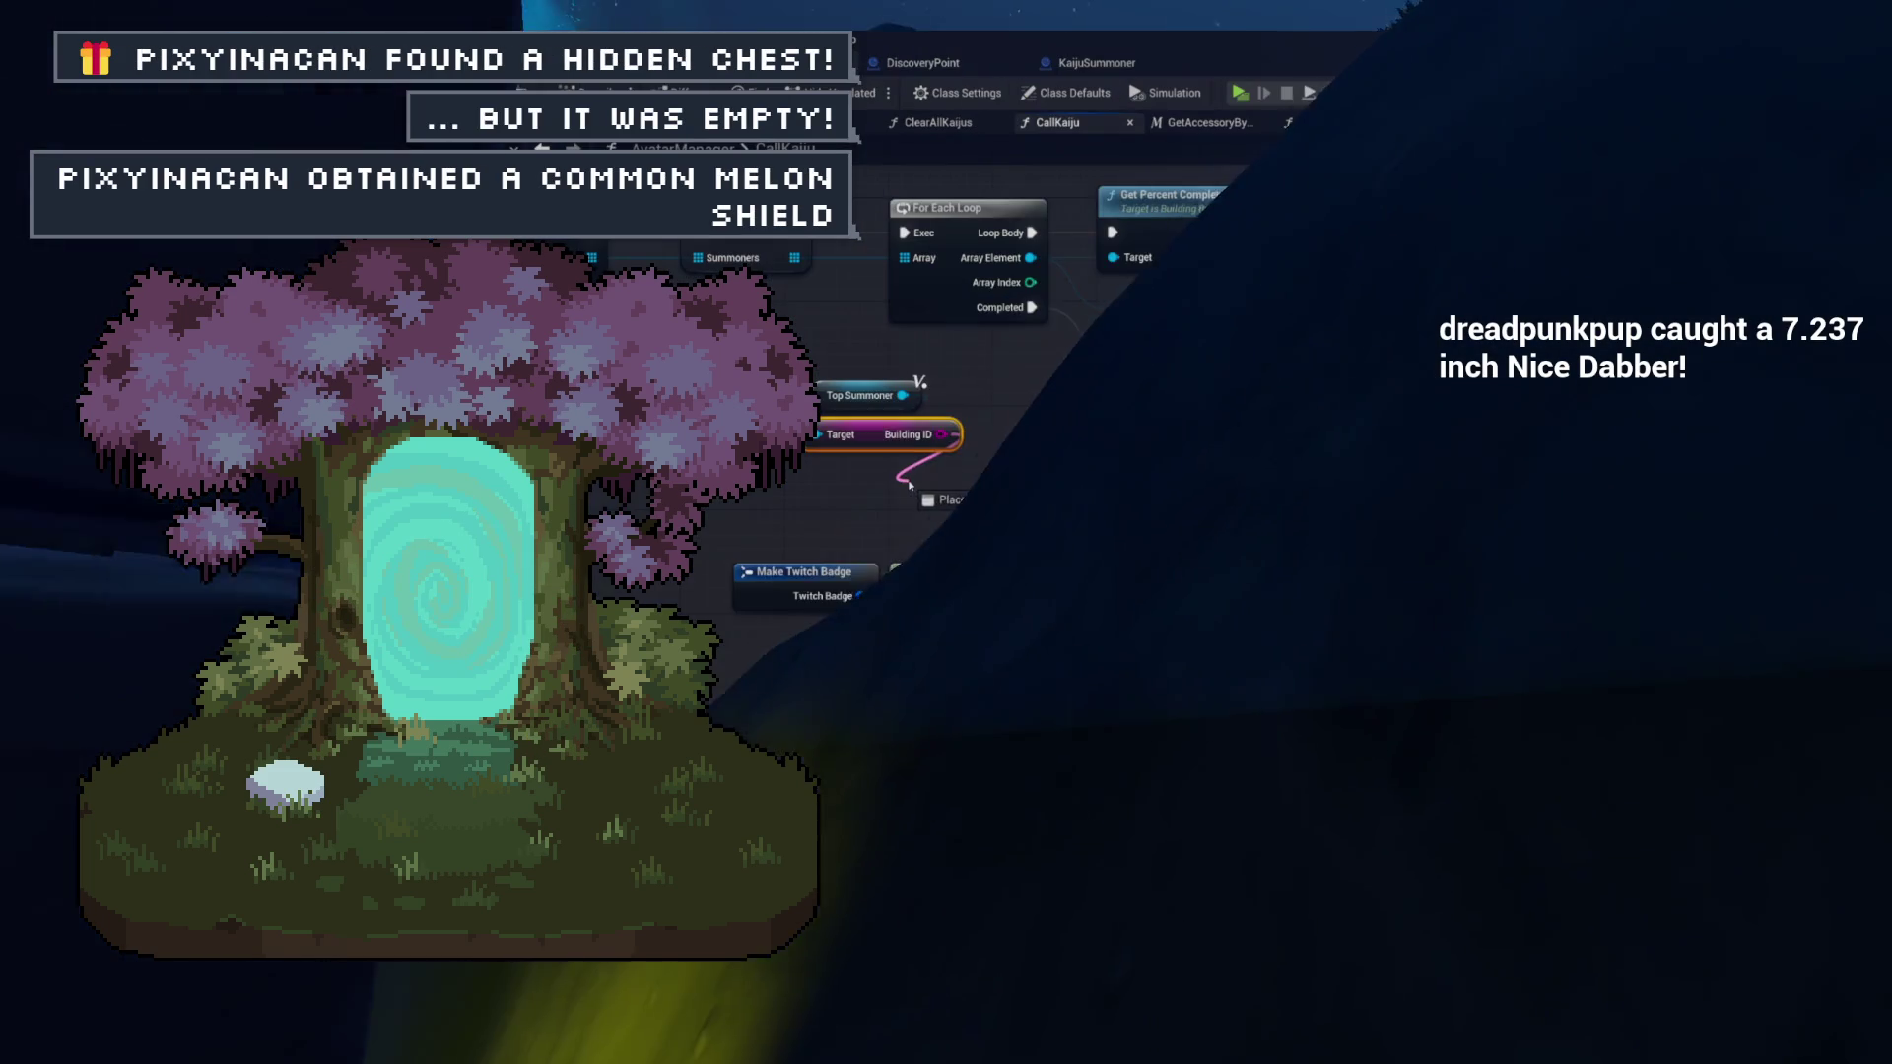
# Create an Append node fed by Building ID via the 'appen' search, then return to the level viewport.
pyautogui.moveTo(916, 437)
pyautogui.mouseDown()
pyautogui.moveTo(909, 483)
pyautogui.moveTo(1014, 474)
pyautogui.mouseUp()
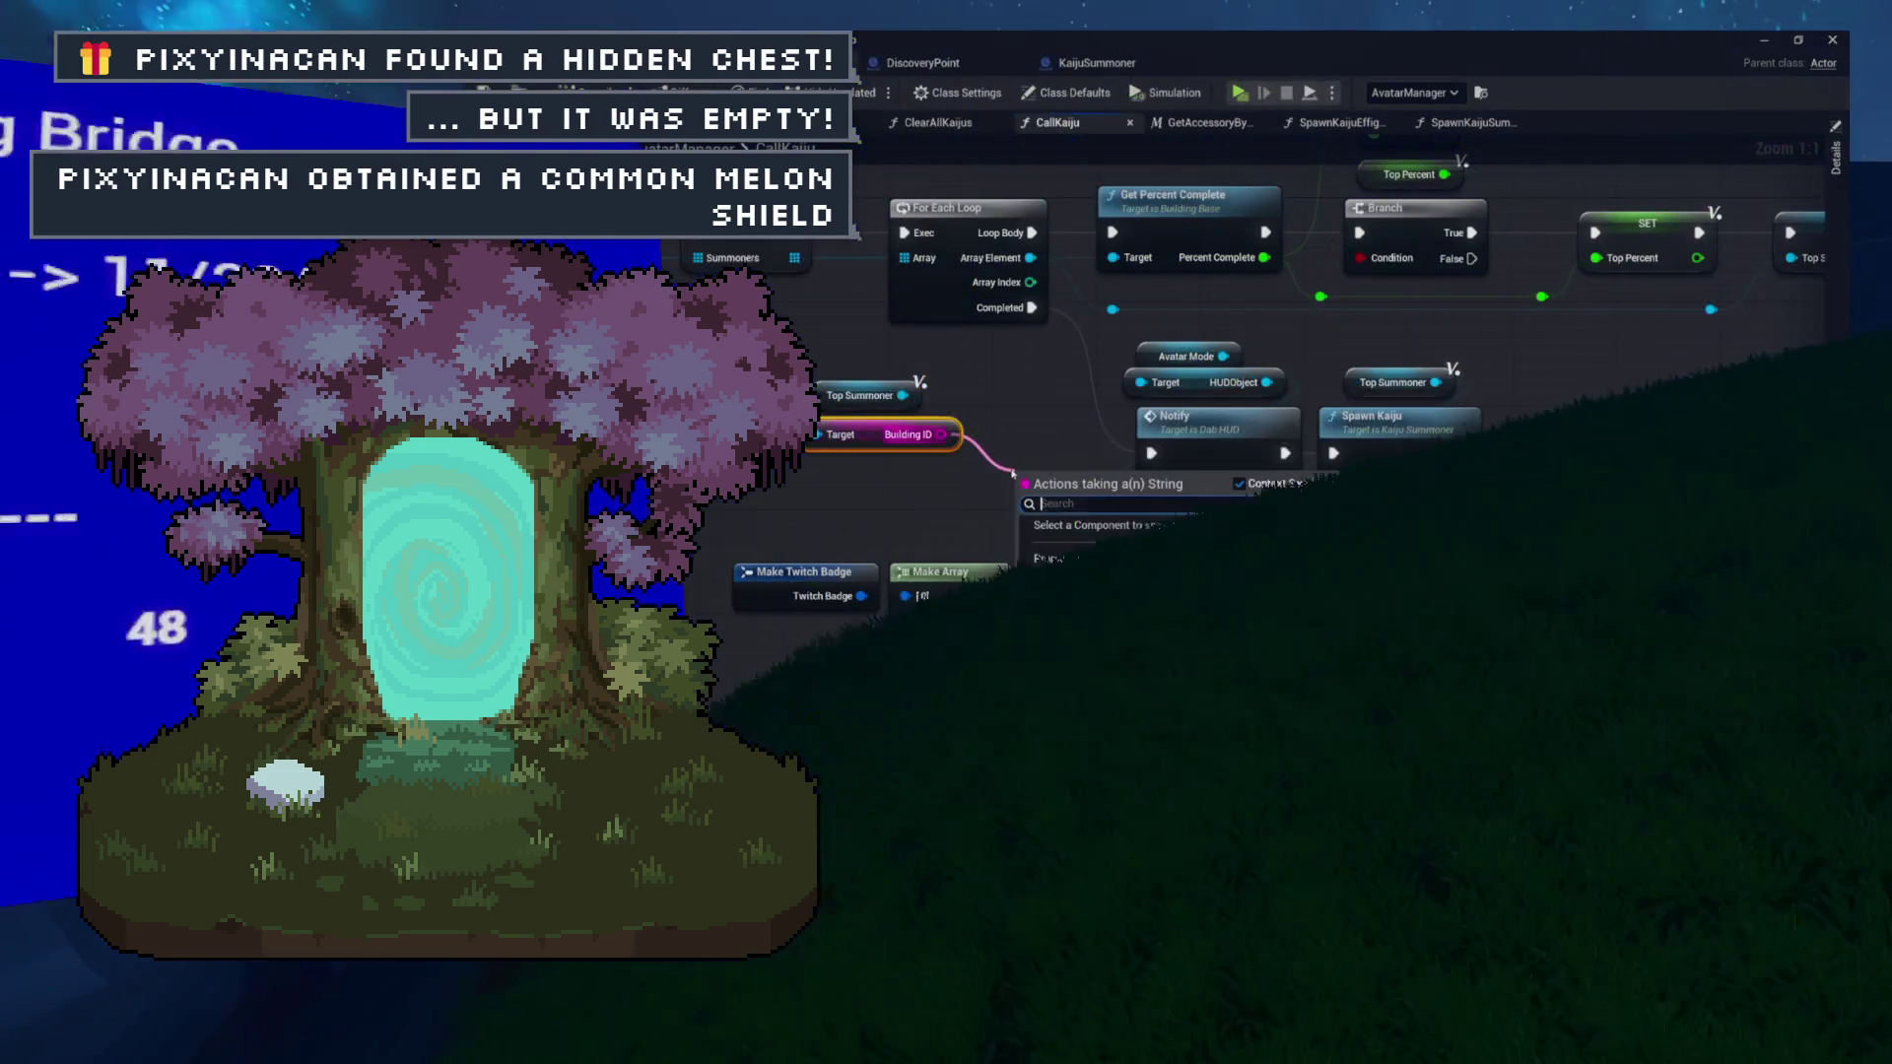
pyautogui.write('appen')
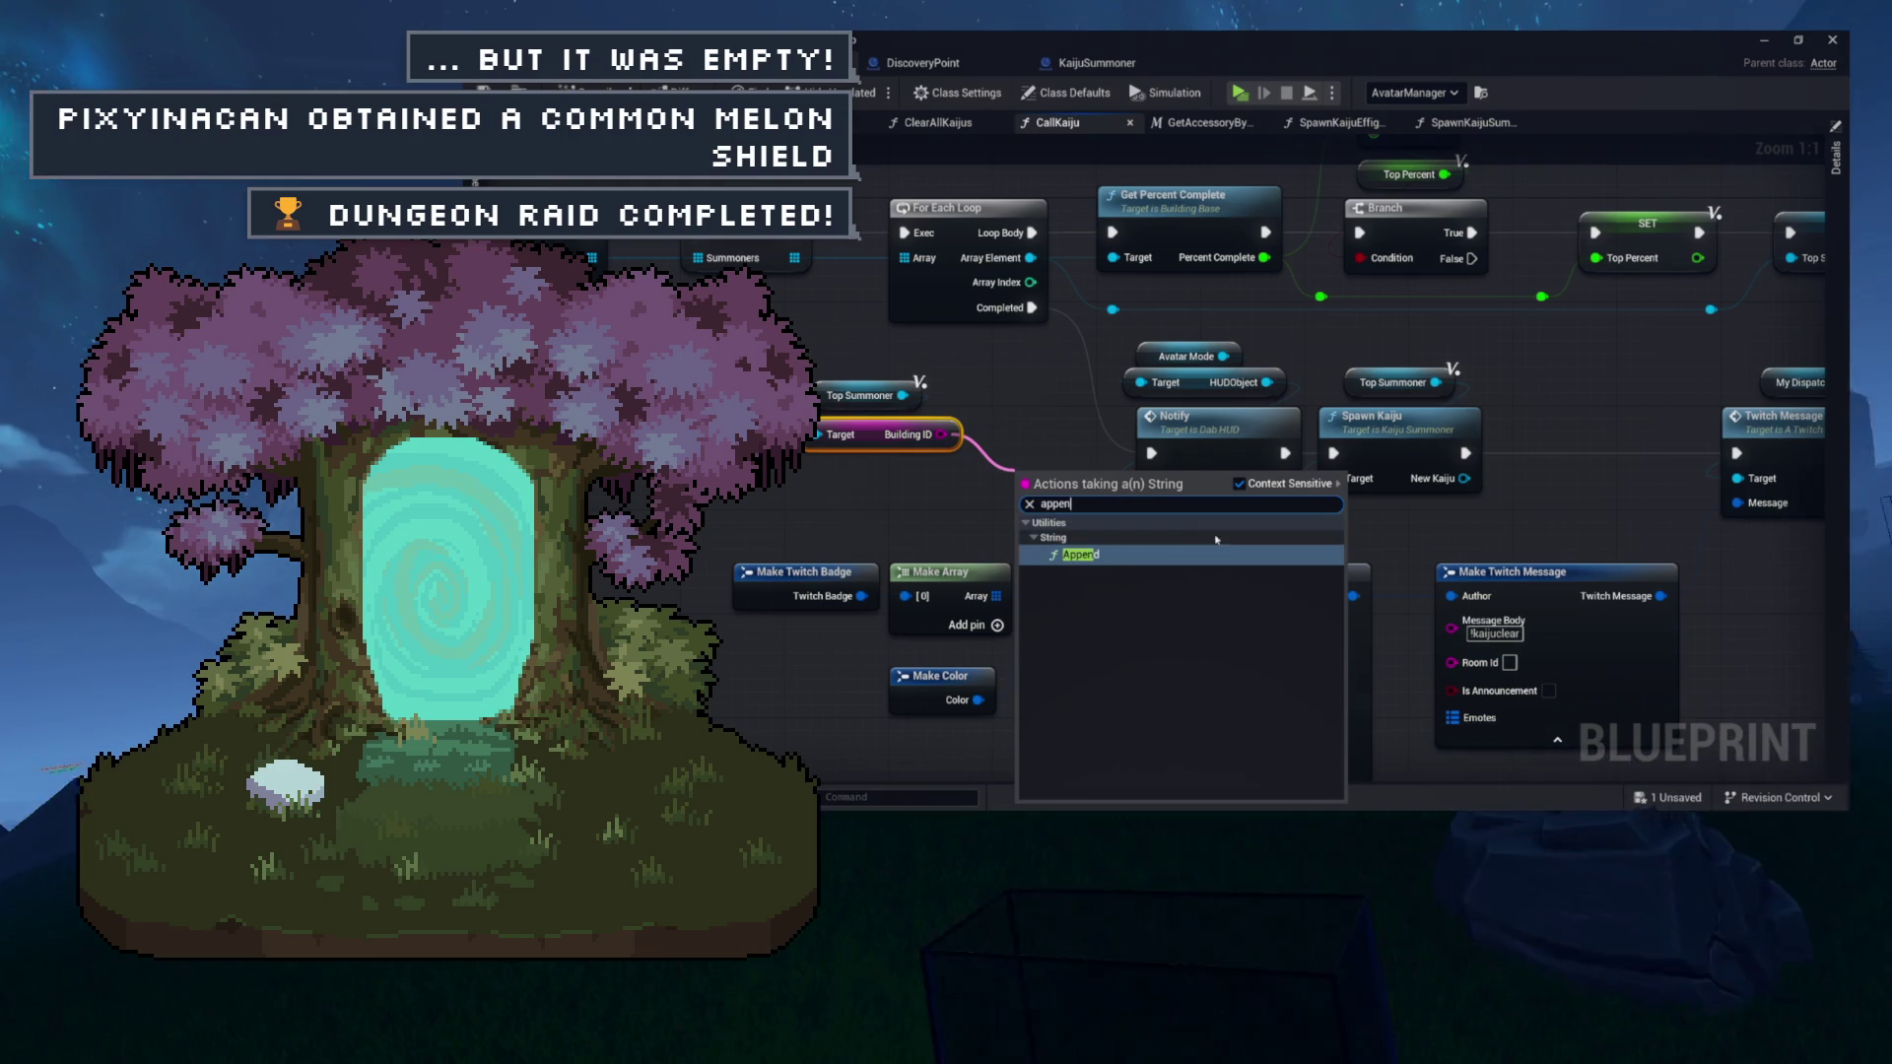
pyautogui.press('Return')
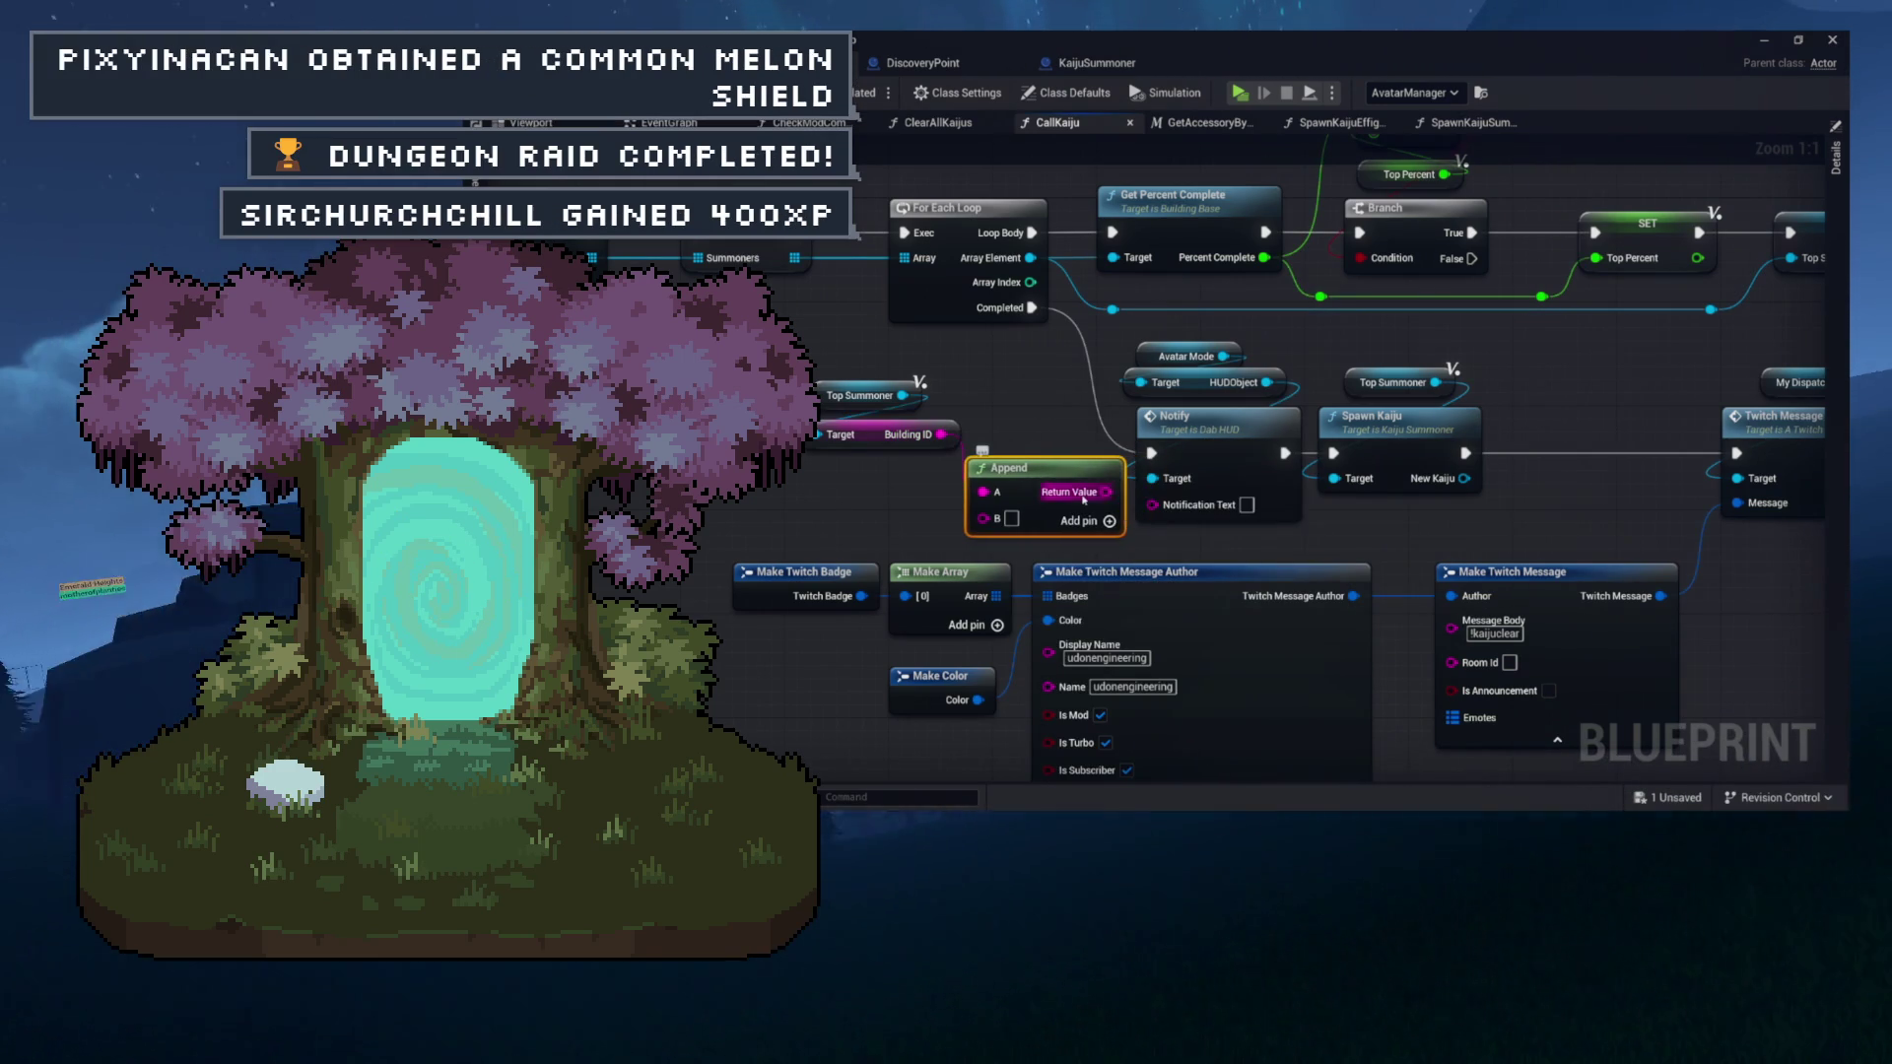
pyautogui.moveTo(1169, 509)
pyautogui.mouseDown()
pyautogui.moveTo(1149, 443)
pyautogui.moveTo(1051, 325)
pyautogui.moveTo(1126, 349)
pyautogui.mouseUp()
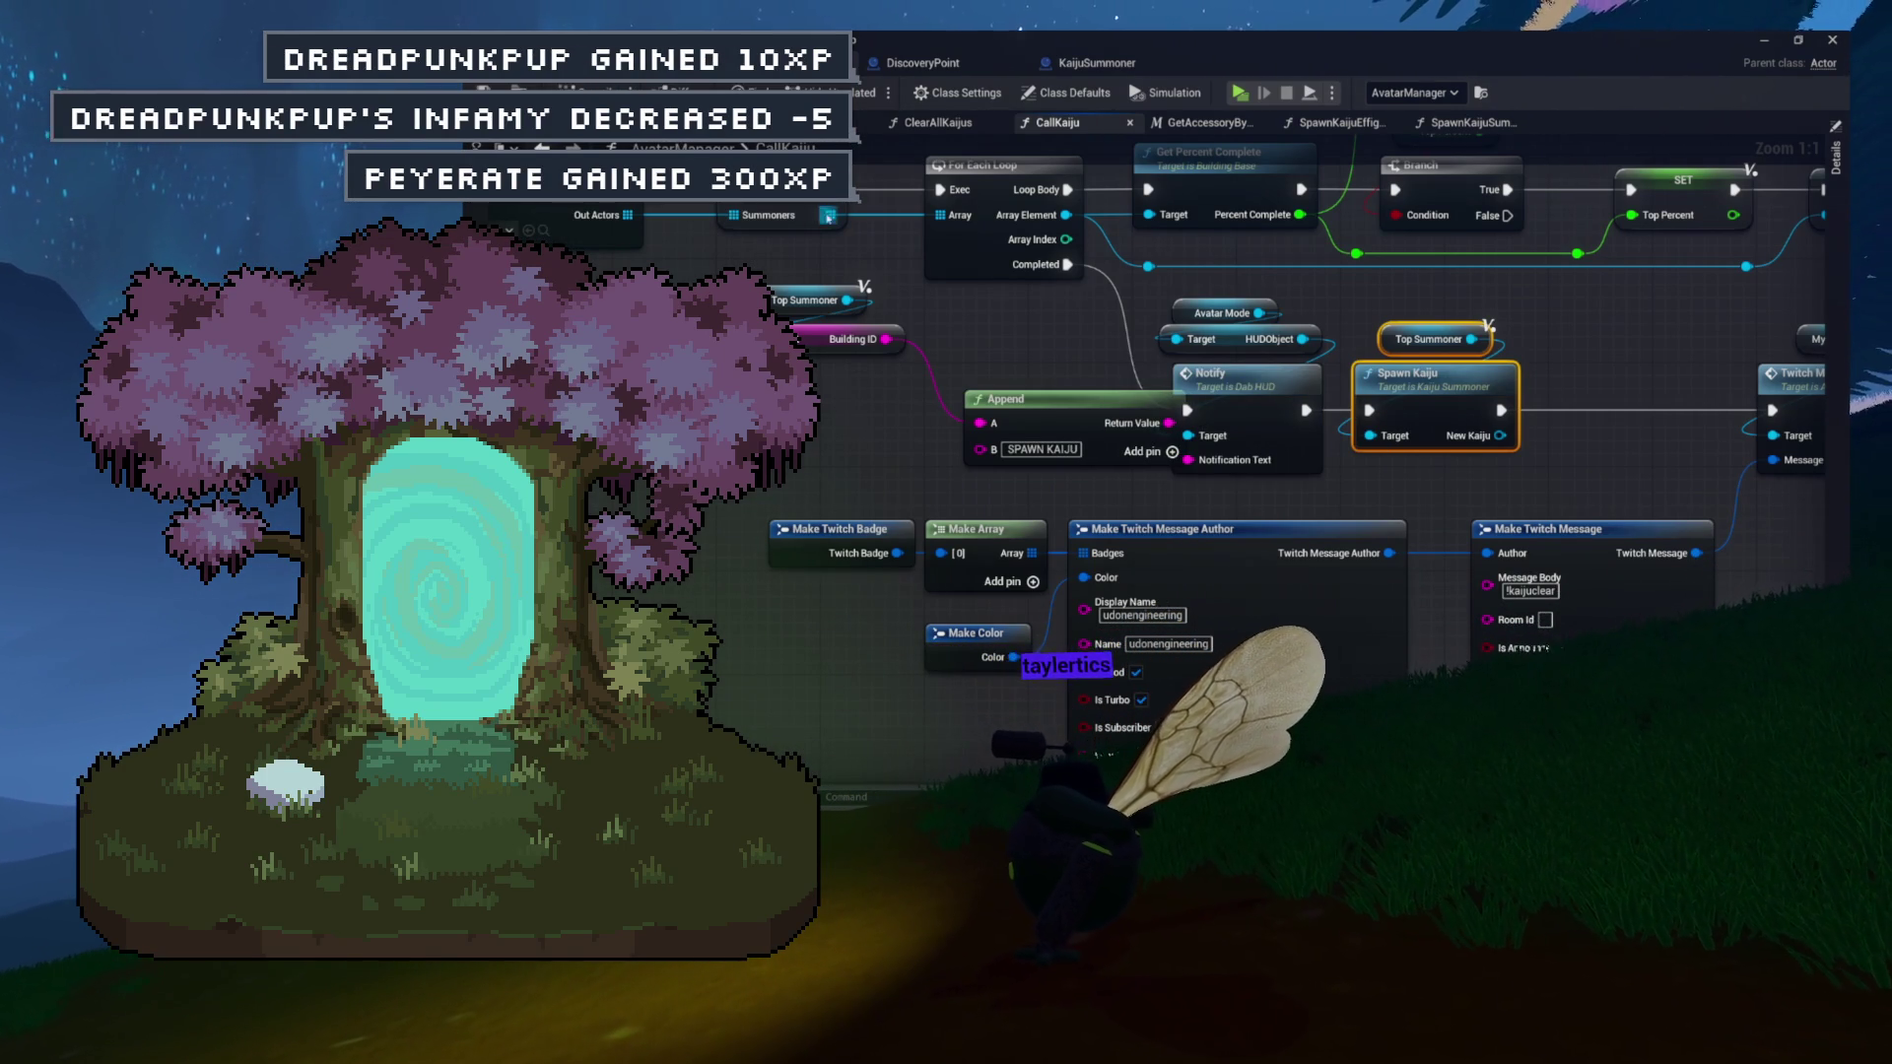
pyautogui.moveTo(973, 309)
pyautogui.mouseDown()
pyautogui.moveTo(1065, 439)
pyautogui.moveTo(1166, 494)
pyautogui.moveTo(1247, 487)
pyautogui.mouseUp()
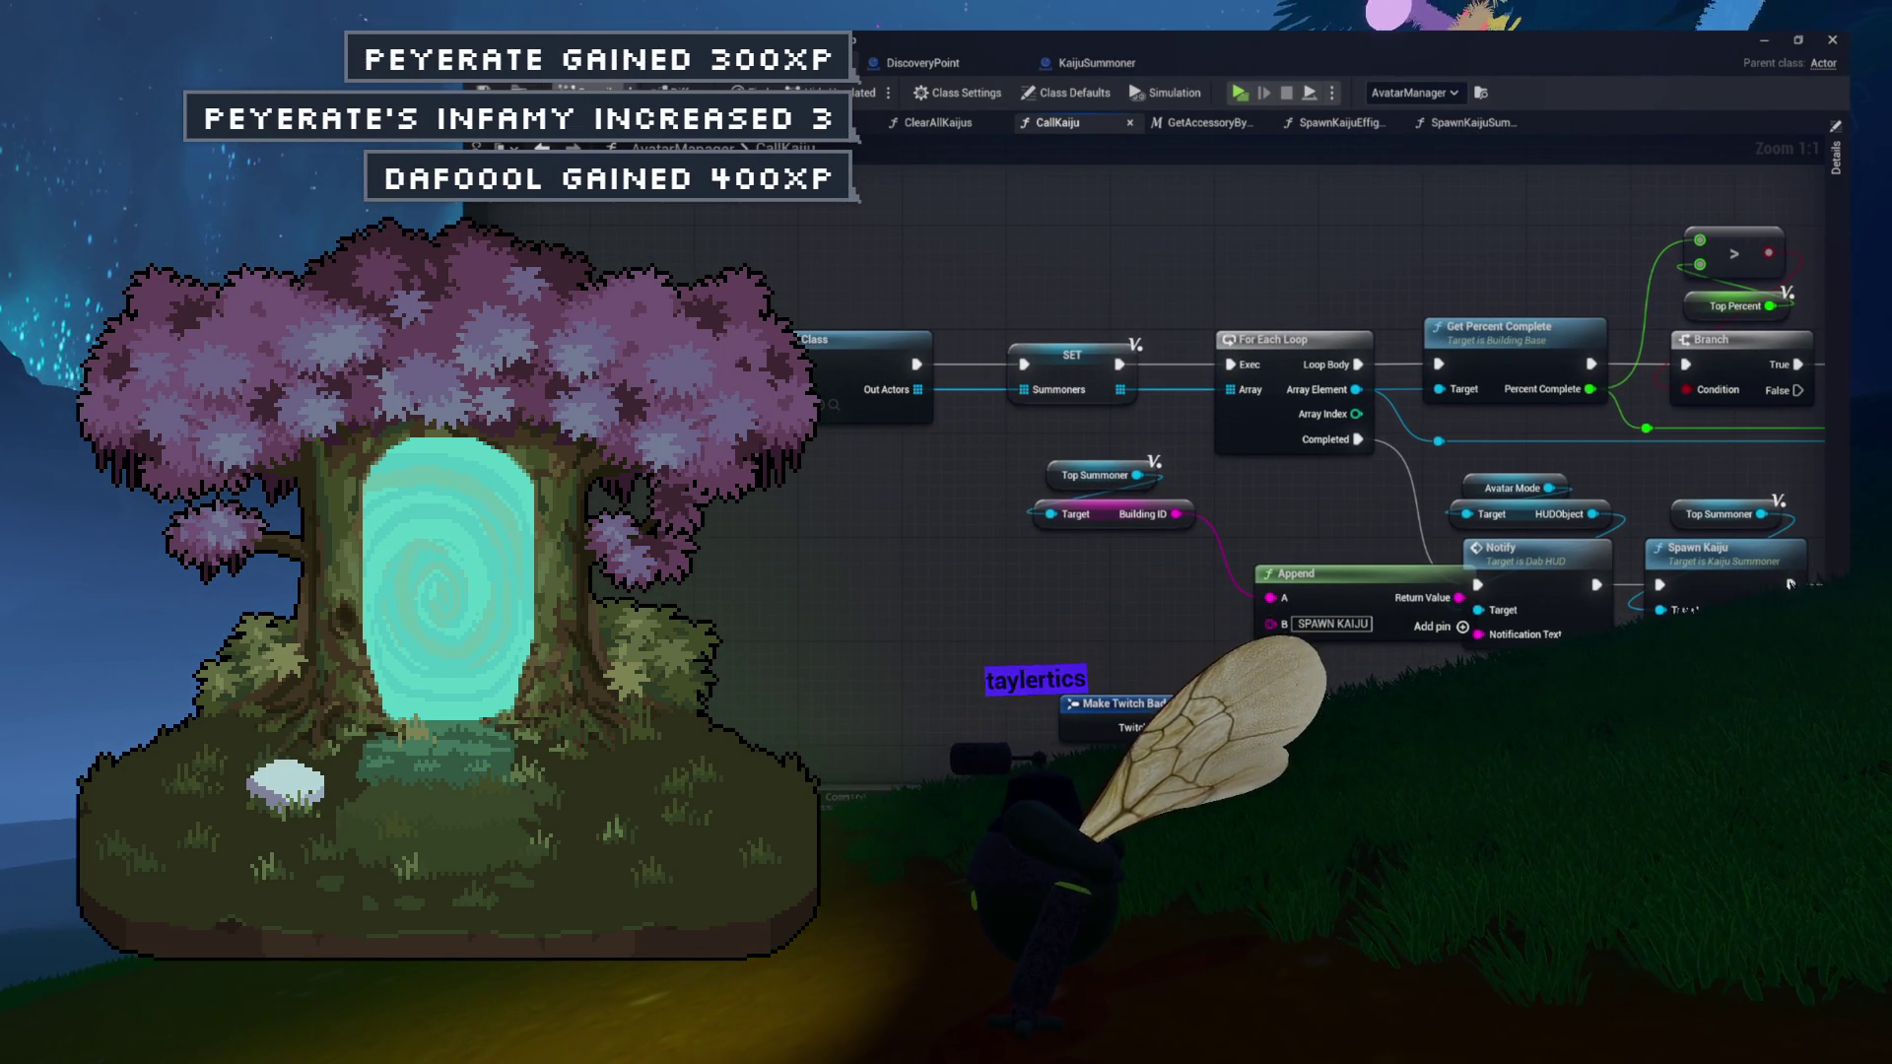
pyautogui.hotkey('ctrl', 'Tab')
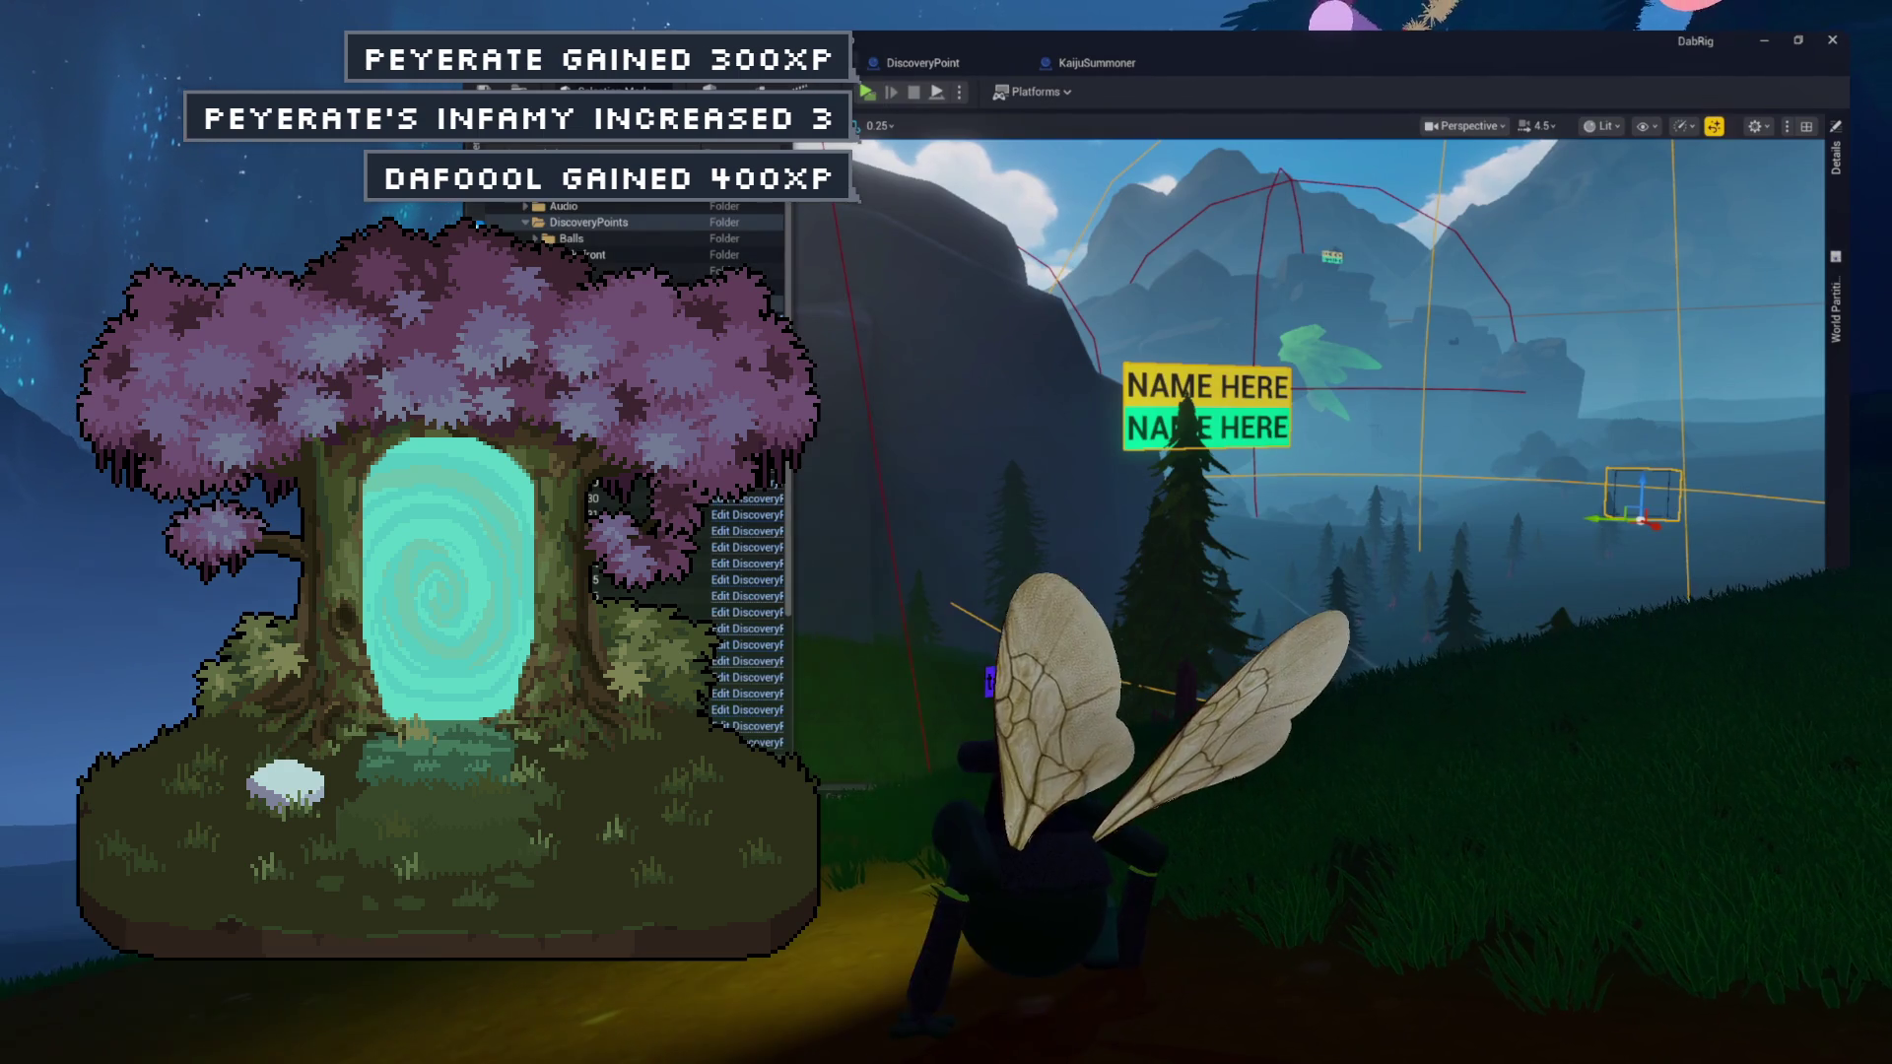
pyautogui.hotkey('ctrl', 'Tab')
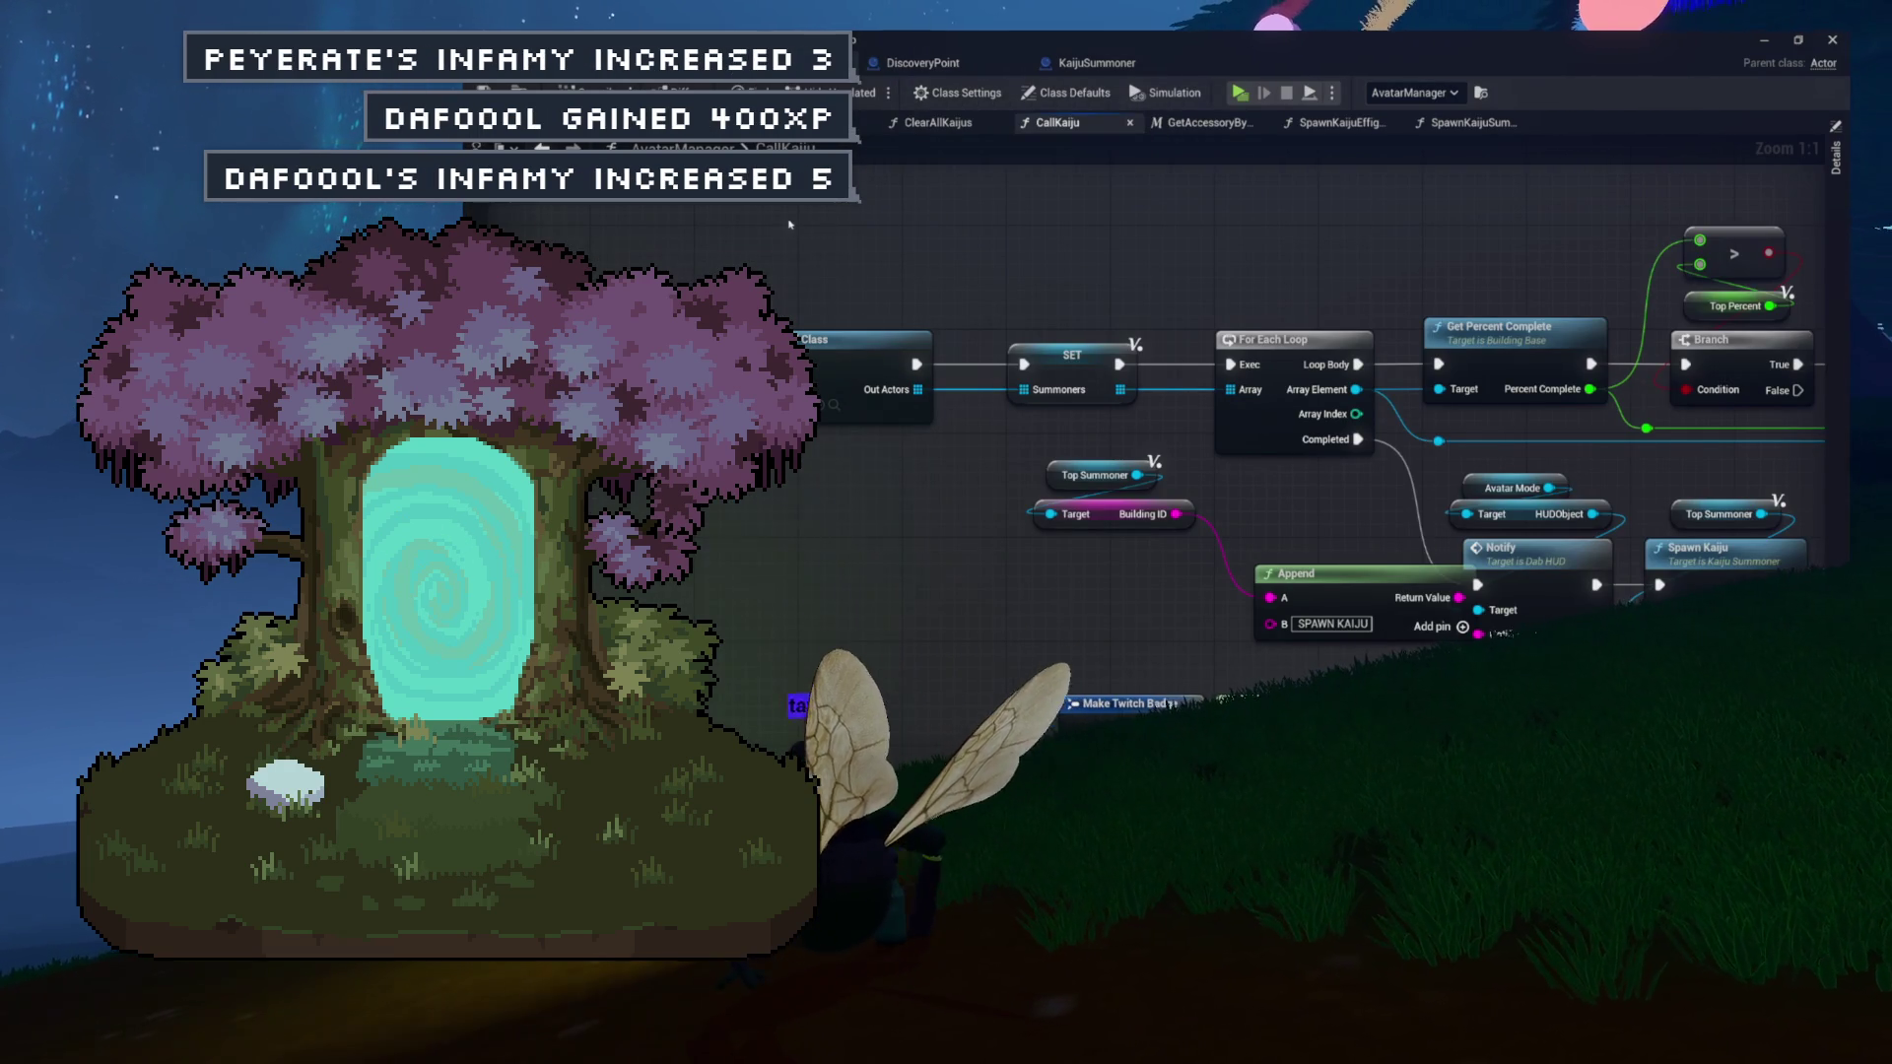
pyautogui.click(971, 124)
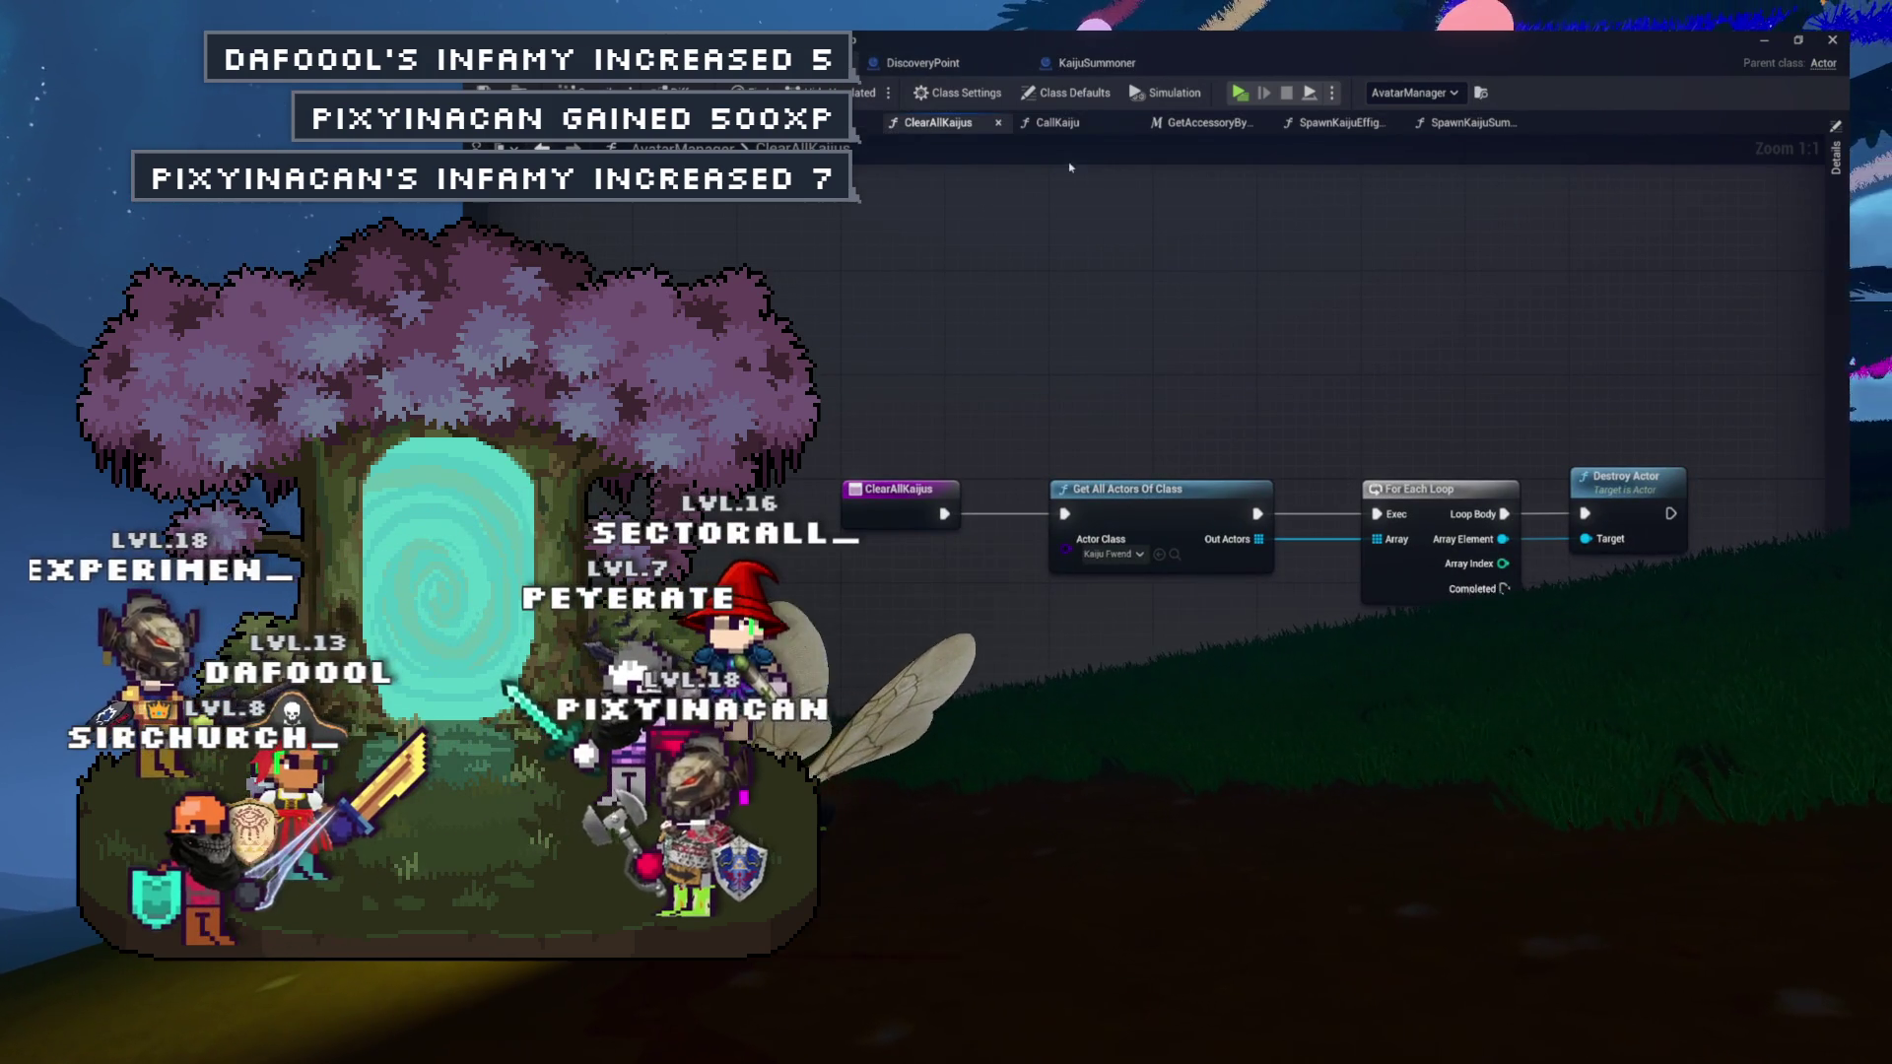
pyautogui.click(1469, 122)
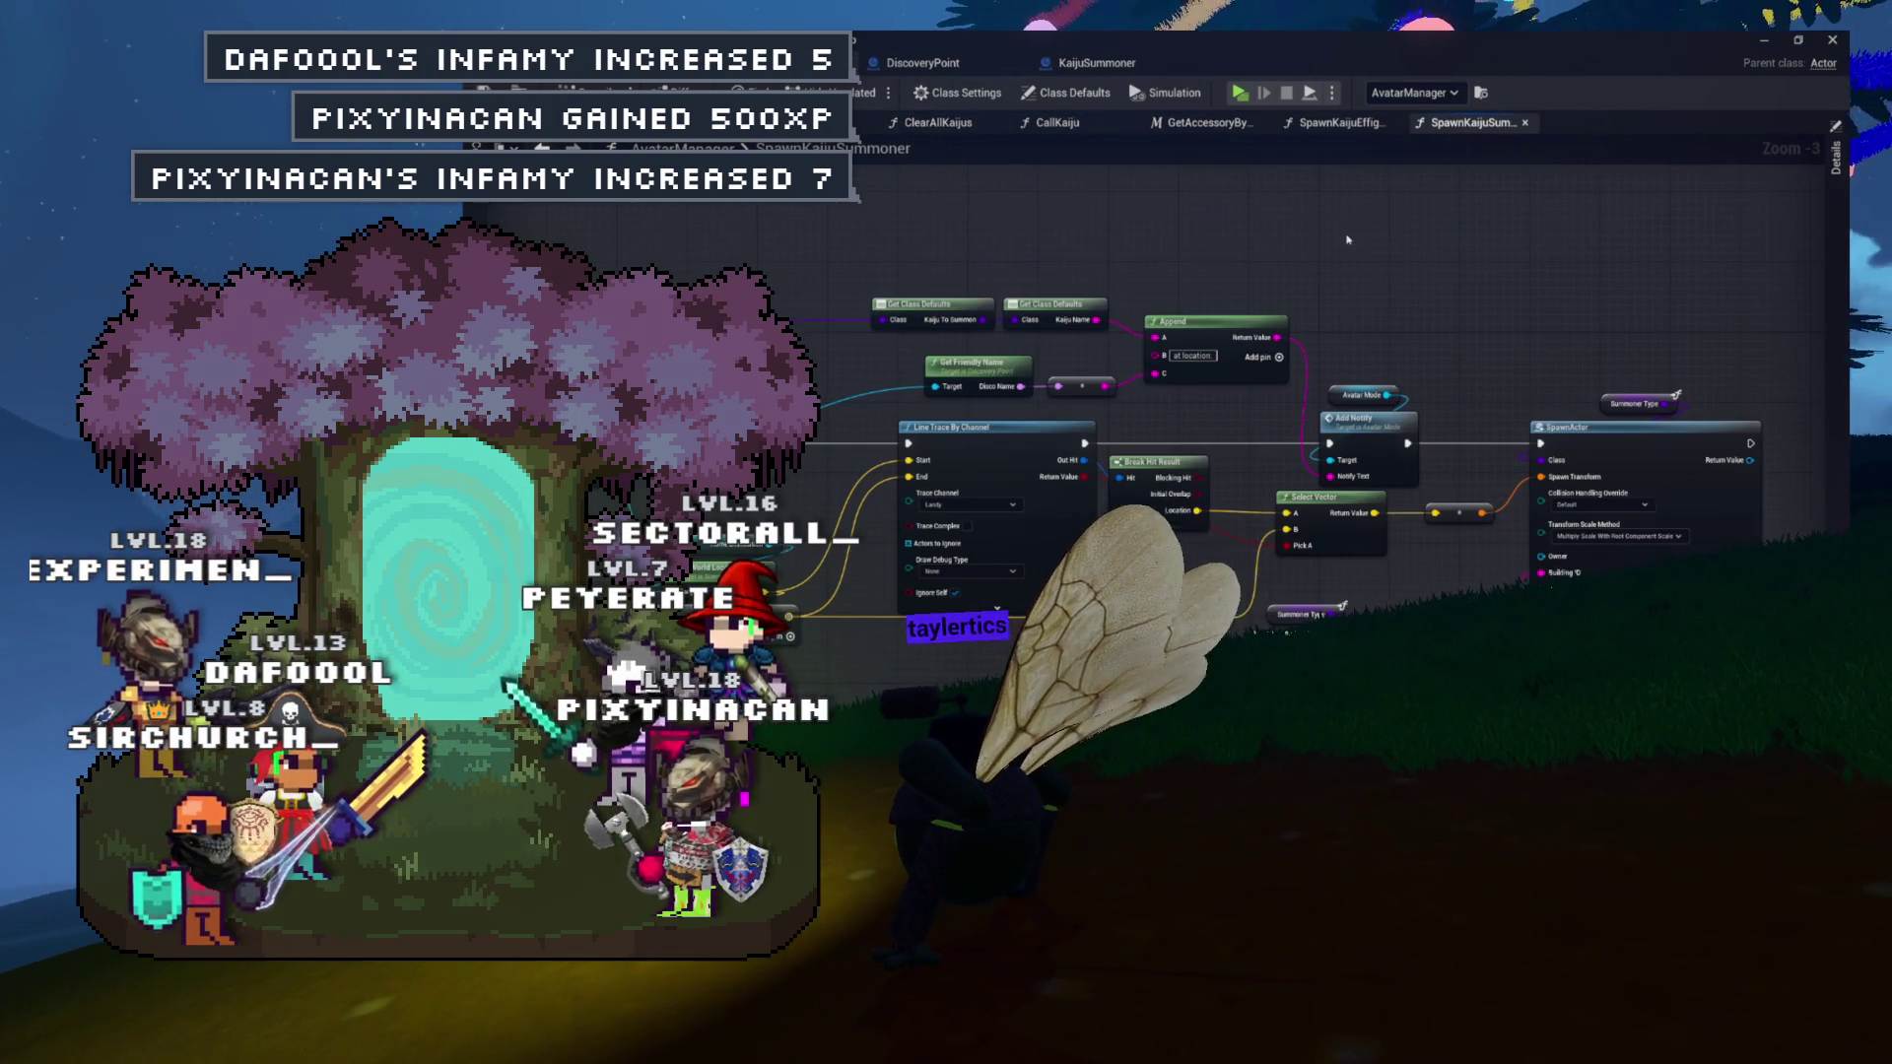
pyautogui.click(1107, 128)
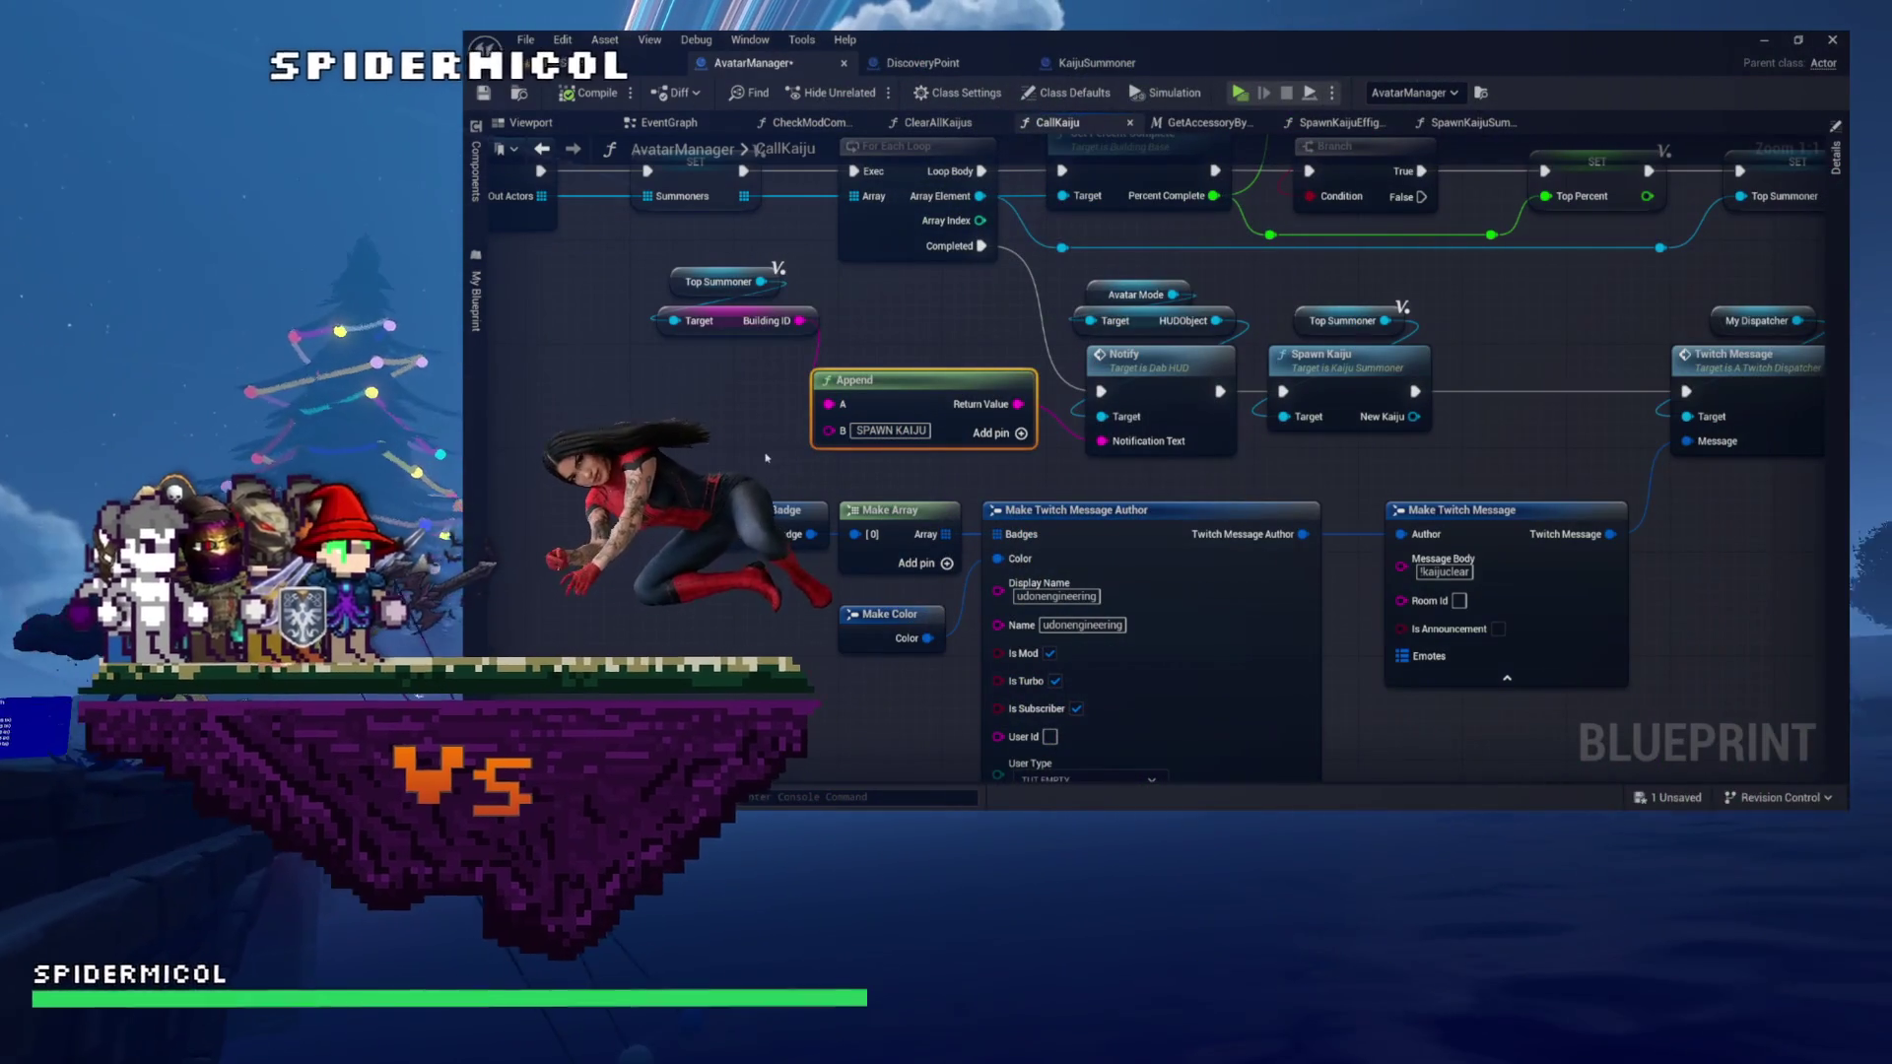
# Box-select the Top Summoner and Building ID getters and drag them beside the Append node.
pyautogui.moveTo(766, 457); pyautogui.dragTo(626, 496)
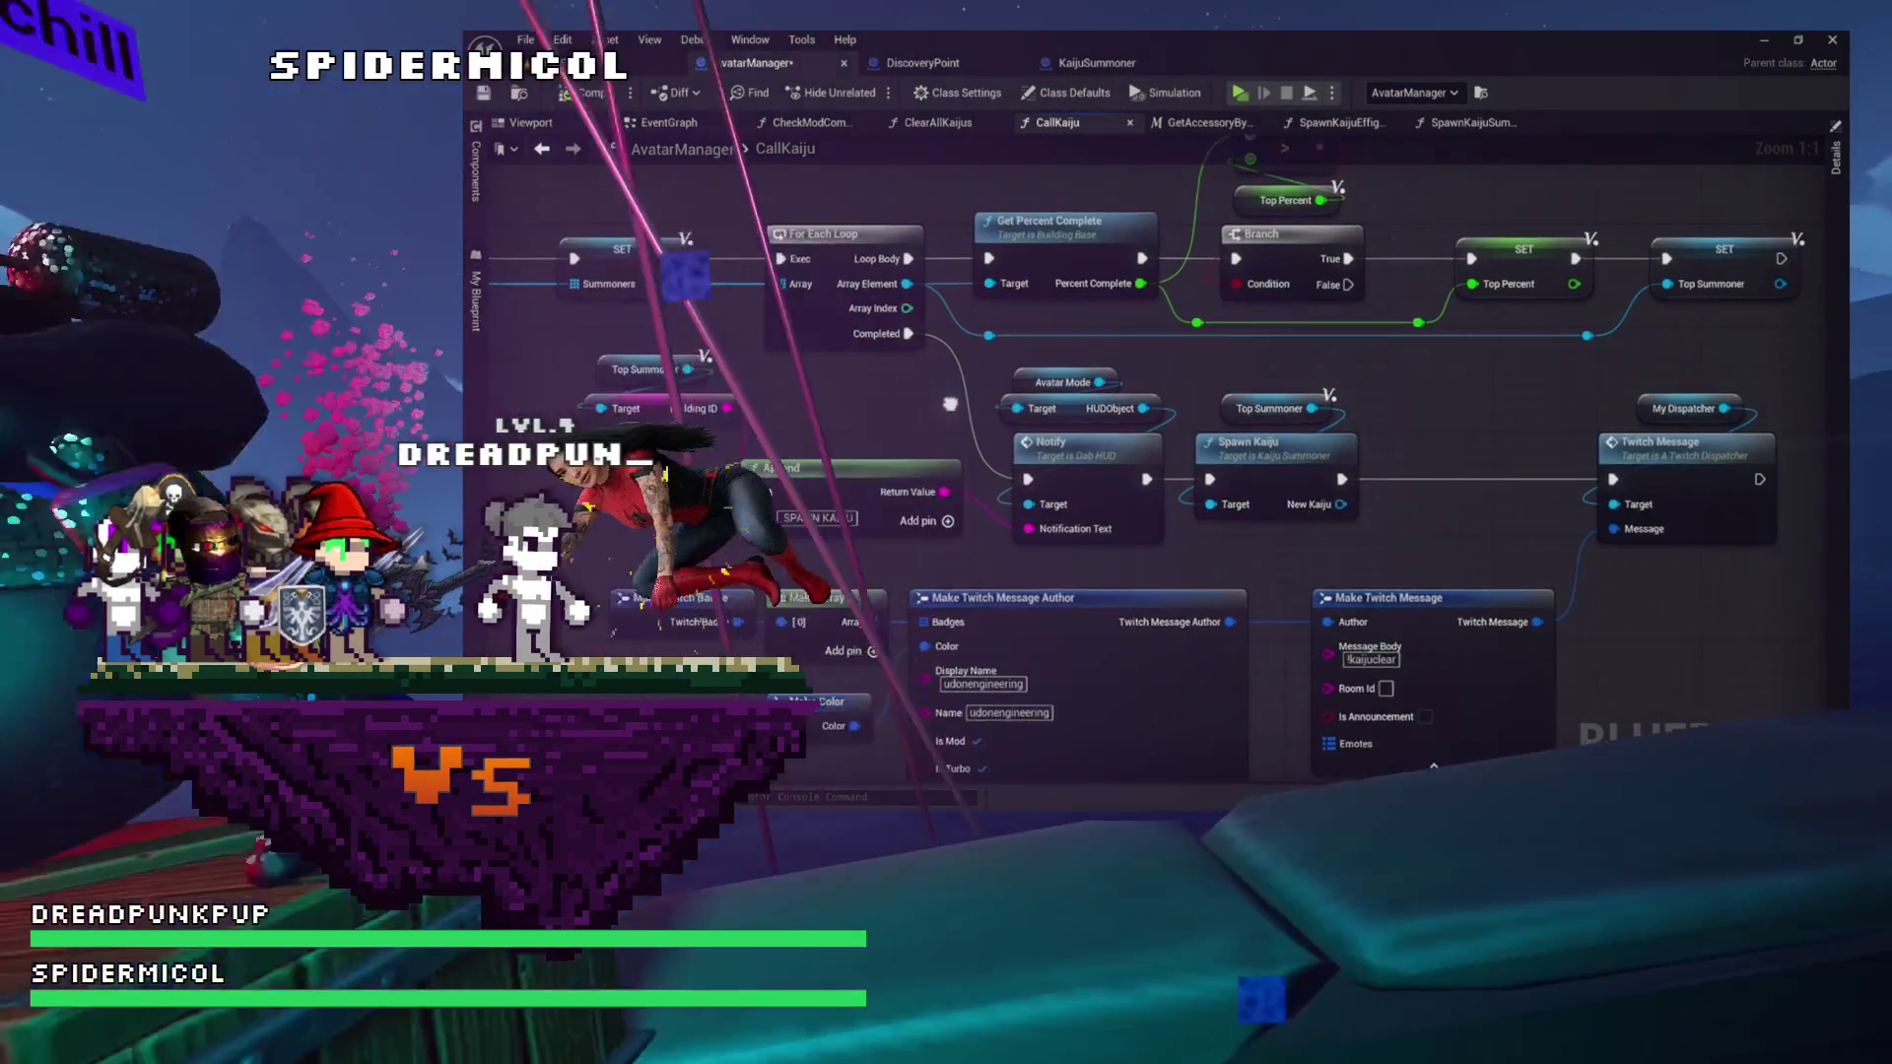
pyautogui.moveTo(882, 396)
pyautogui.mouseDown()
pyautogui.moveTo(1049, 439)
pyautogui.moveTo(1004, 441)
pyautogui.moveTo(1016, 493)
pyautogui.mouseUp()
pyautogui.moveTo(818, 433); pyautogui.dragTo(808, 369)
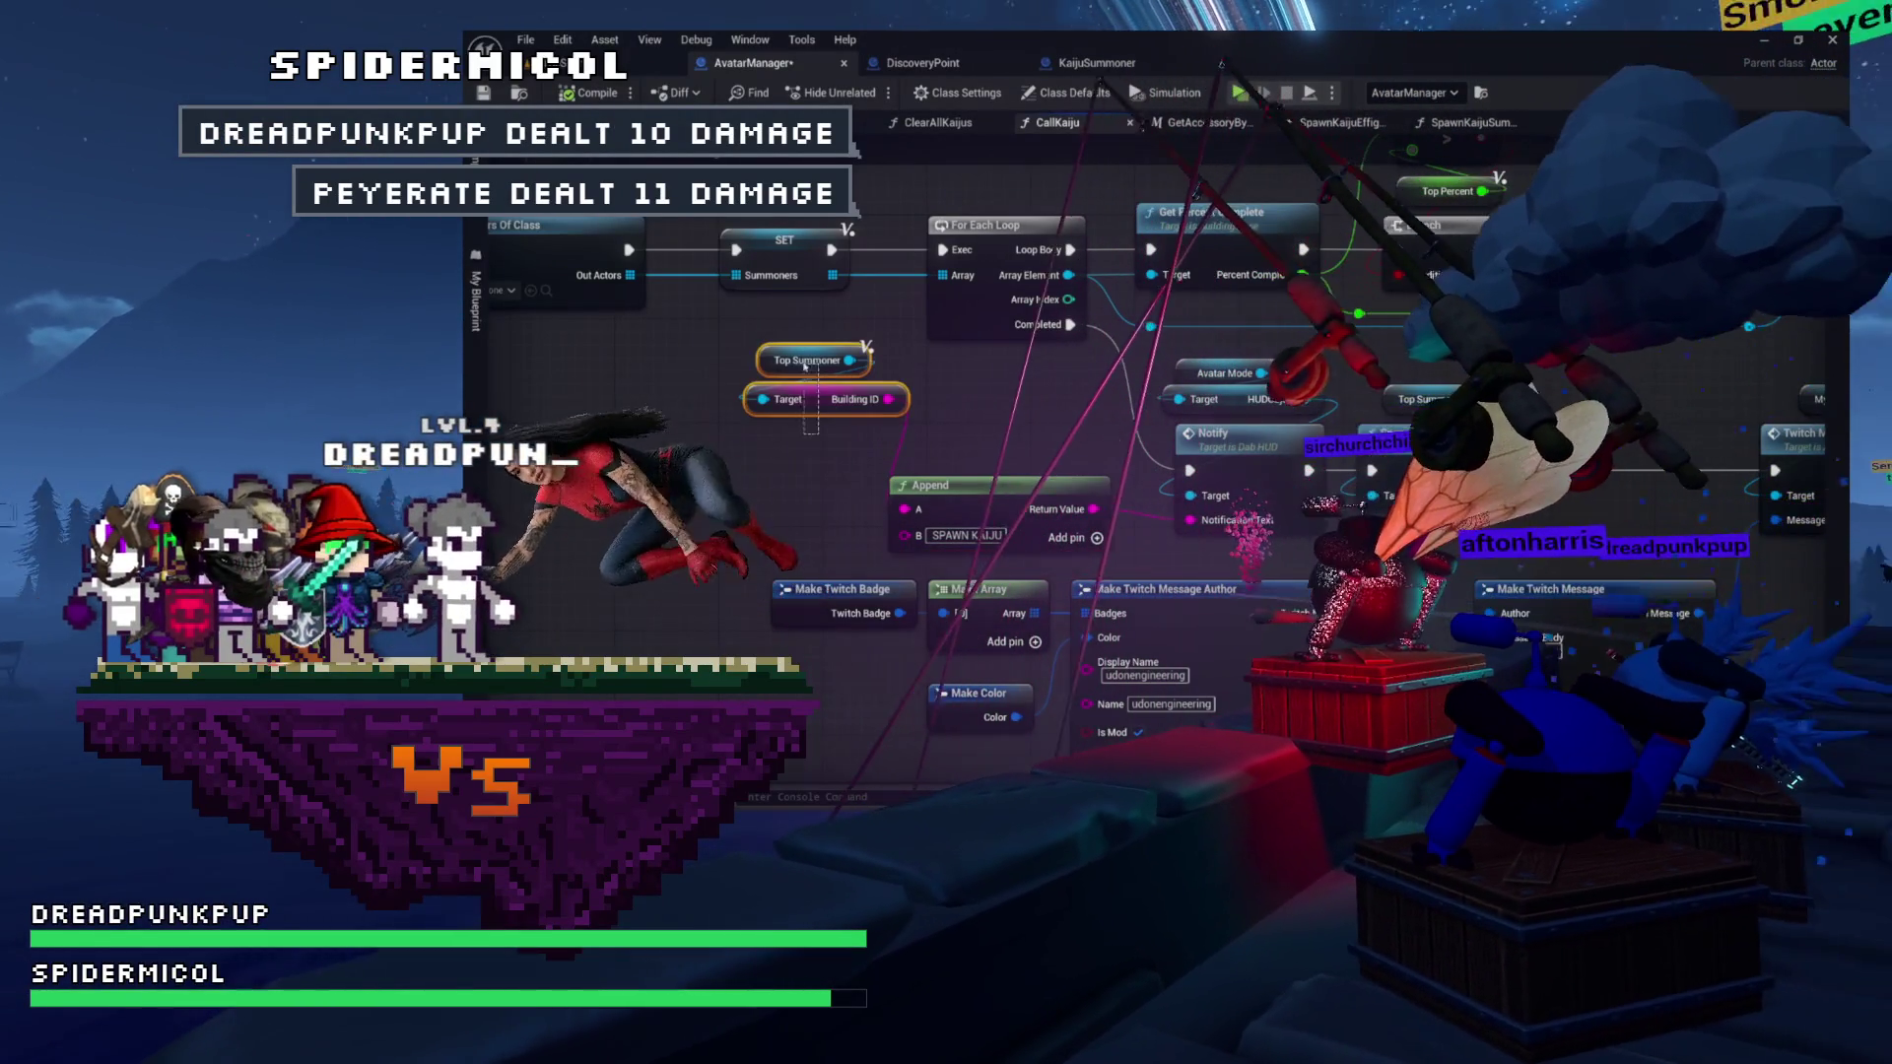
pyautogui.moveTo(922, 405); pyautogui.dragTo(985, 438)
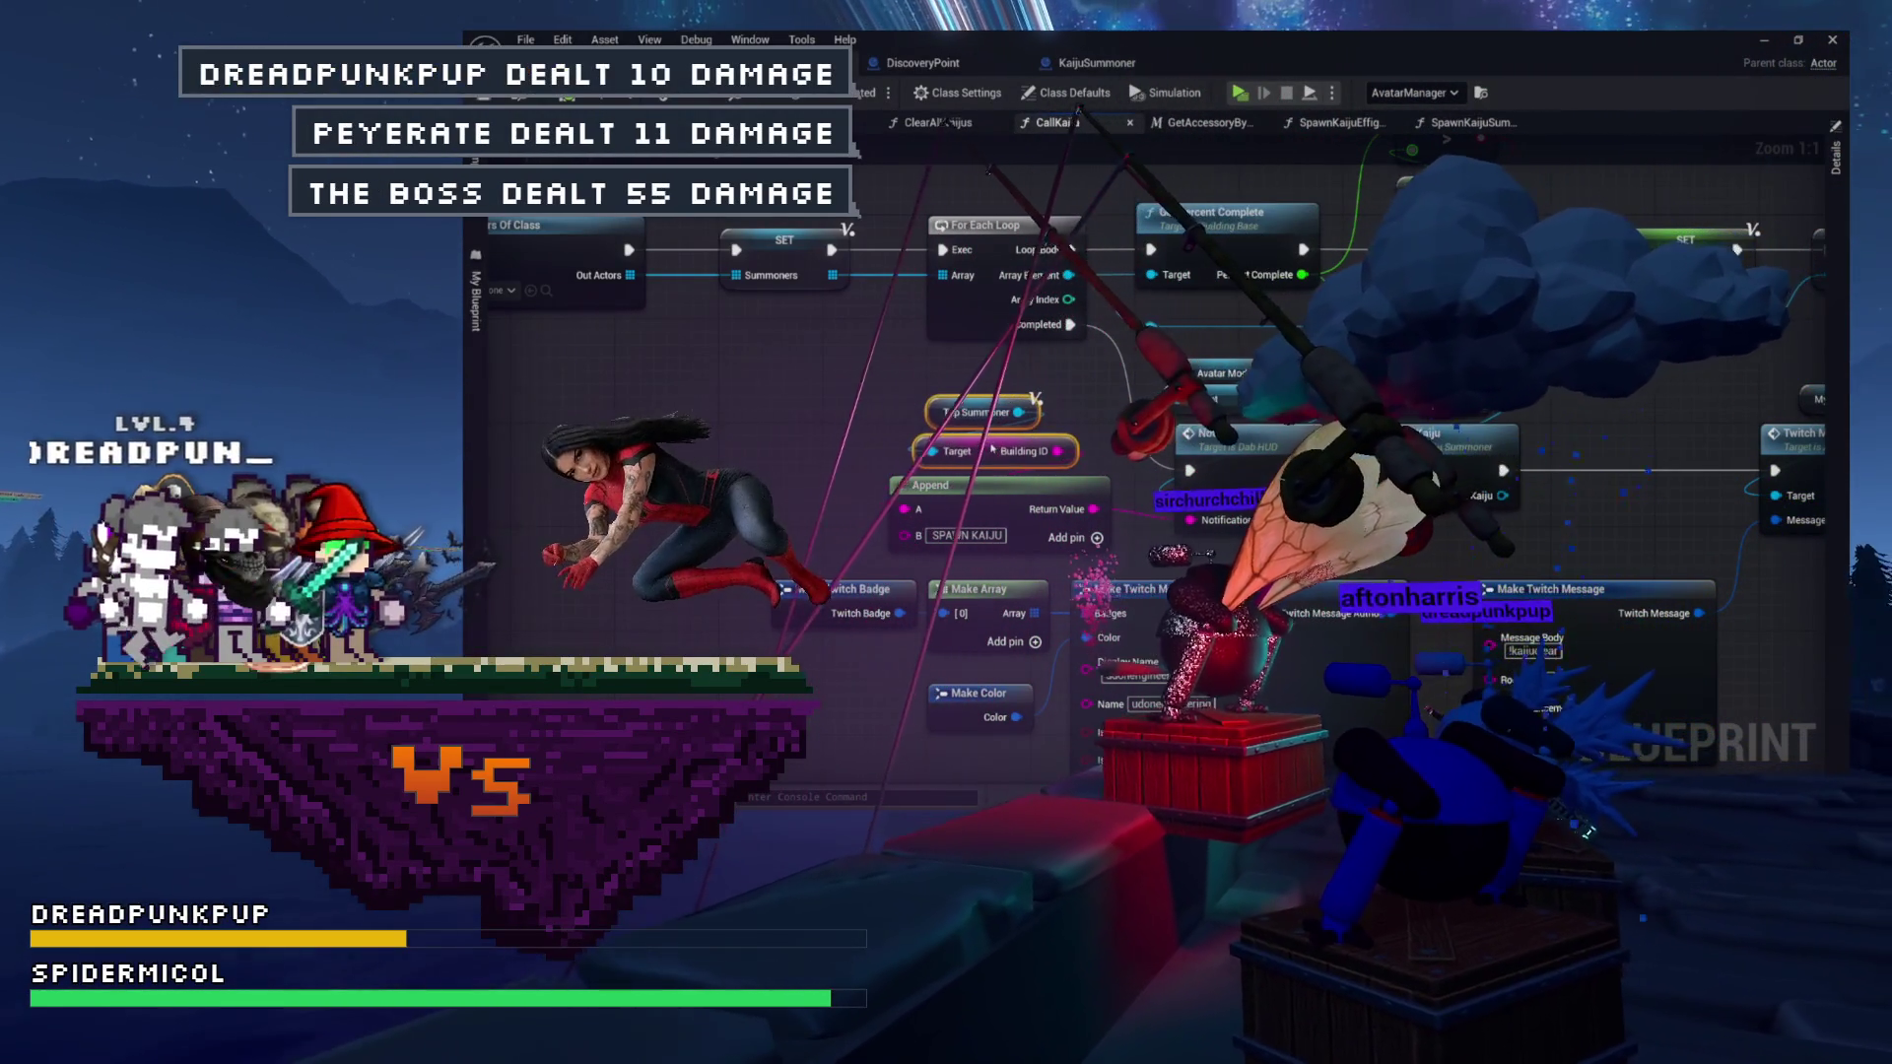
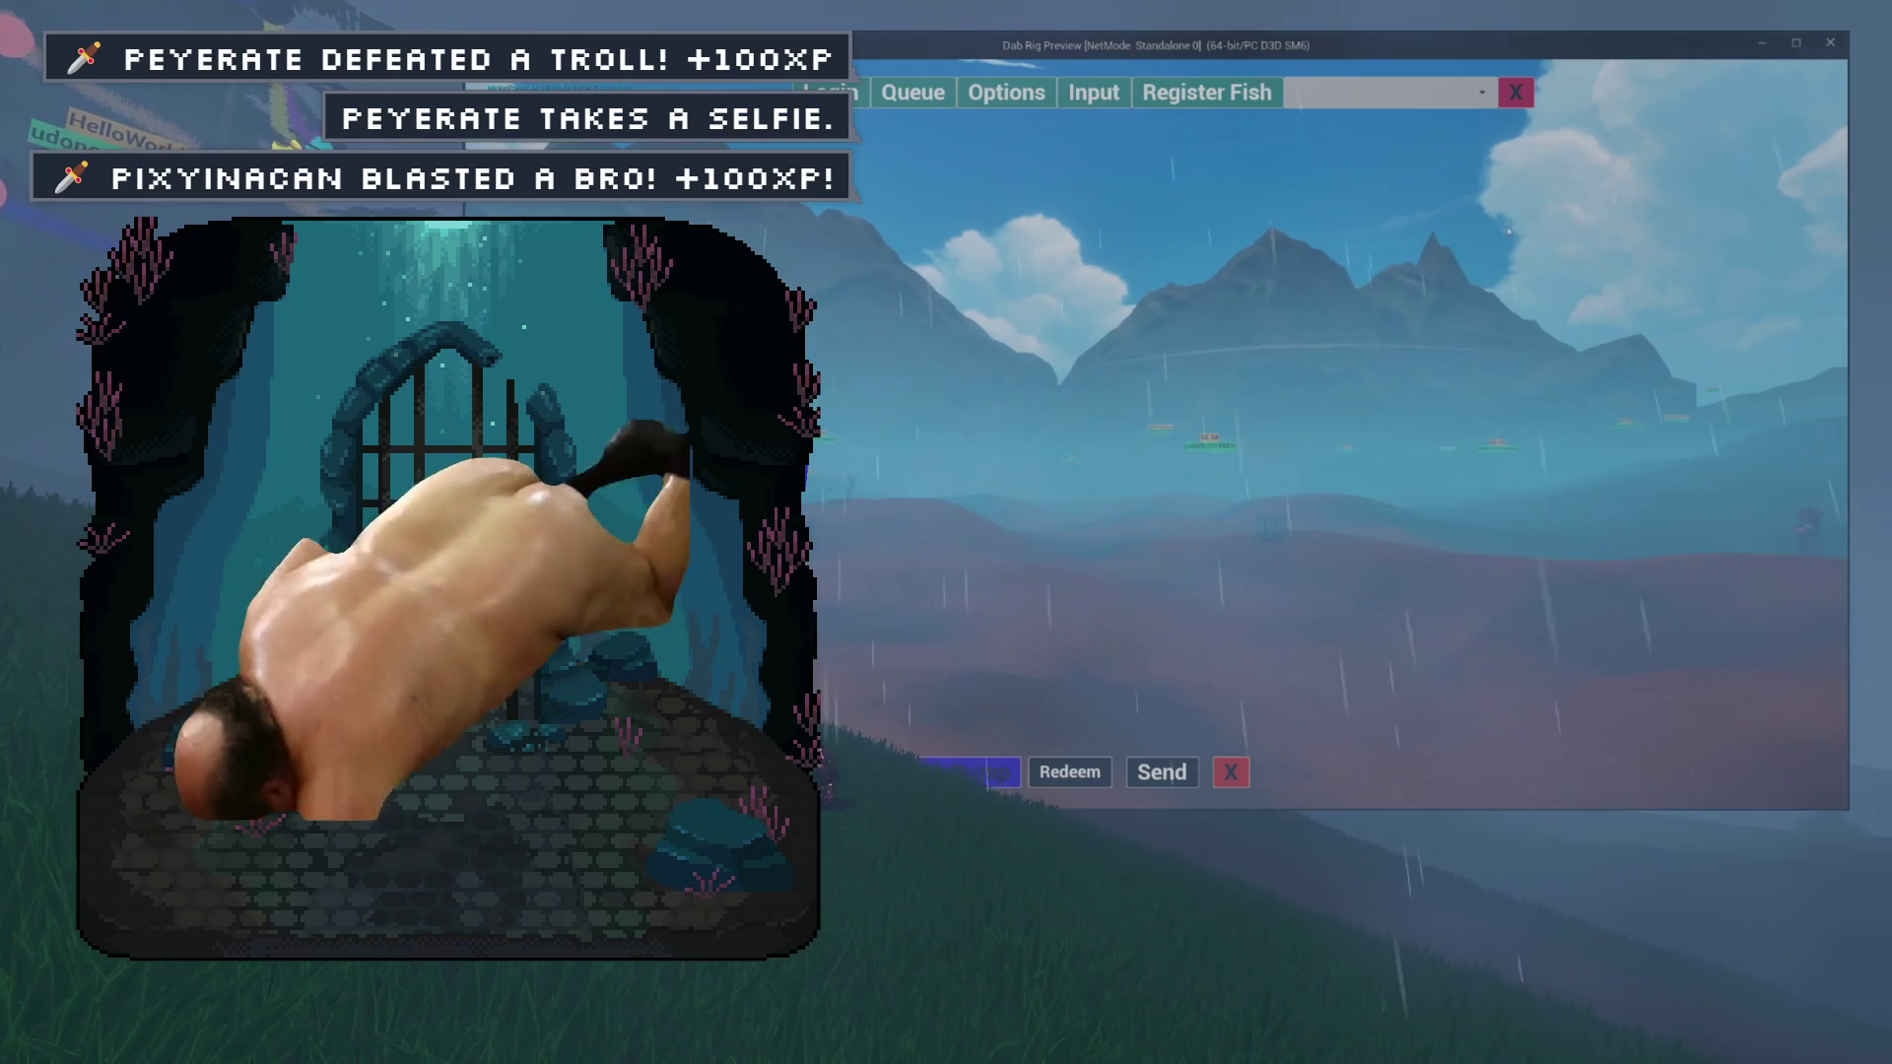
# Close the Queue/Options/Input bar at the top of the game preview.
pyautogui.click(1528, 92)
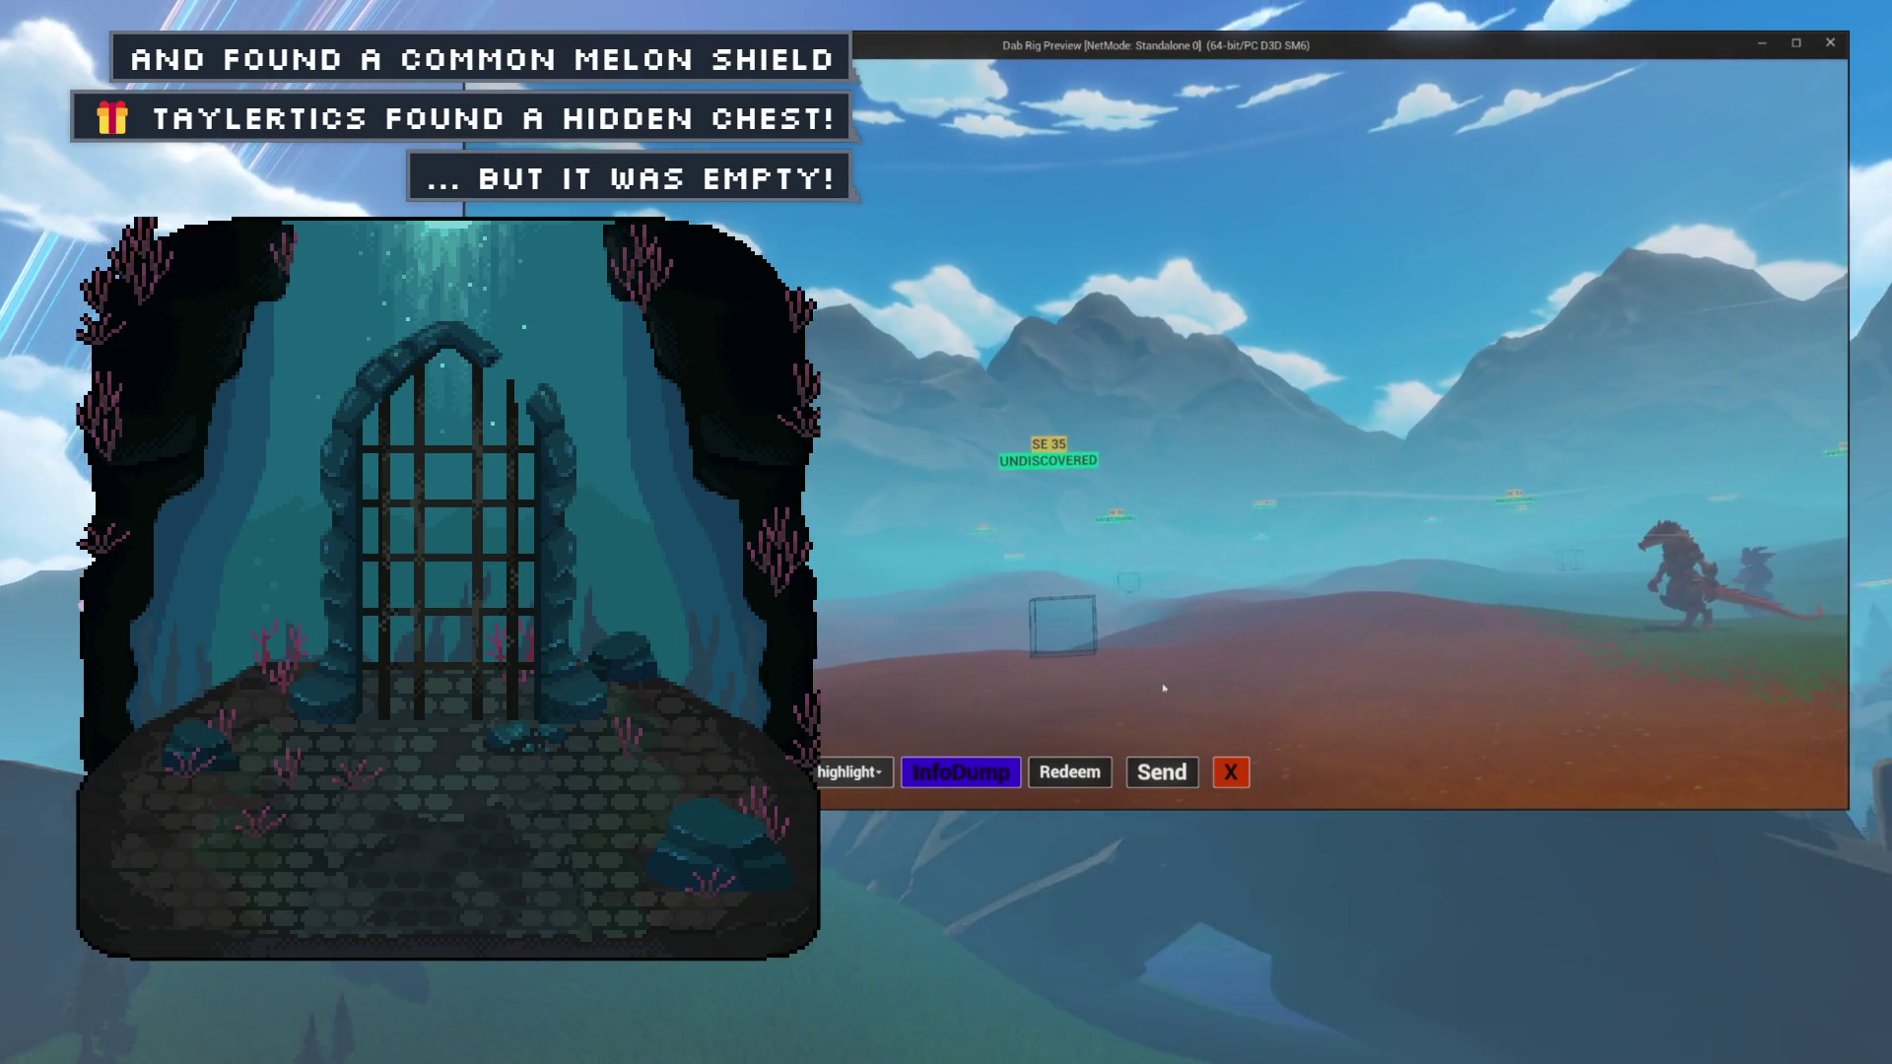
# Select 'turbo' from the chat command dropdown in the bottom bar.
pyautogui.click(834, 780)
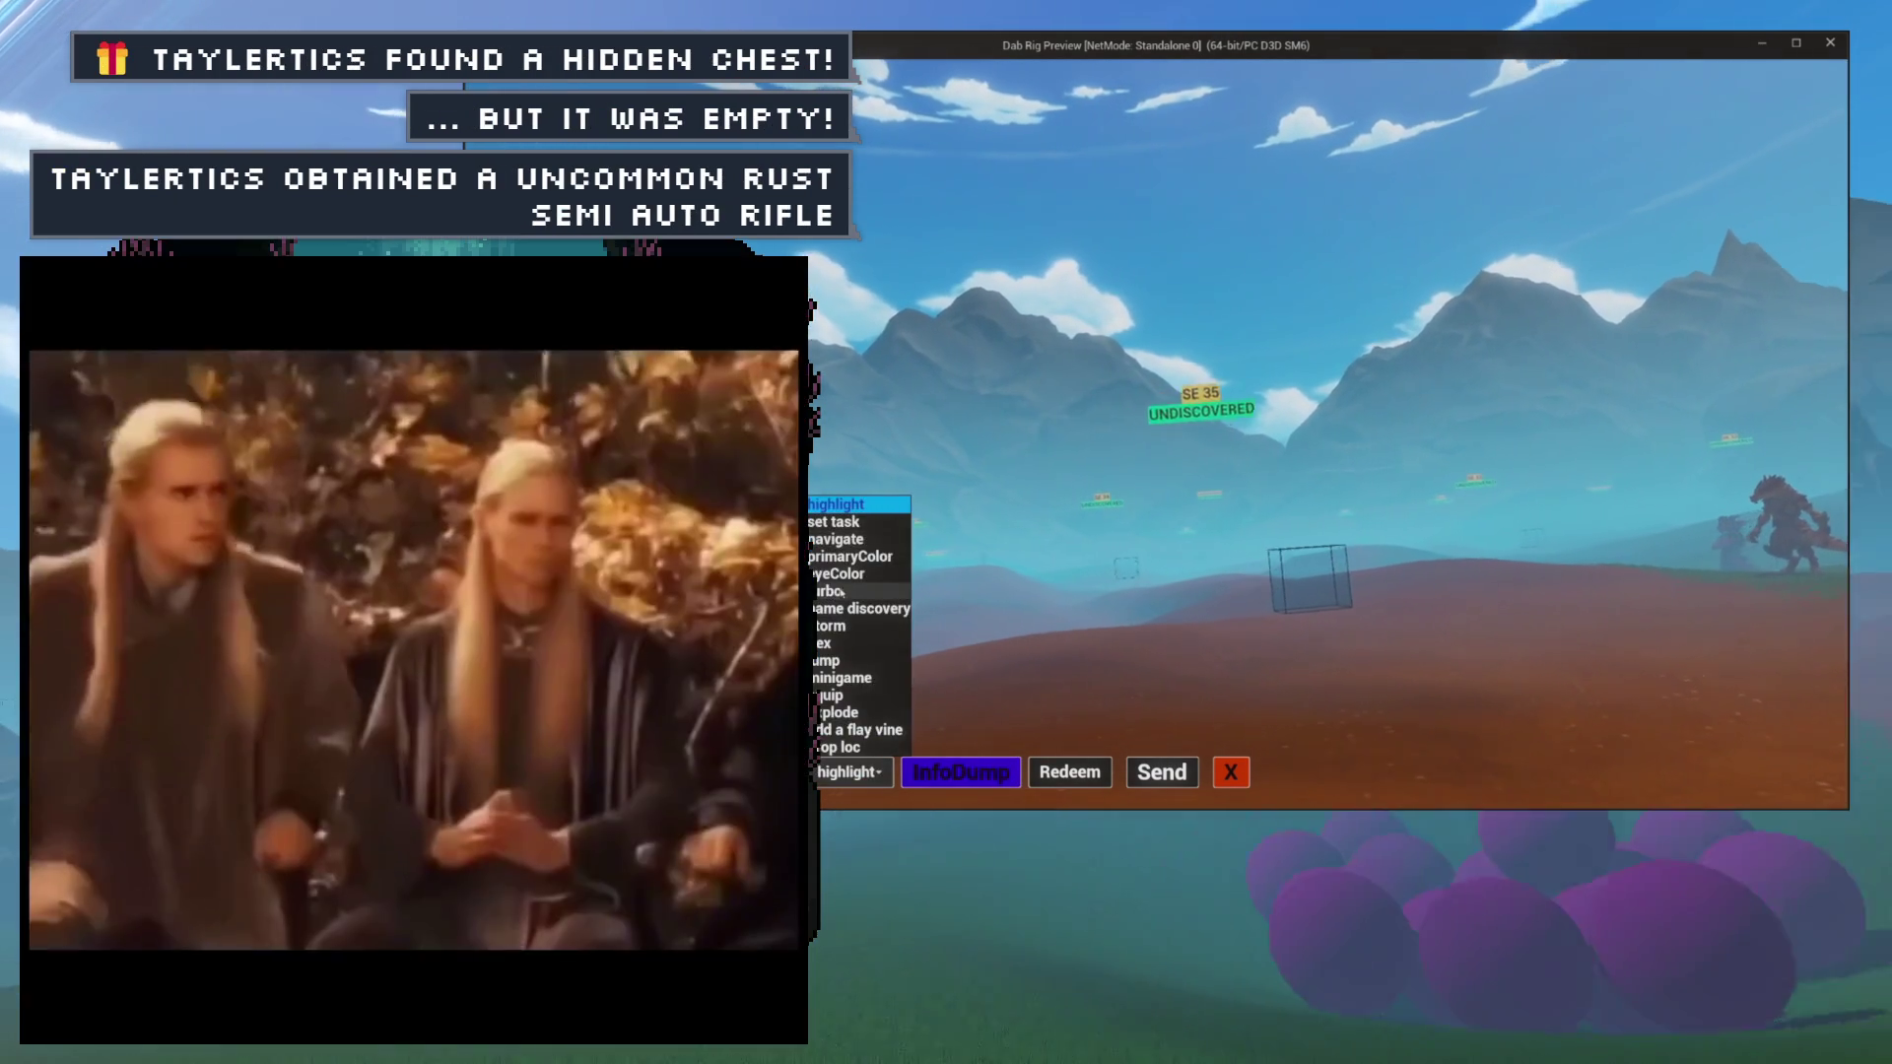
pyautogui.click(838, 587)
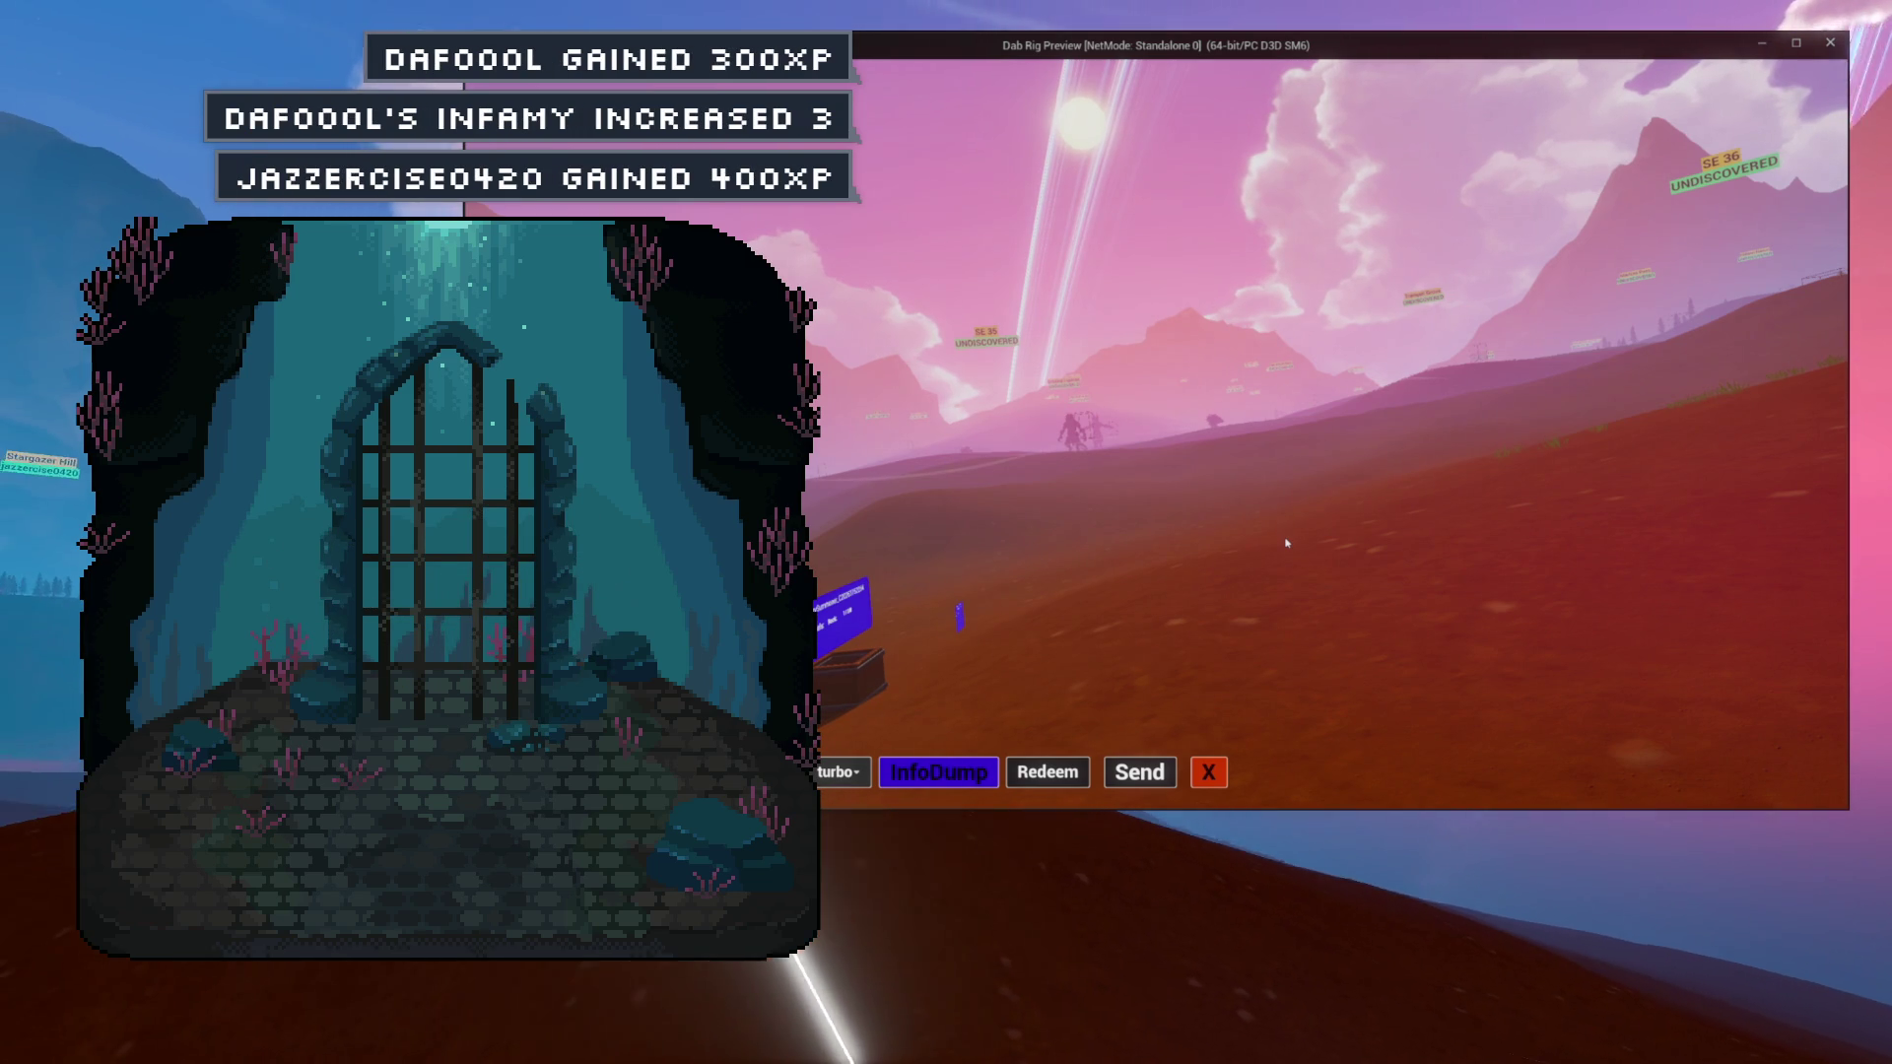
# Walk to the mailbox and send the command to spawn the kaiju.
pyautogui.moveTo(1286, 542)
pyautogui.mouseDown()
pyautogui.moveTo(1125, 548)
pyautogui.moveTo(1051, 510)
pyautogui.moveTo(1357, 483)
pyautogui.mouseUp()
pyautogui.press('w')
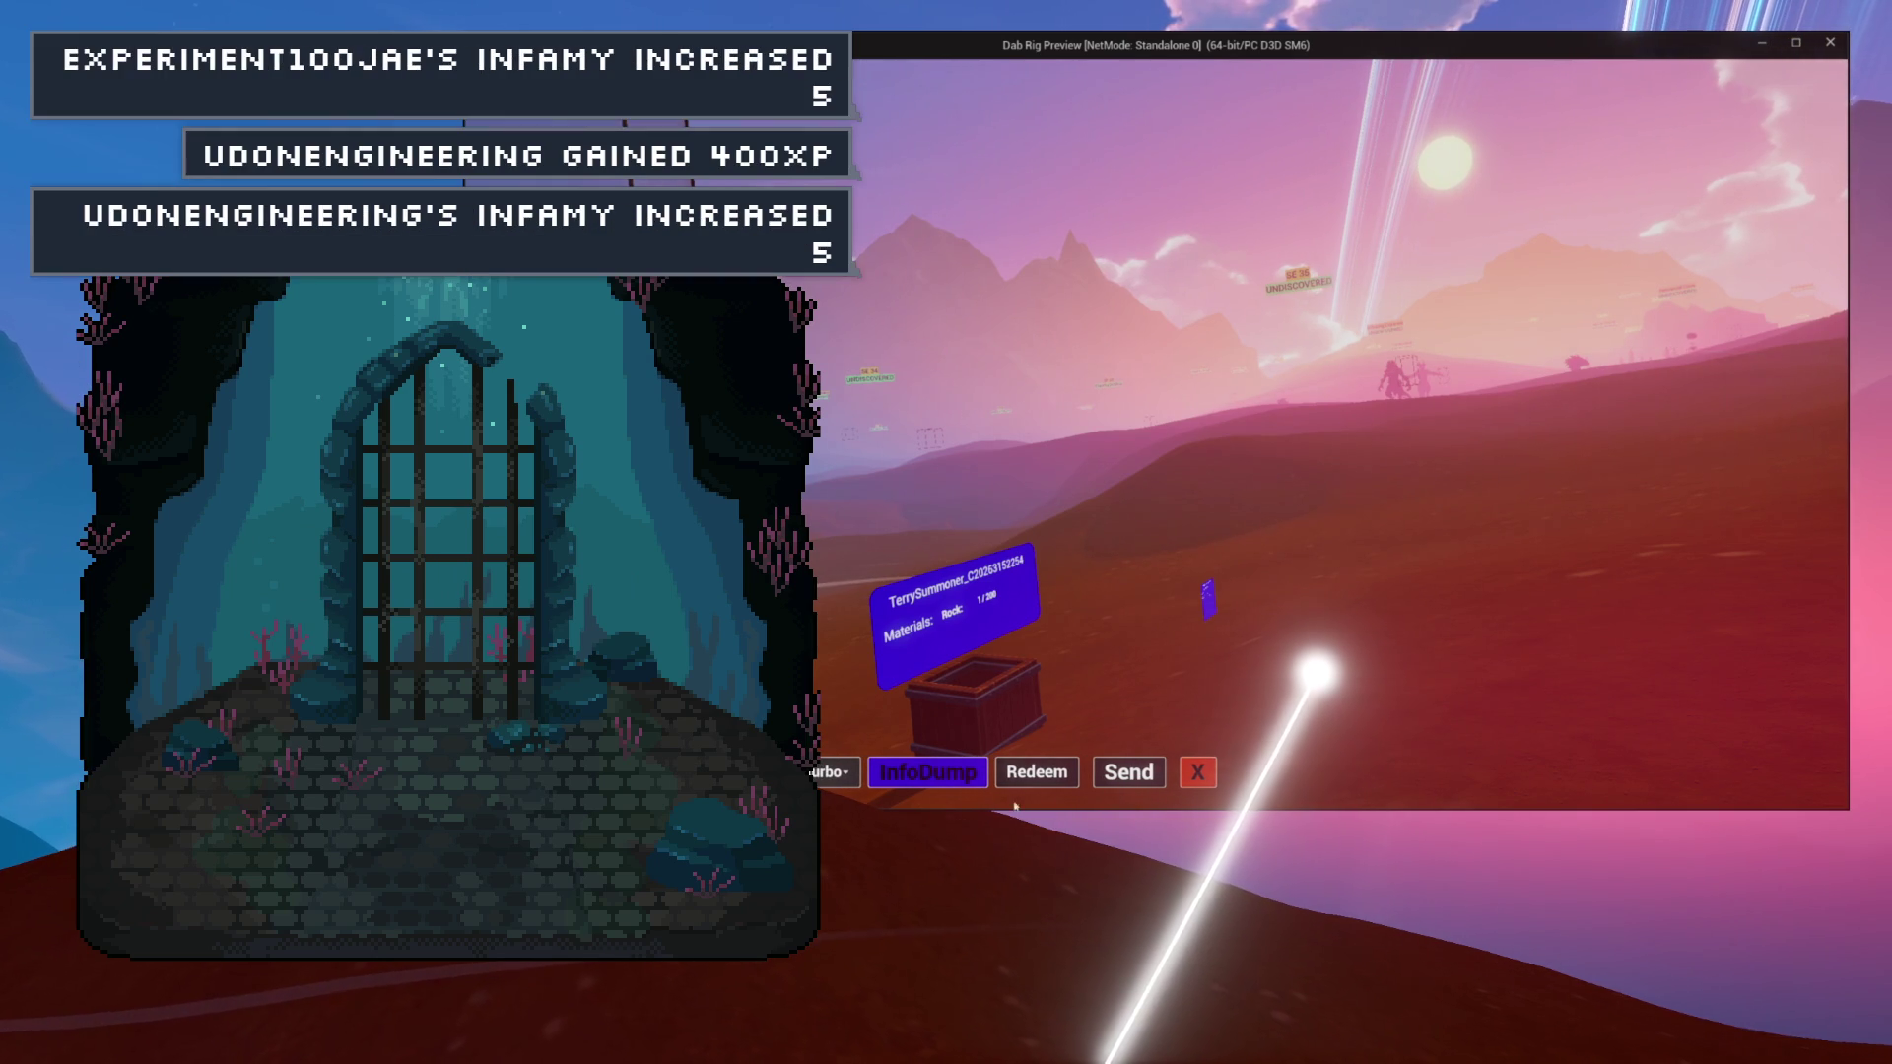
pyautogui.click(1119, 783)
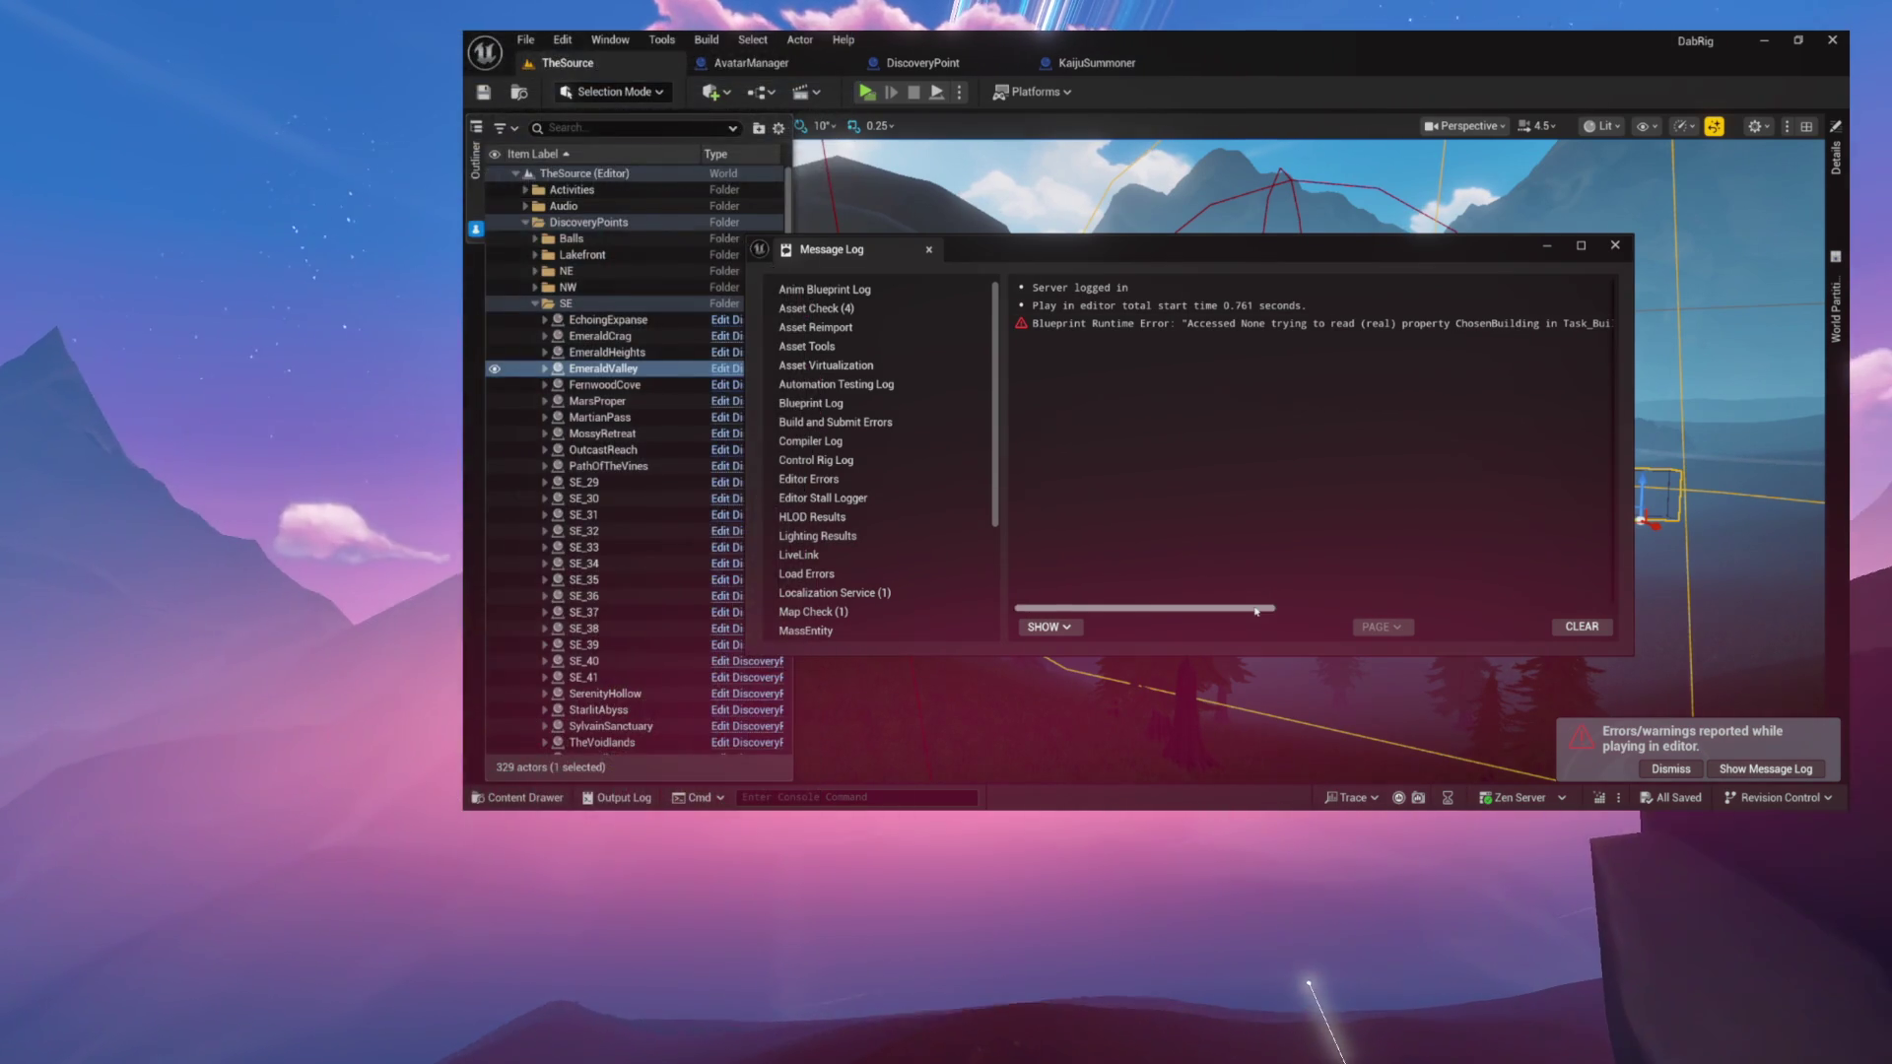
# Follow the Message Log's SubmitResource link and move the log aside to reveal the graph.
pyautogui.hscroll(5, 1361, 577)
pyautogui.hscroll(-1, 1268, 325)
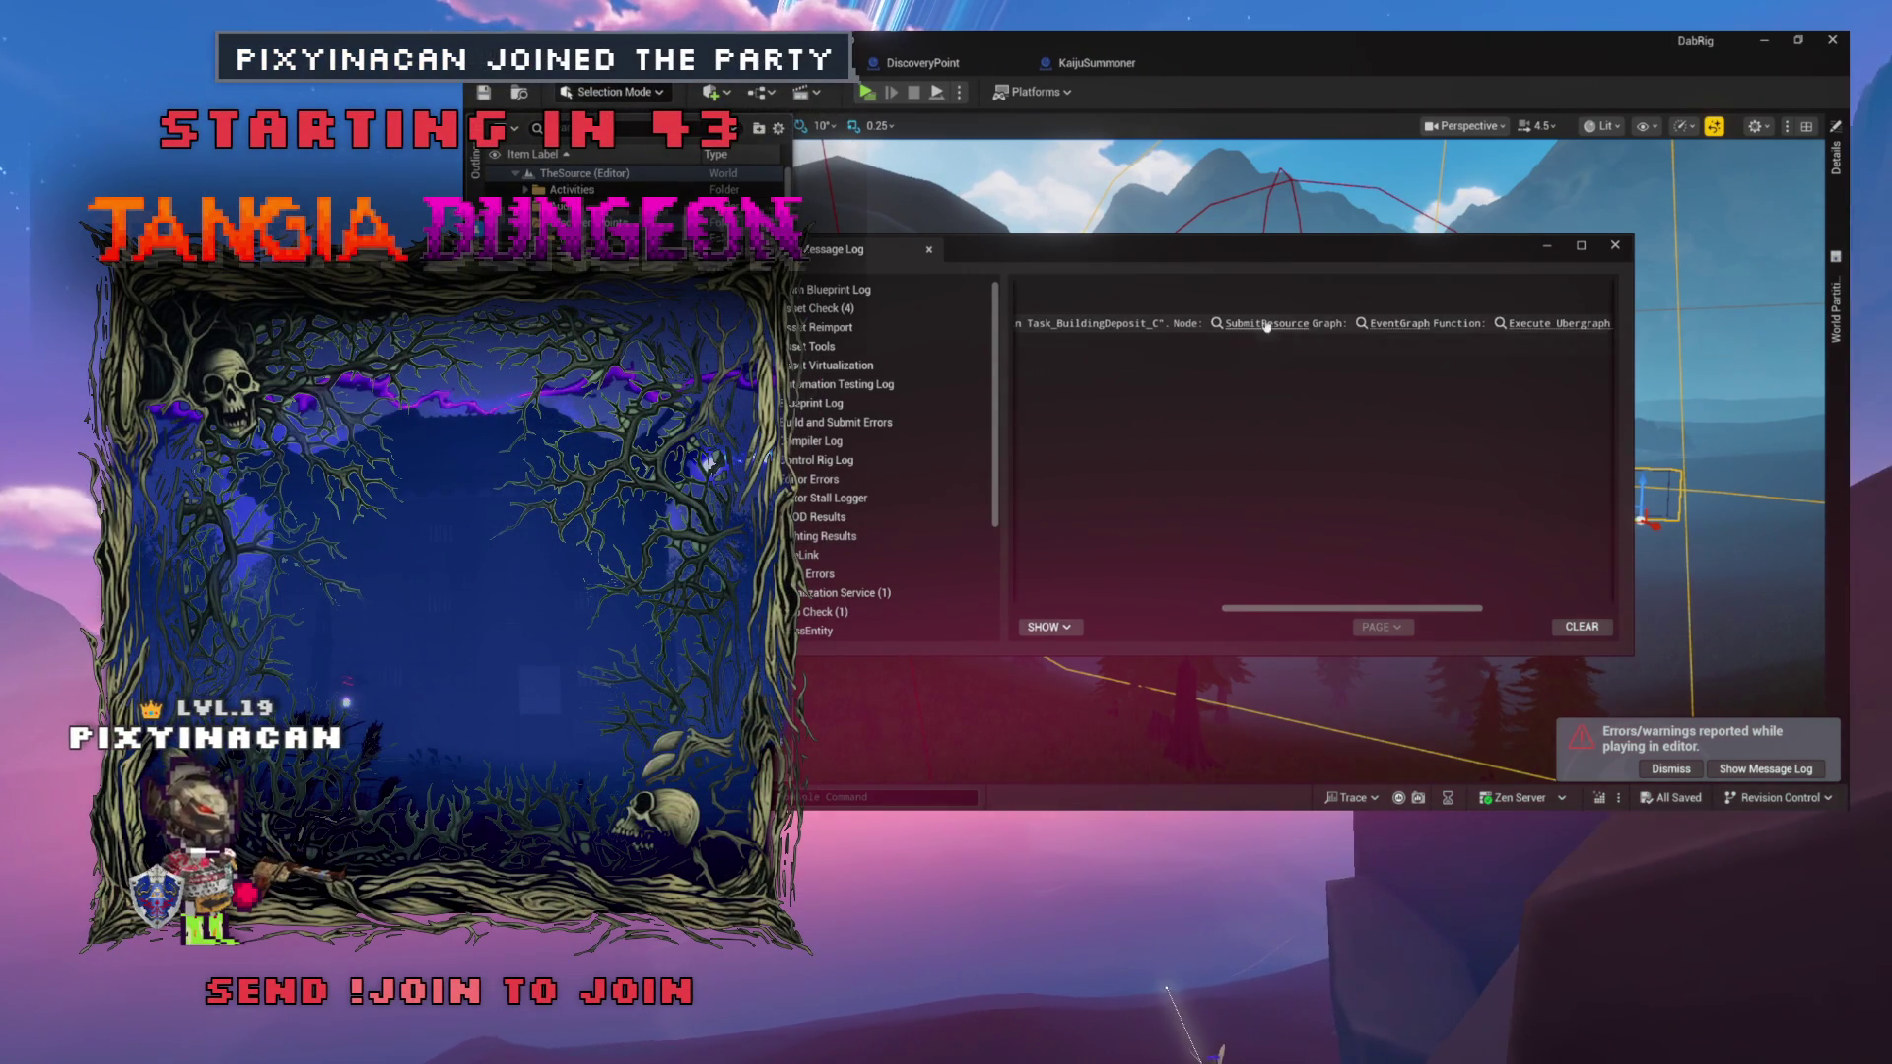
pyautogui.click(1267, 325)
pyautogui.moveTo(1290, 254)
pyautogui.mouseDown()
pyautogui.moveTo(1213, 472)
pyautogui.moveTo(1247, 350)
pyautogui.moveTo(1327, 328)
pyautogui.mouseUp()
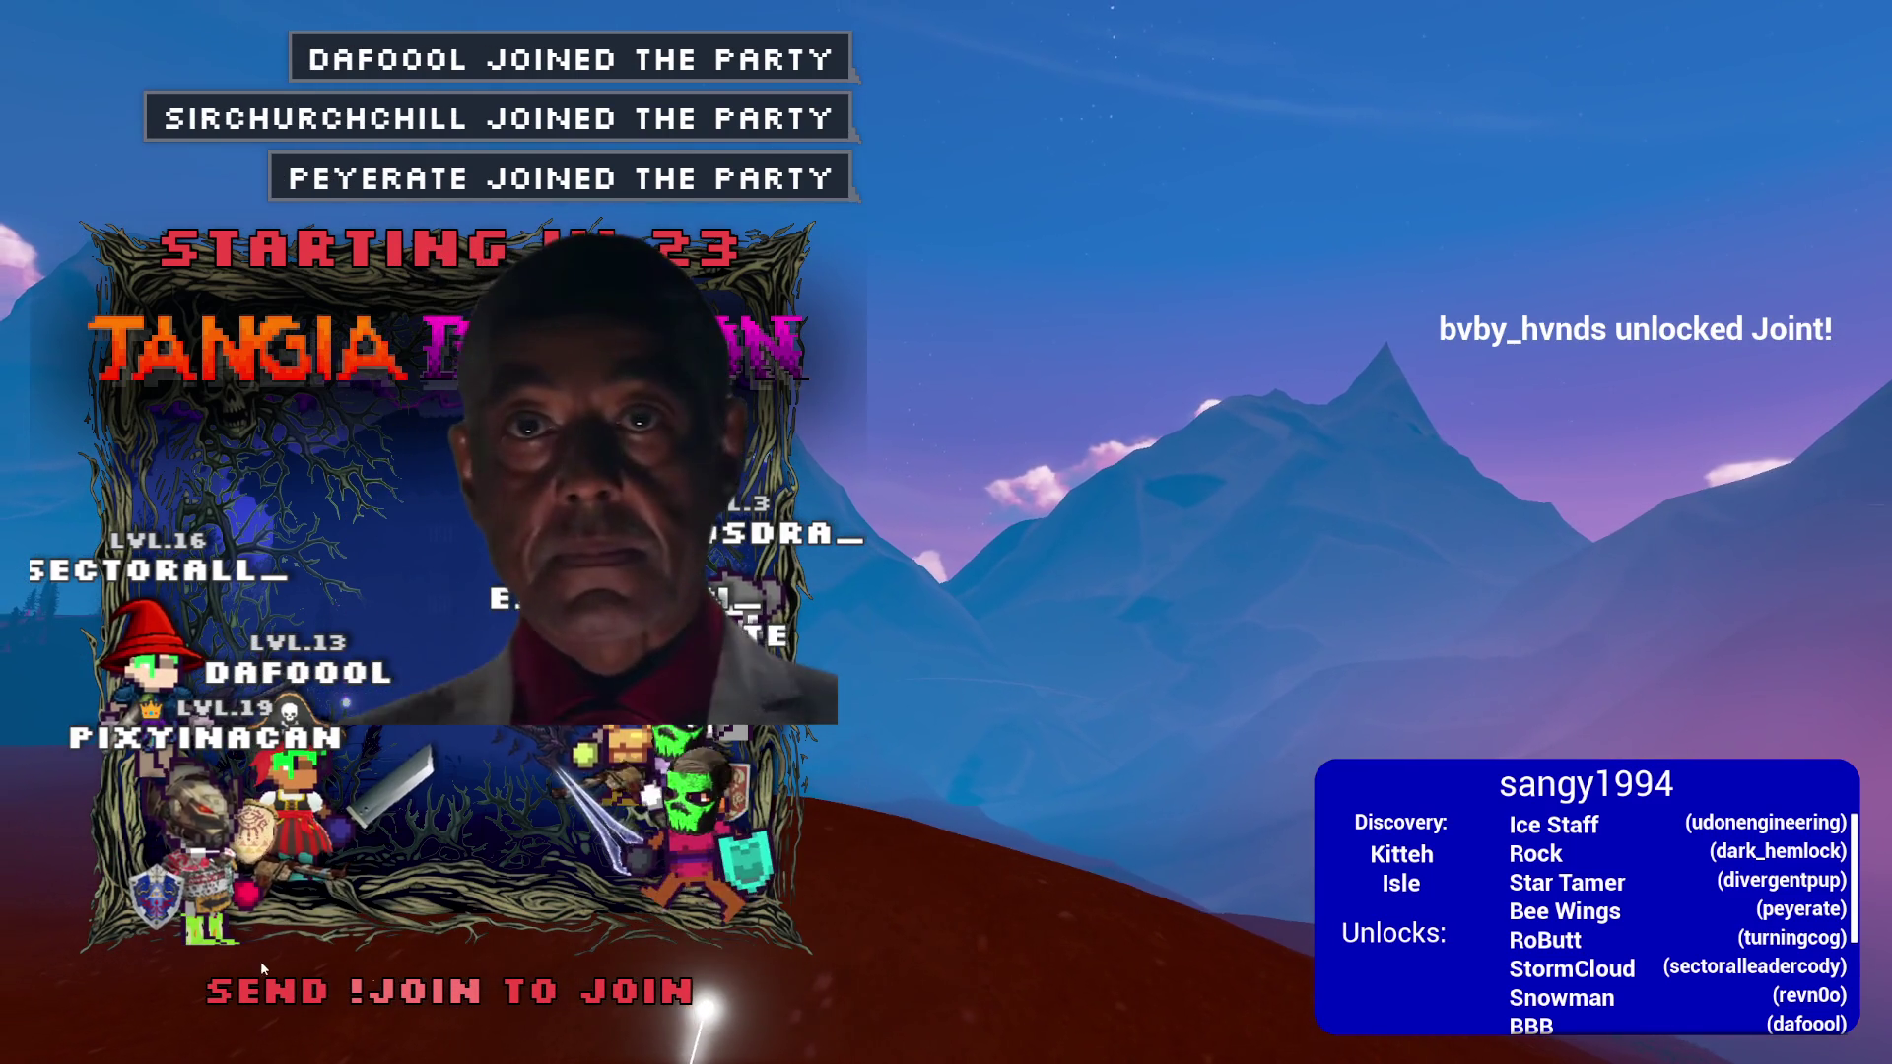
# Fly the bee avatar left twice, then to the lower right, then up off the red hill.
pyautogui.scroll(-2, 1724, 951)
pyautogui.scroll(-1, 1725, 951)
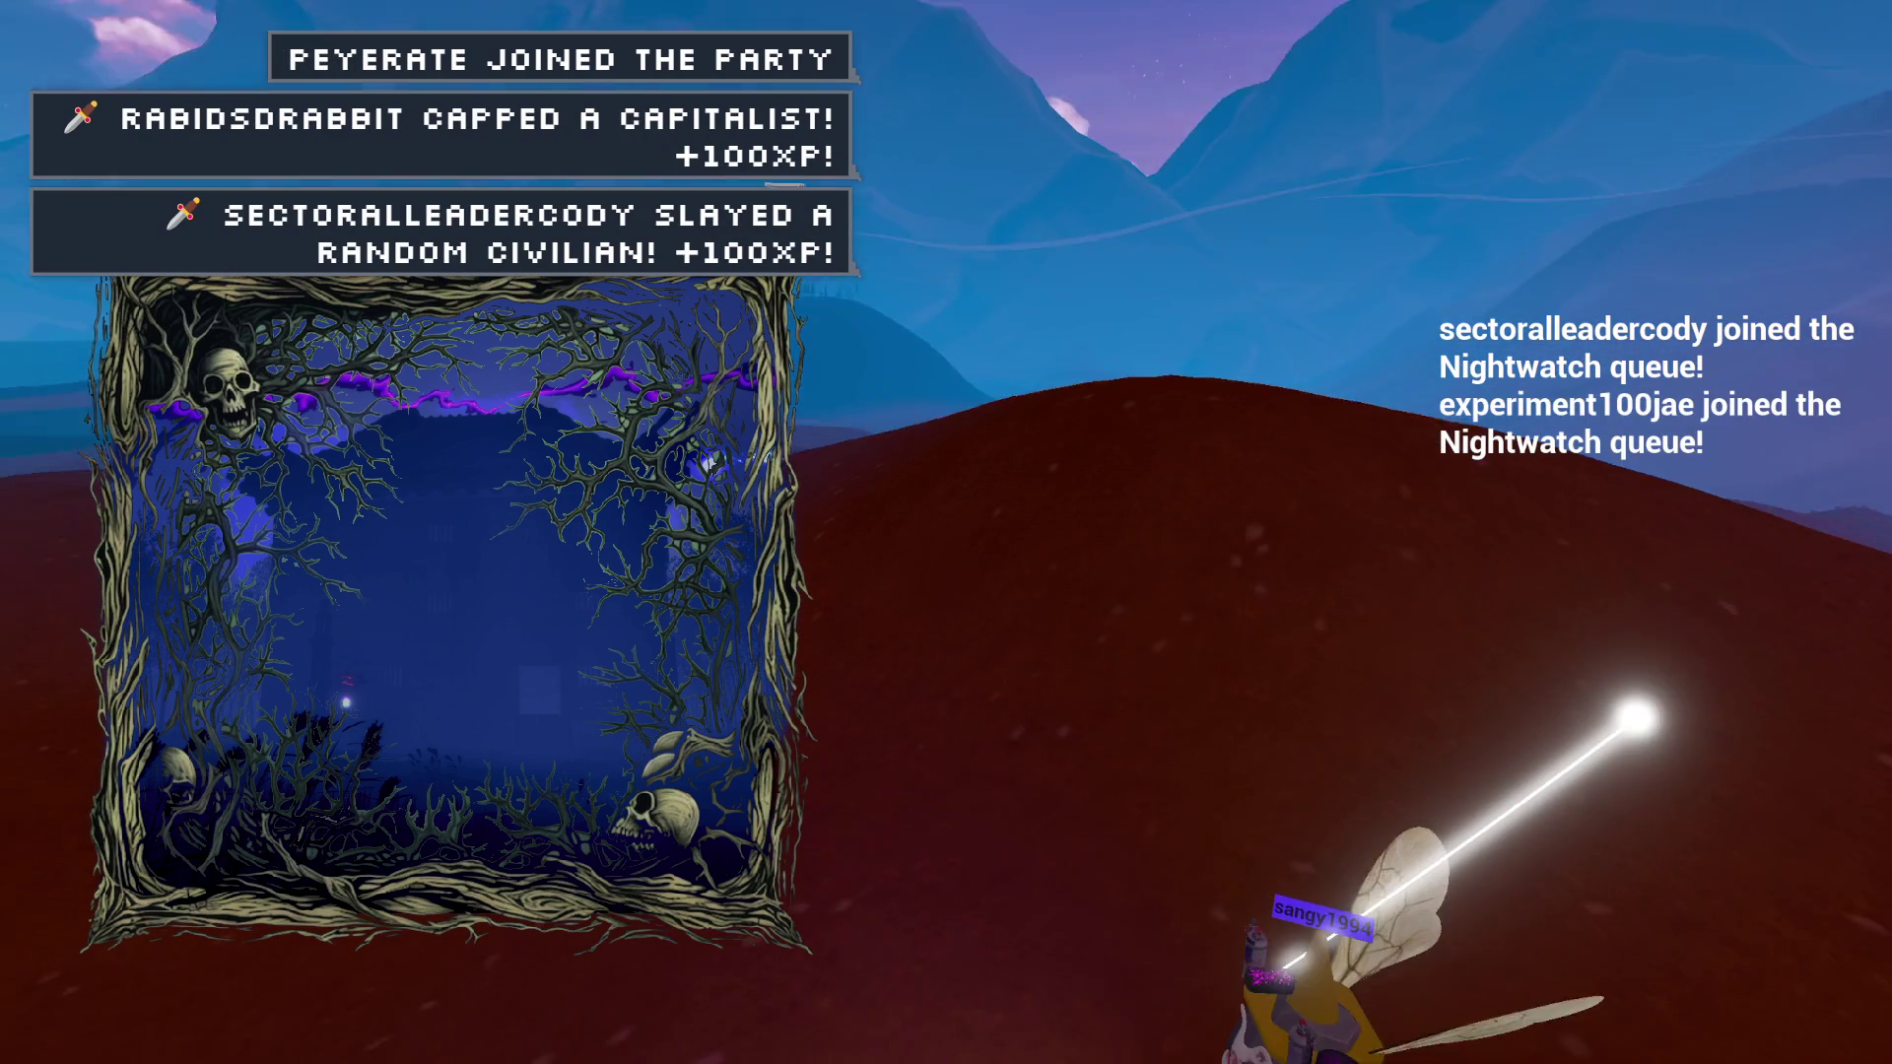
pyautogui.press('a')
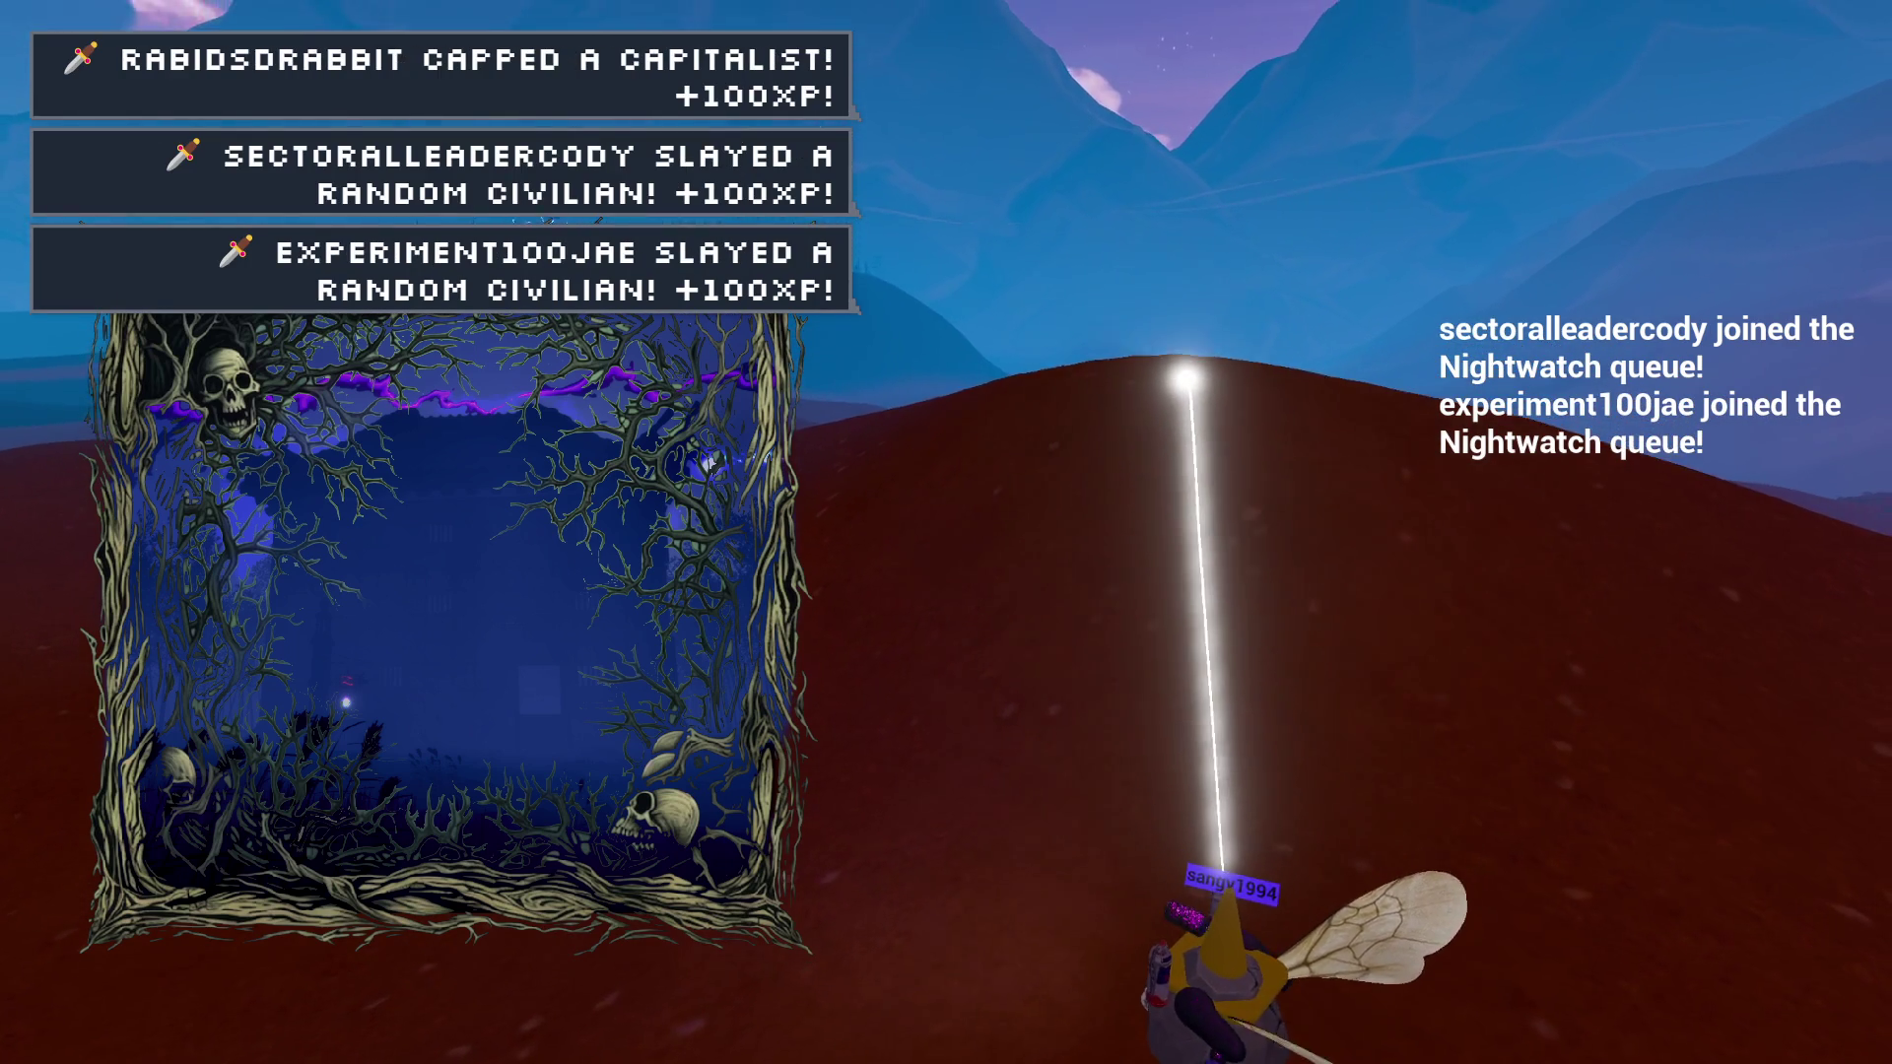
pyautogui.press('a')
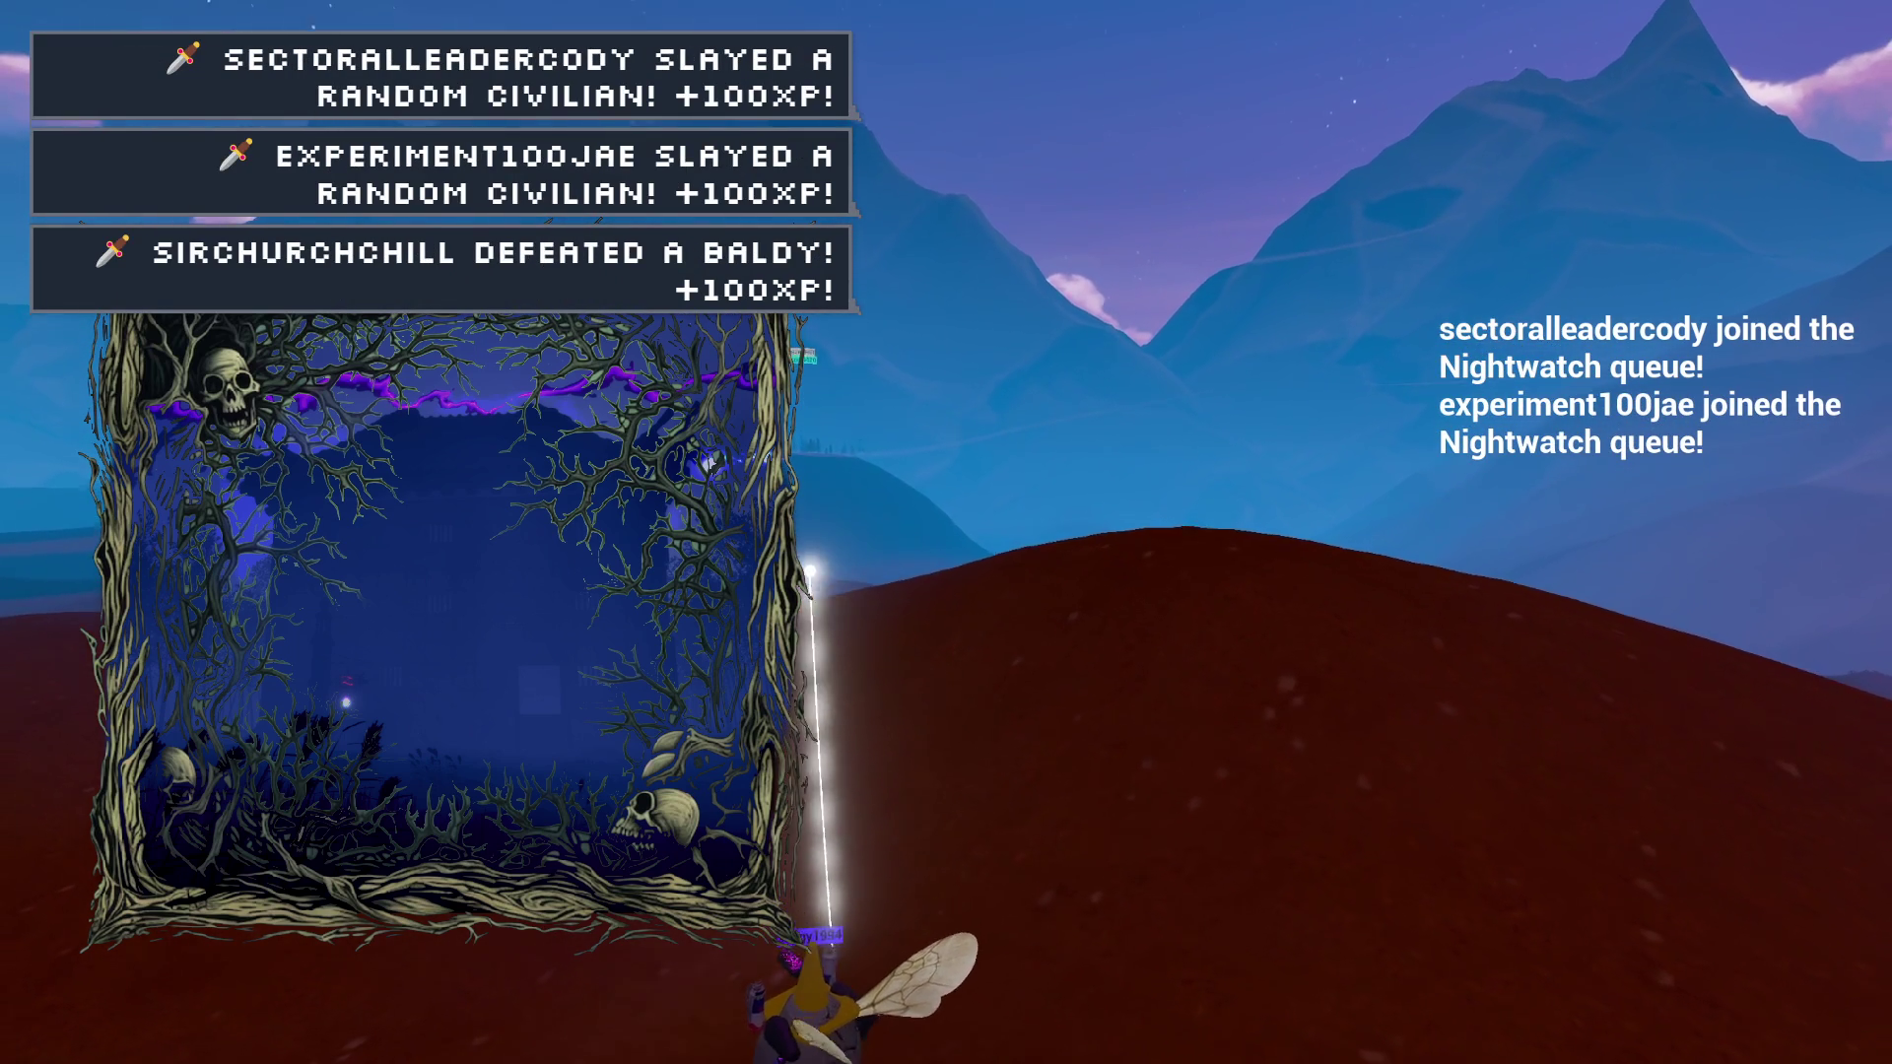
pyautogui.press('d')
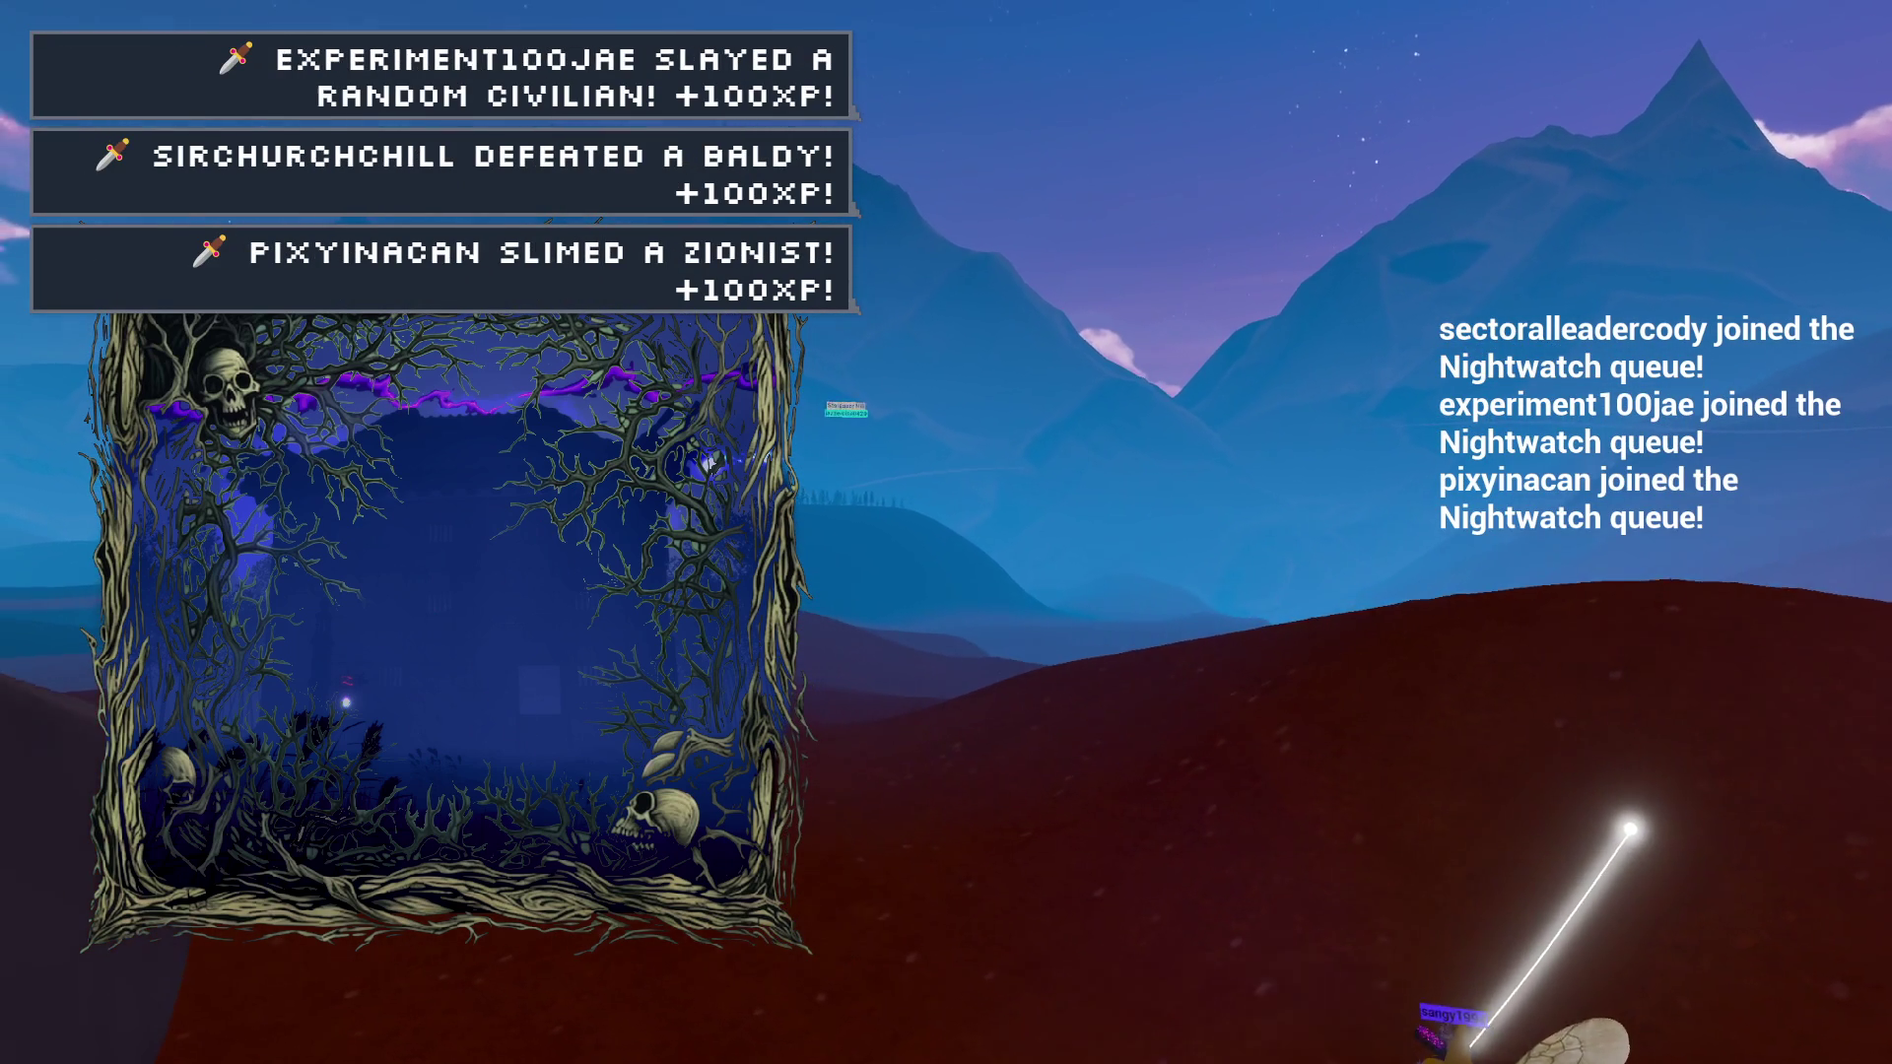
pyautogui.press('w')
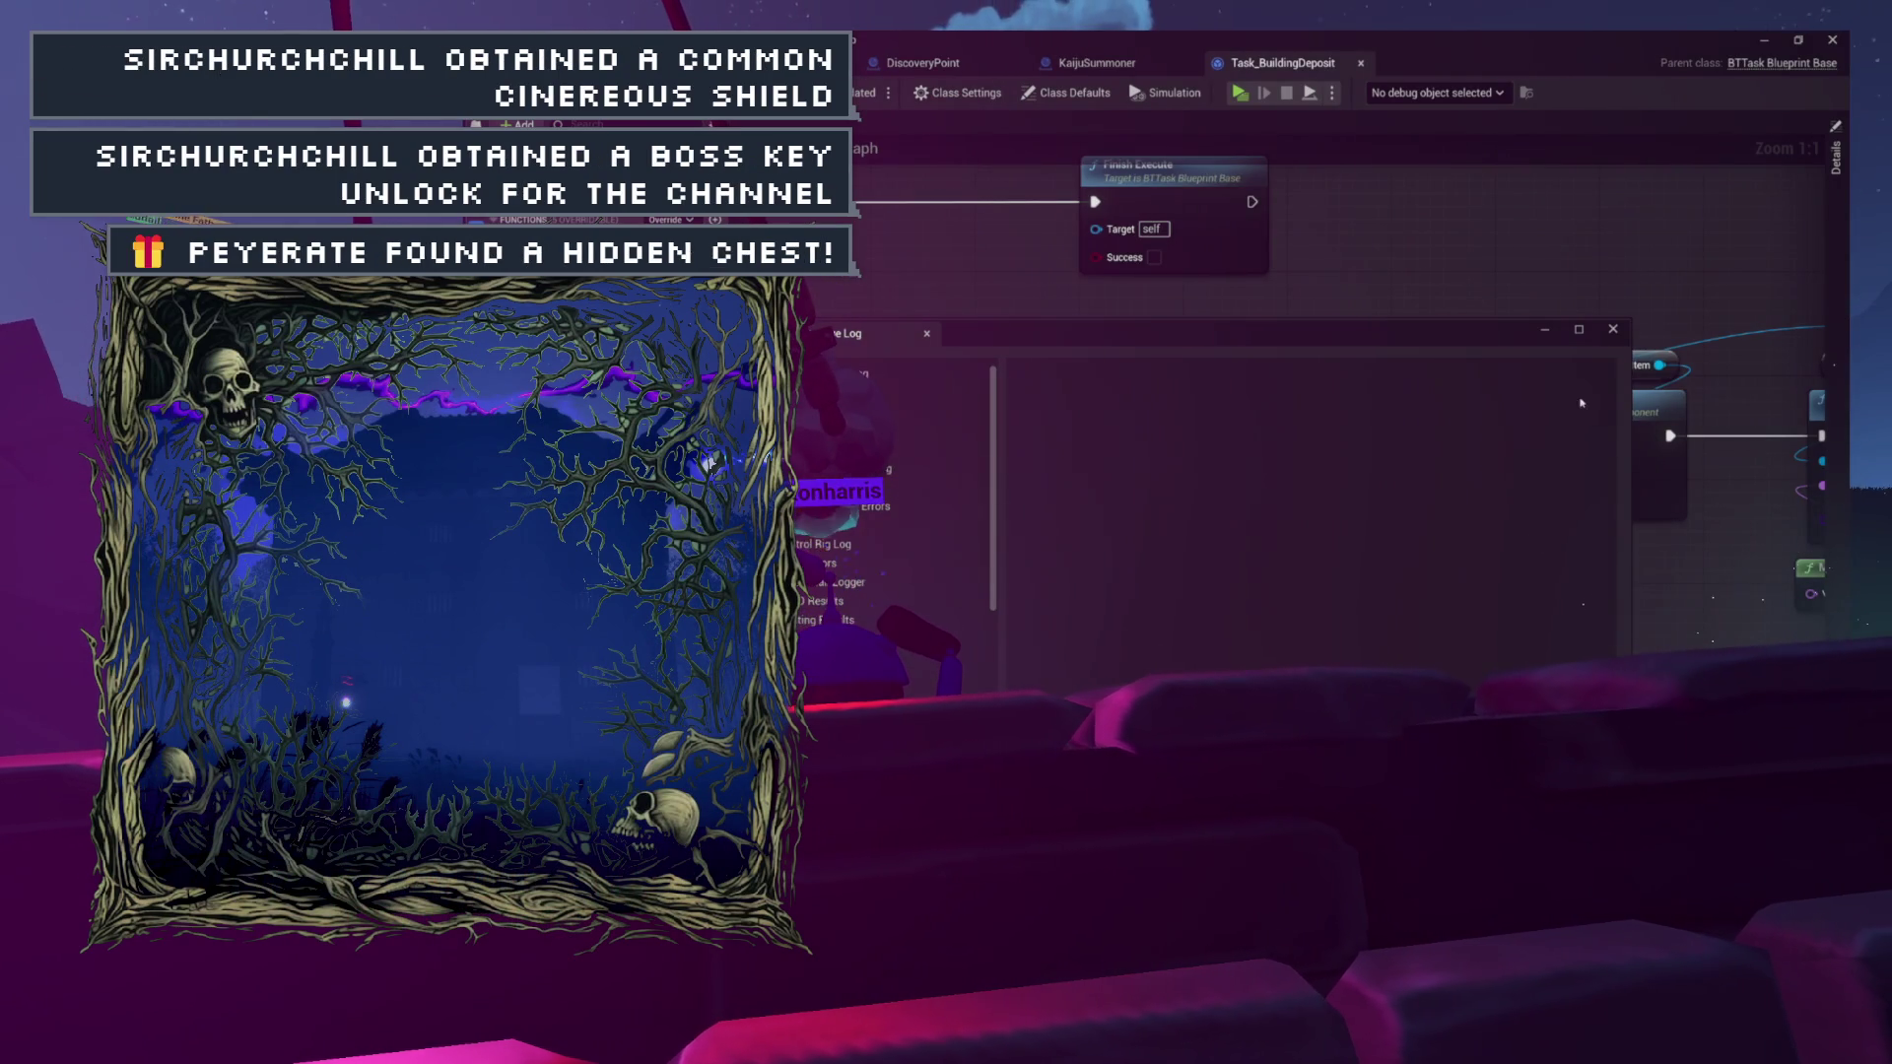
# Close the Log window and drag the Chosen Building getter left of Submit Resource.
pyautogui.click(1613, 332)
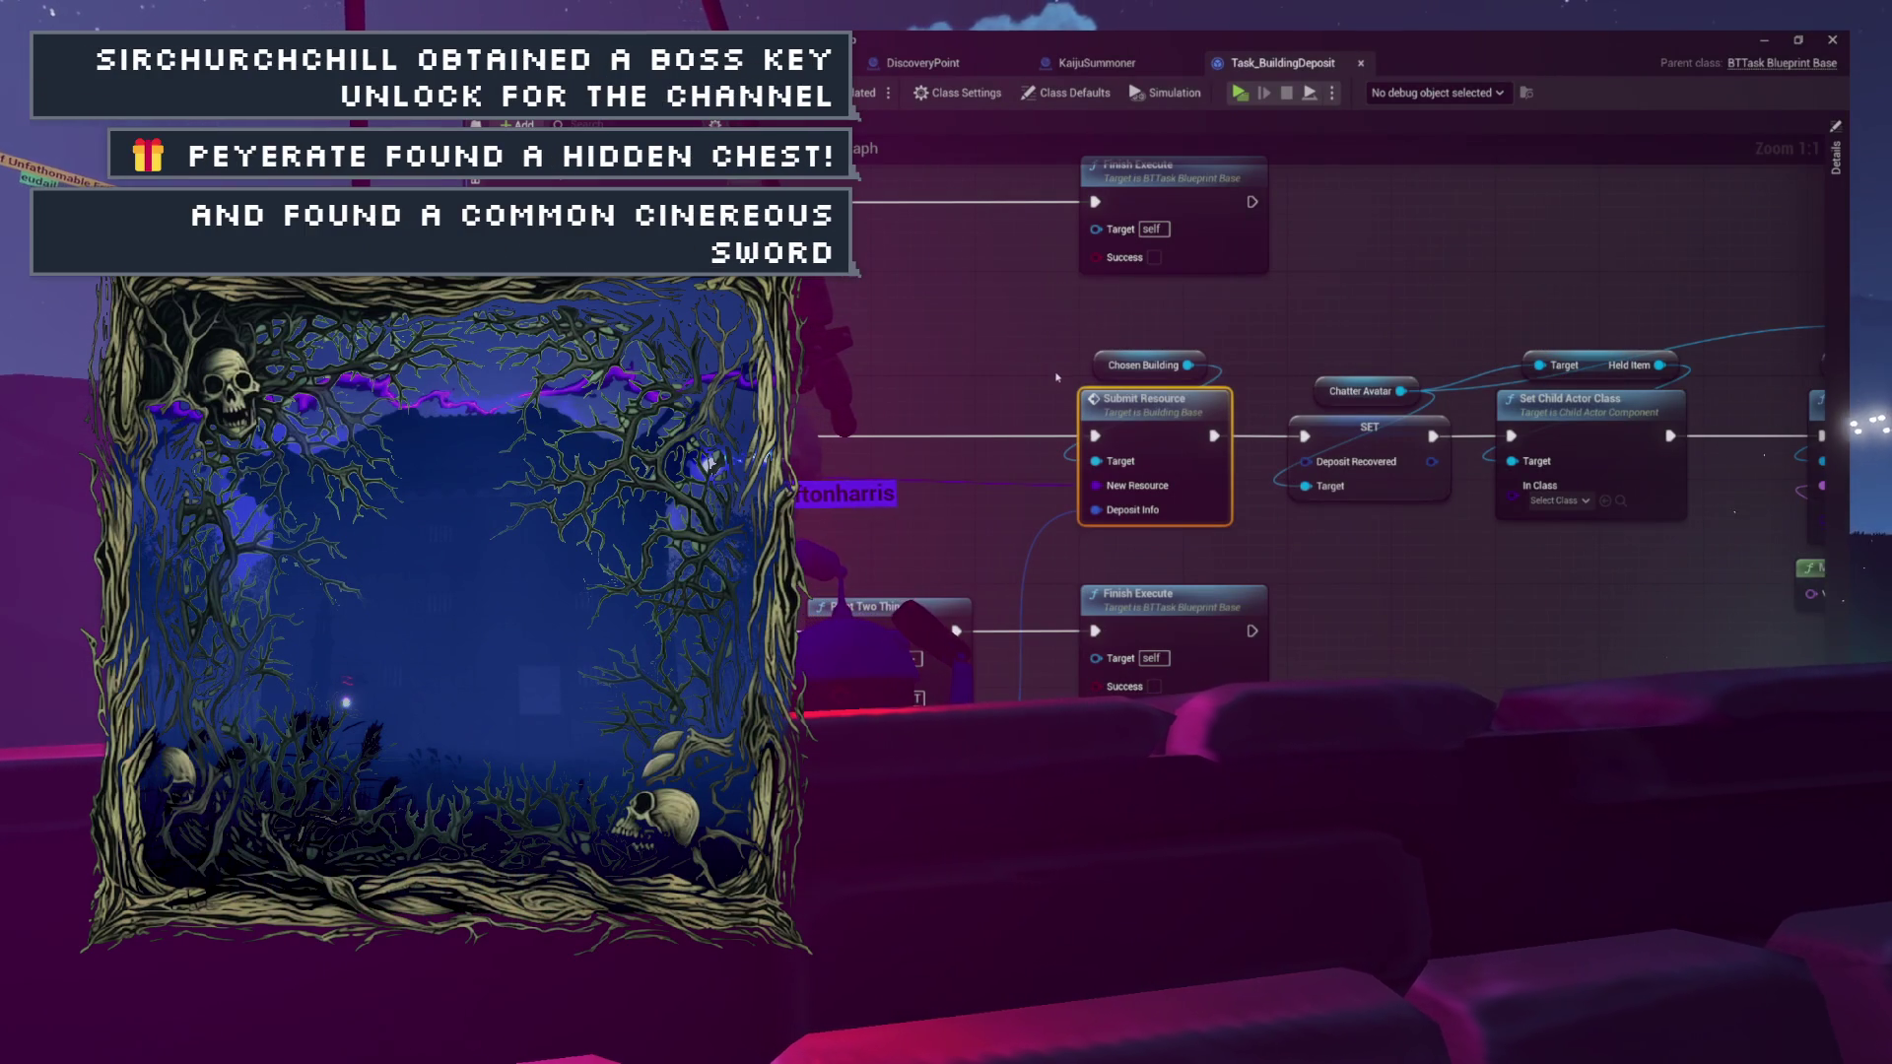
pyautogui.moveTo(1111, 398)
pyautogui.mouseDown()
pyautogui.moveTo(1676, 389)
pyautogui.moveTo(1222, 382)
pyautogui.mouseUp()
pyautogui.scroll(-2, 1287, 386)
pyautogui.scroll(-2, 1493, 429)
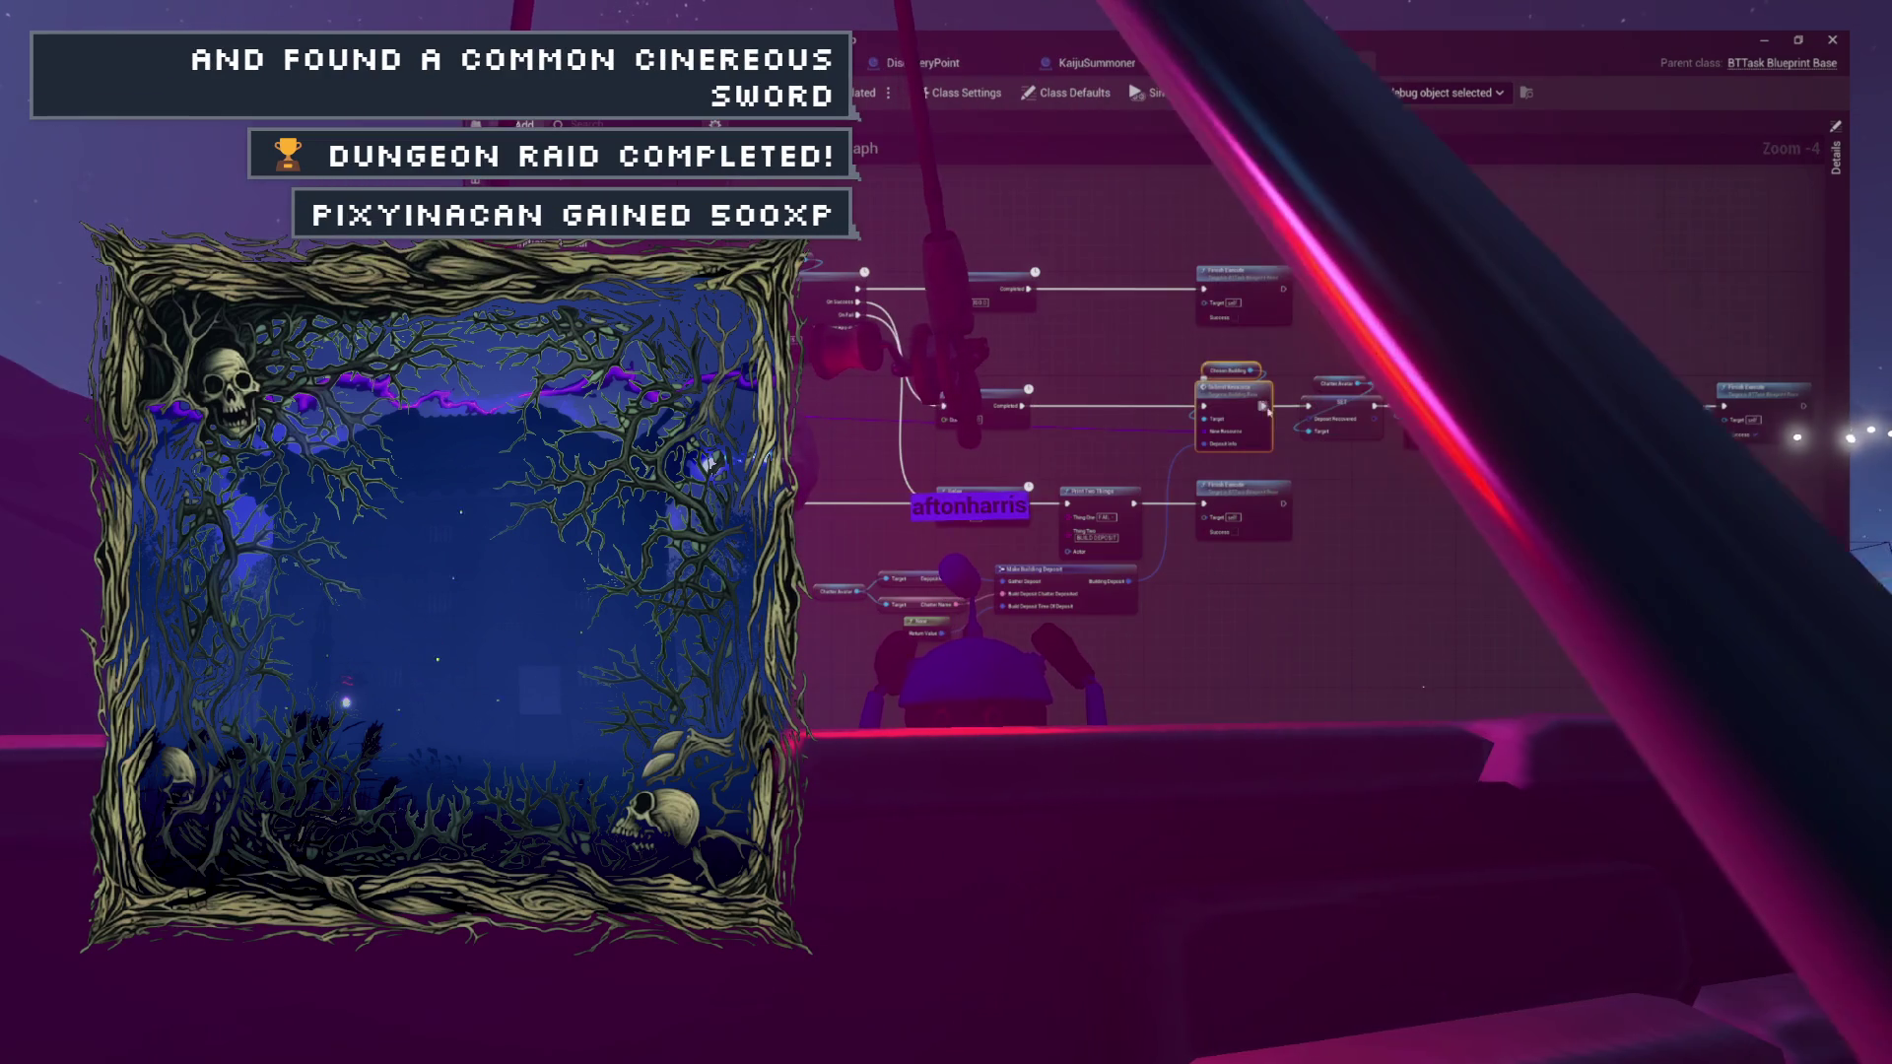
pyautogui.moveTo(1428, 447); pyautogui.dragTo(1401, 460)
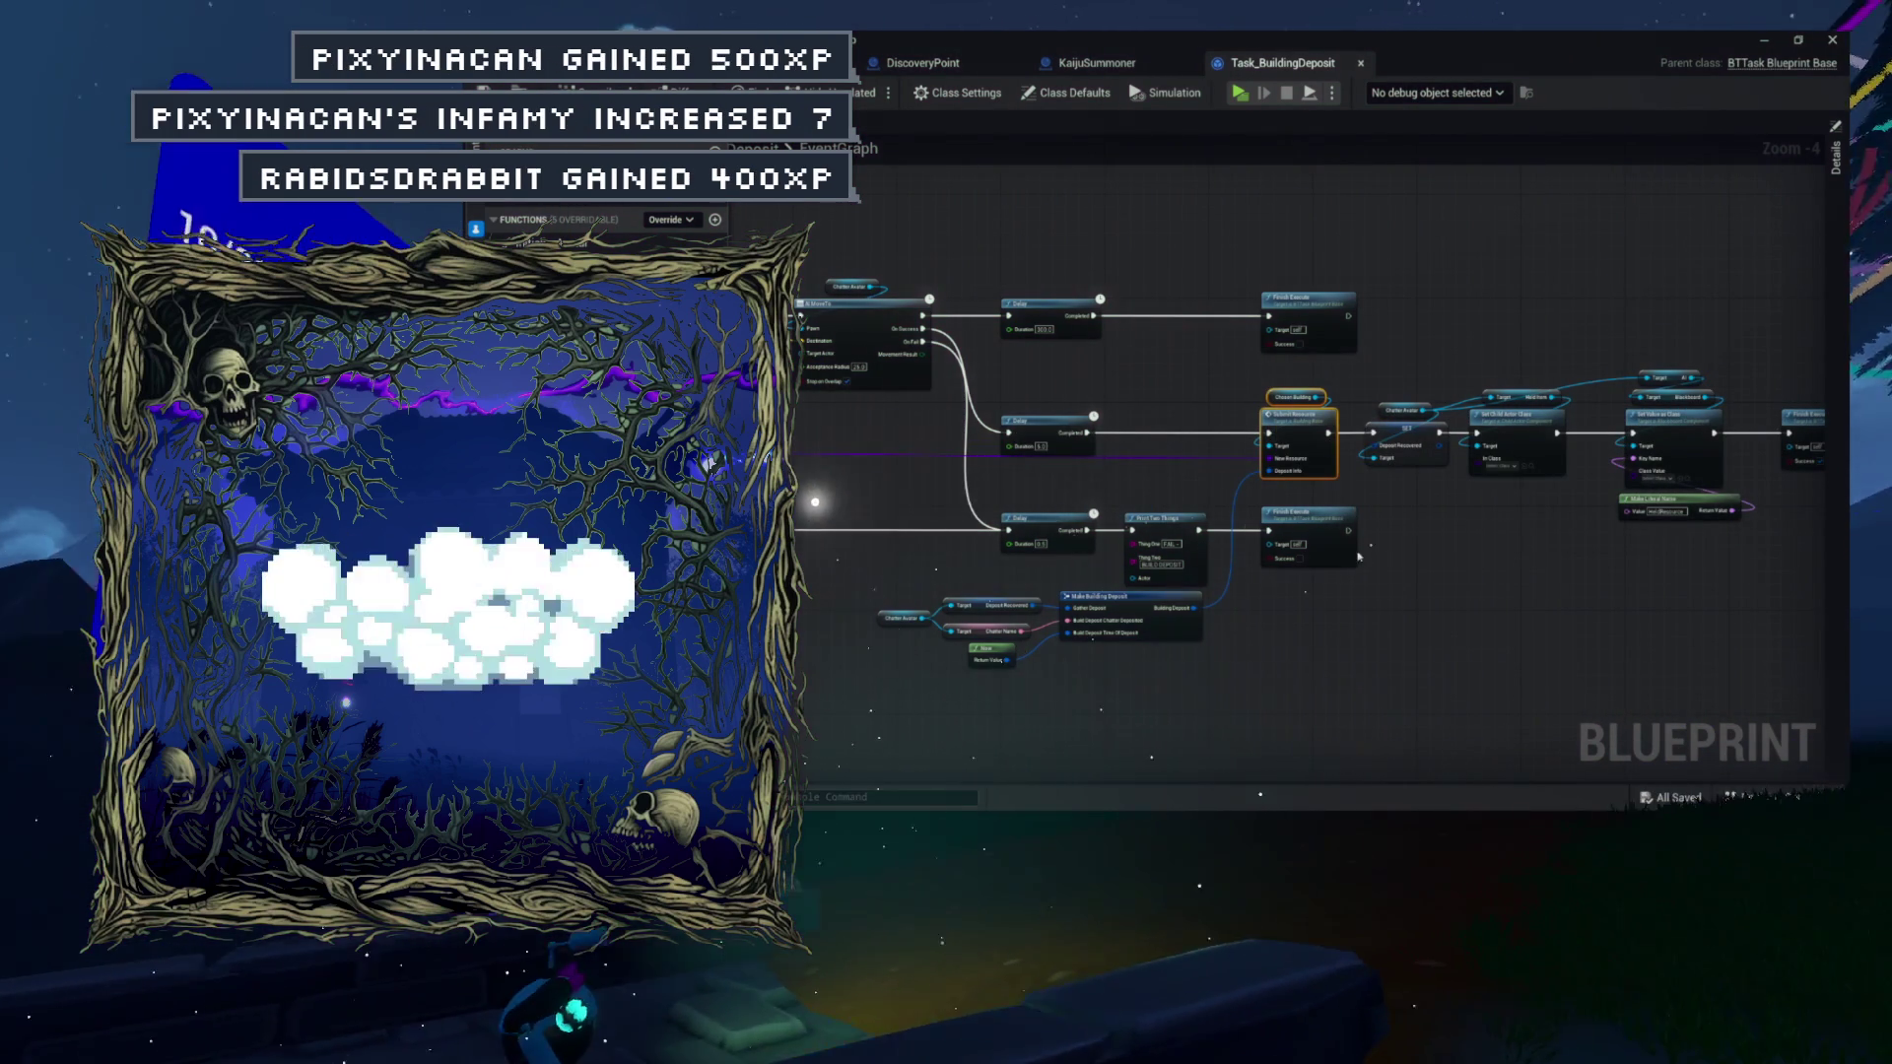
pyautogui.click(1198, 414)
pyautogui.scroll(4, 1198, 414)
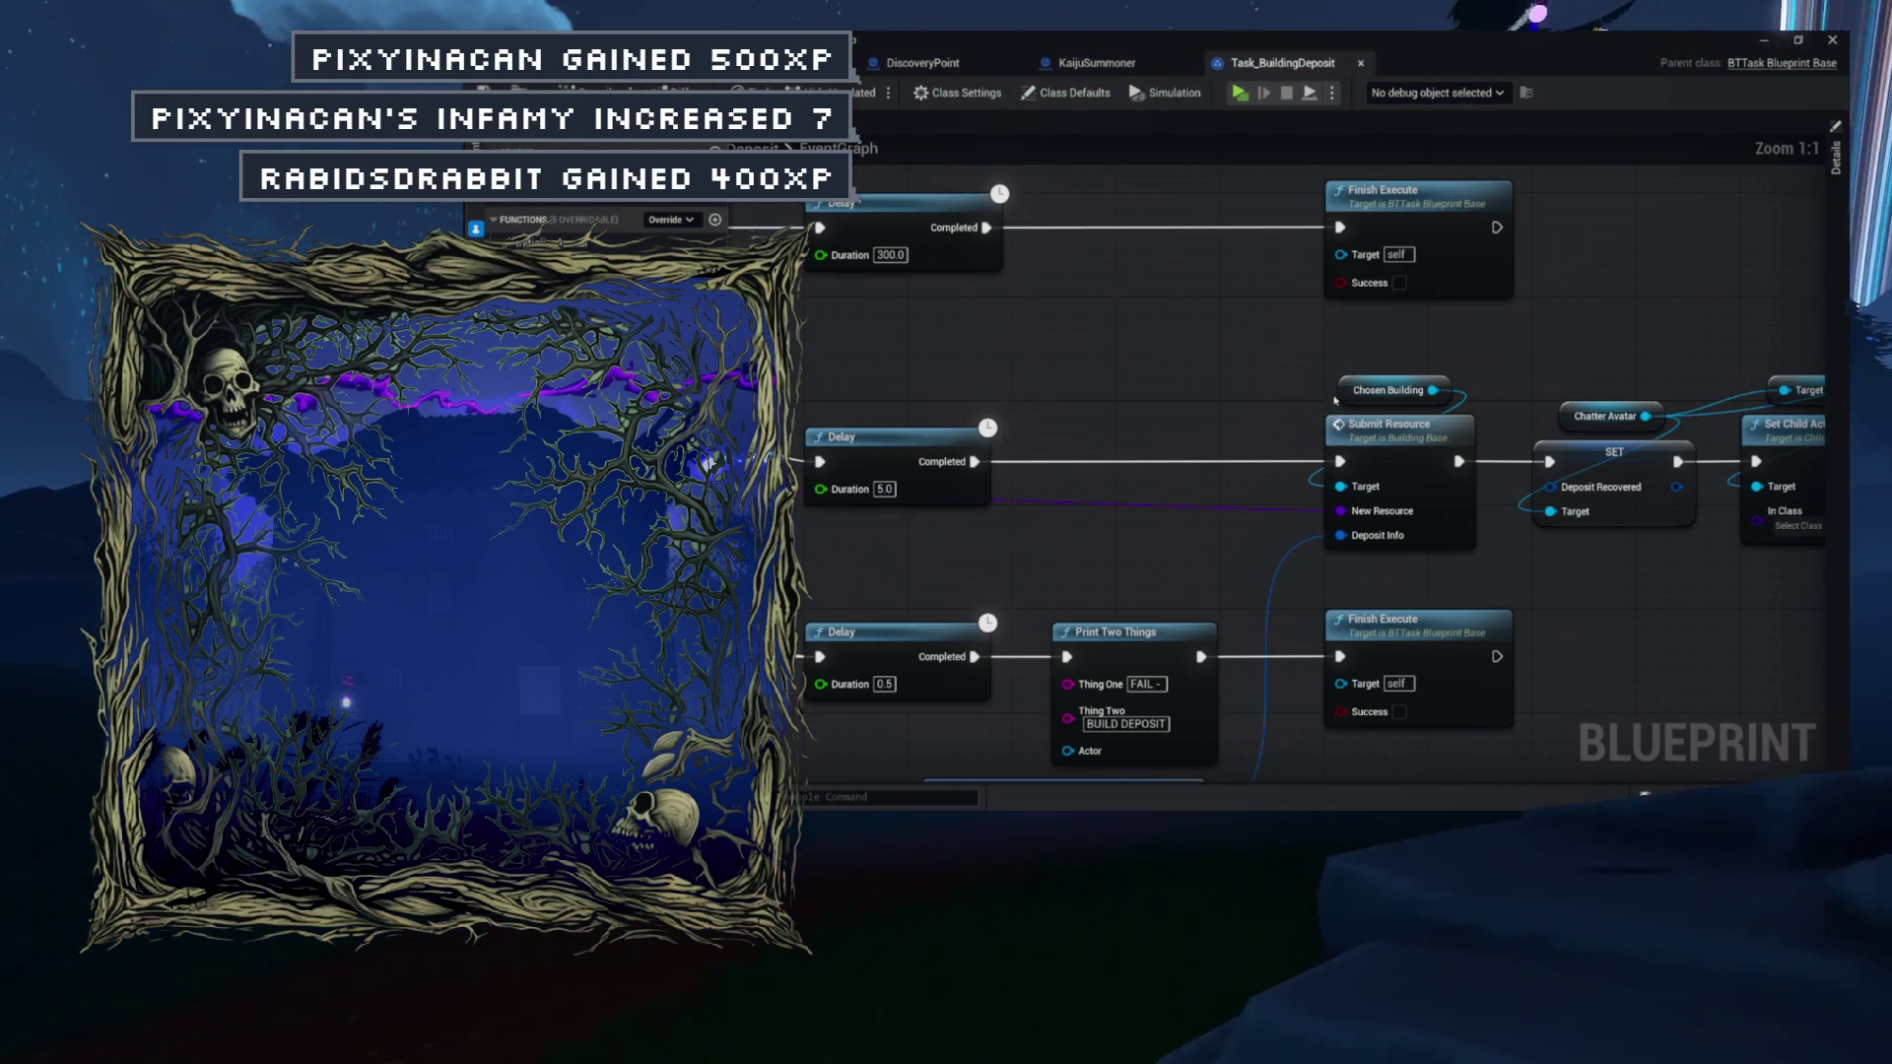
pyautogui.moveTo(1352, 387); pyautogui.dragTo(1168, 387)
# Make Chosen Building a validated get: 5.0 Delay in, Is Valid→Submit Resource, Is Not Valid→0.5 Delay.
pyautogui.rightClick(1204, 382)
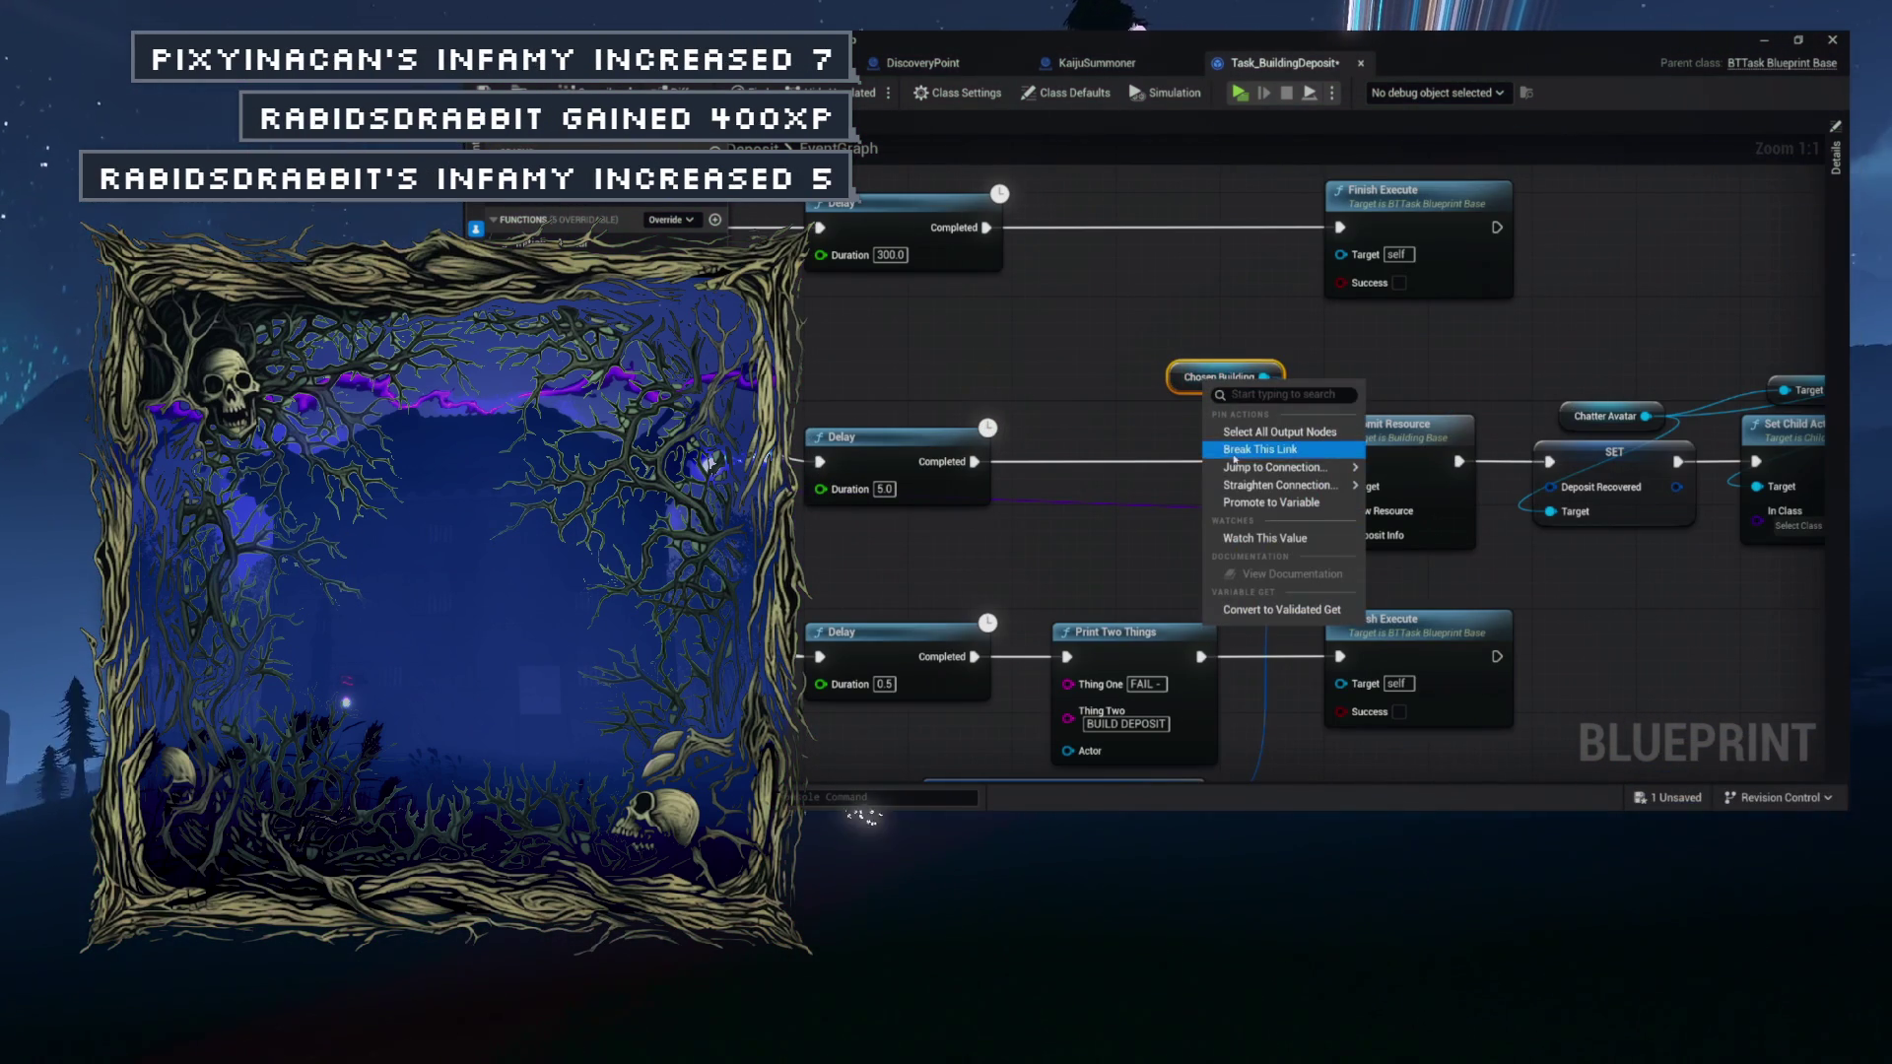
pyautogui.click(1280, 609)
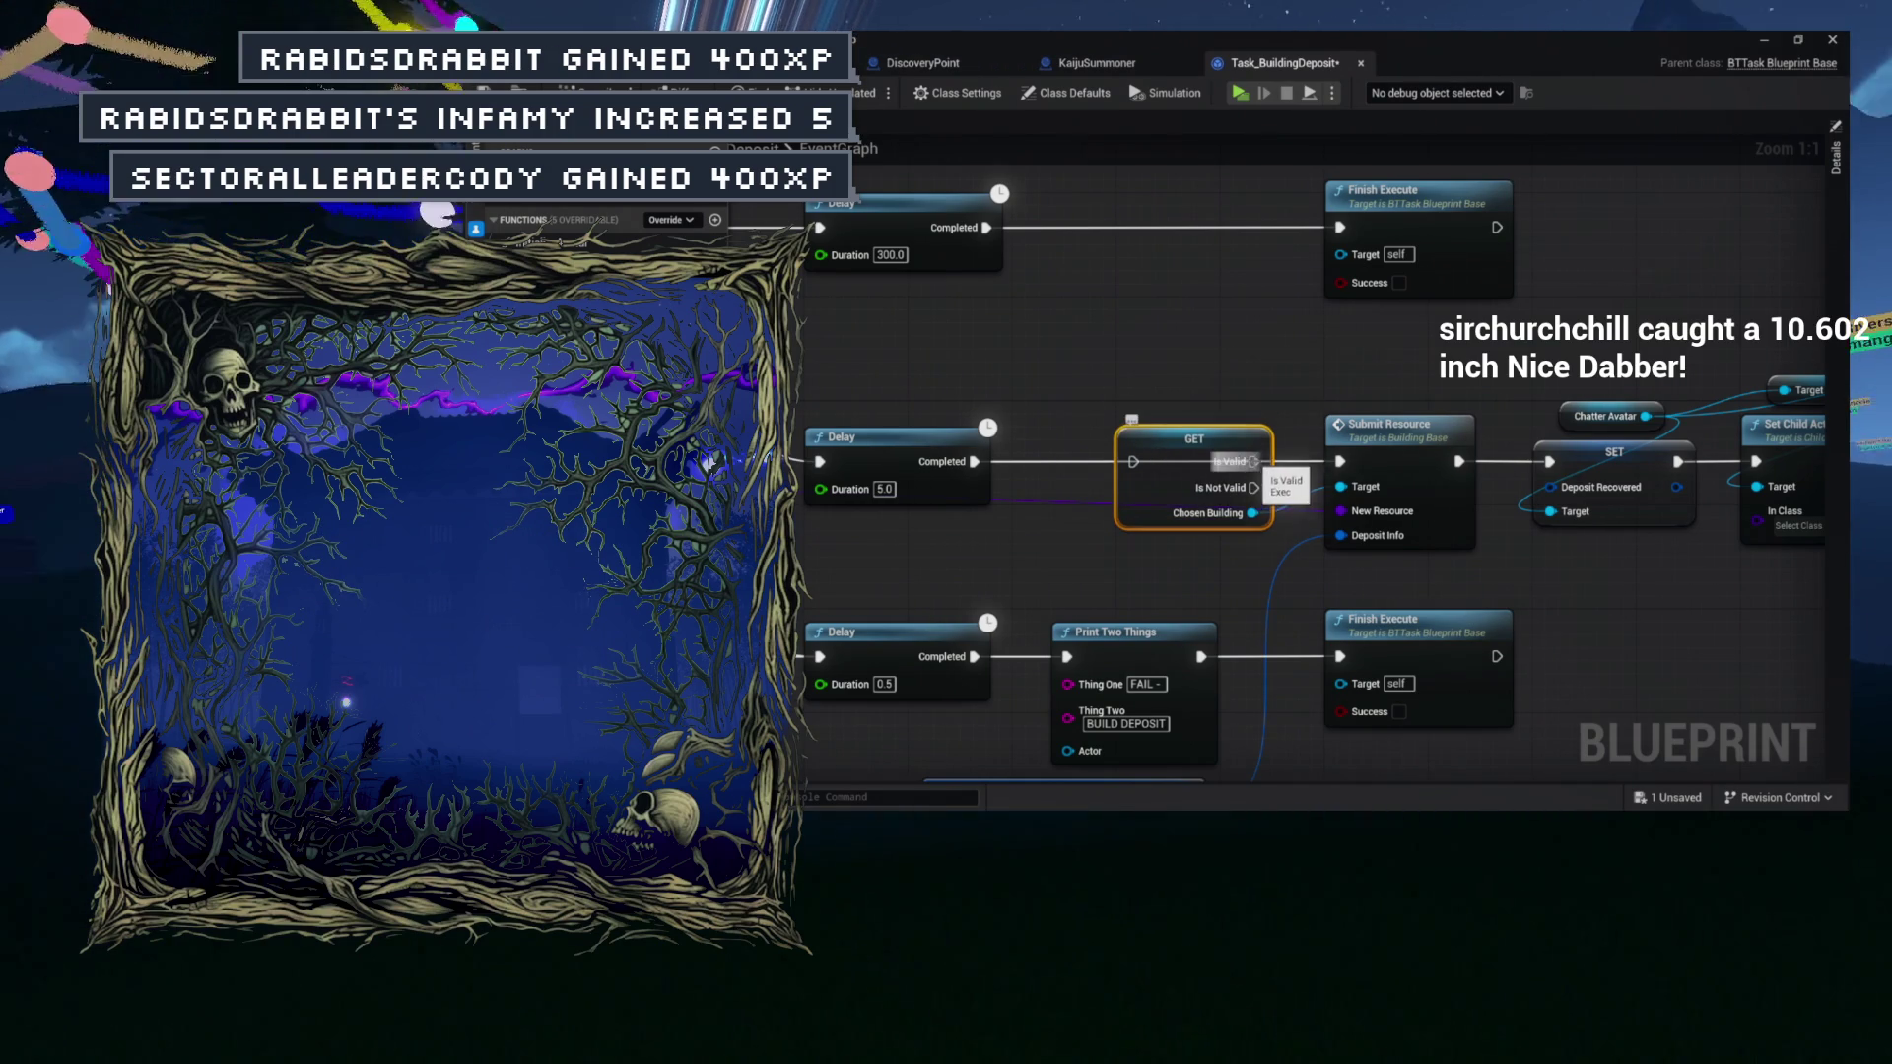
pyautogui.moveTo(1331, 466); pyautogui.dragTo(1340, 461)
pyautogui.moveTo(973, 462); pyautogui.dragTo(1133, 463)
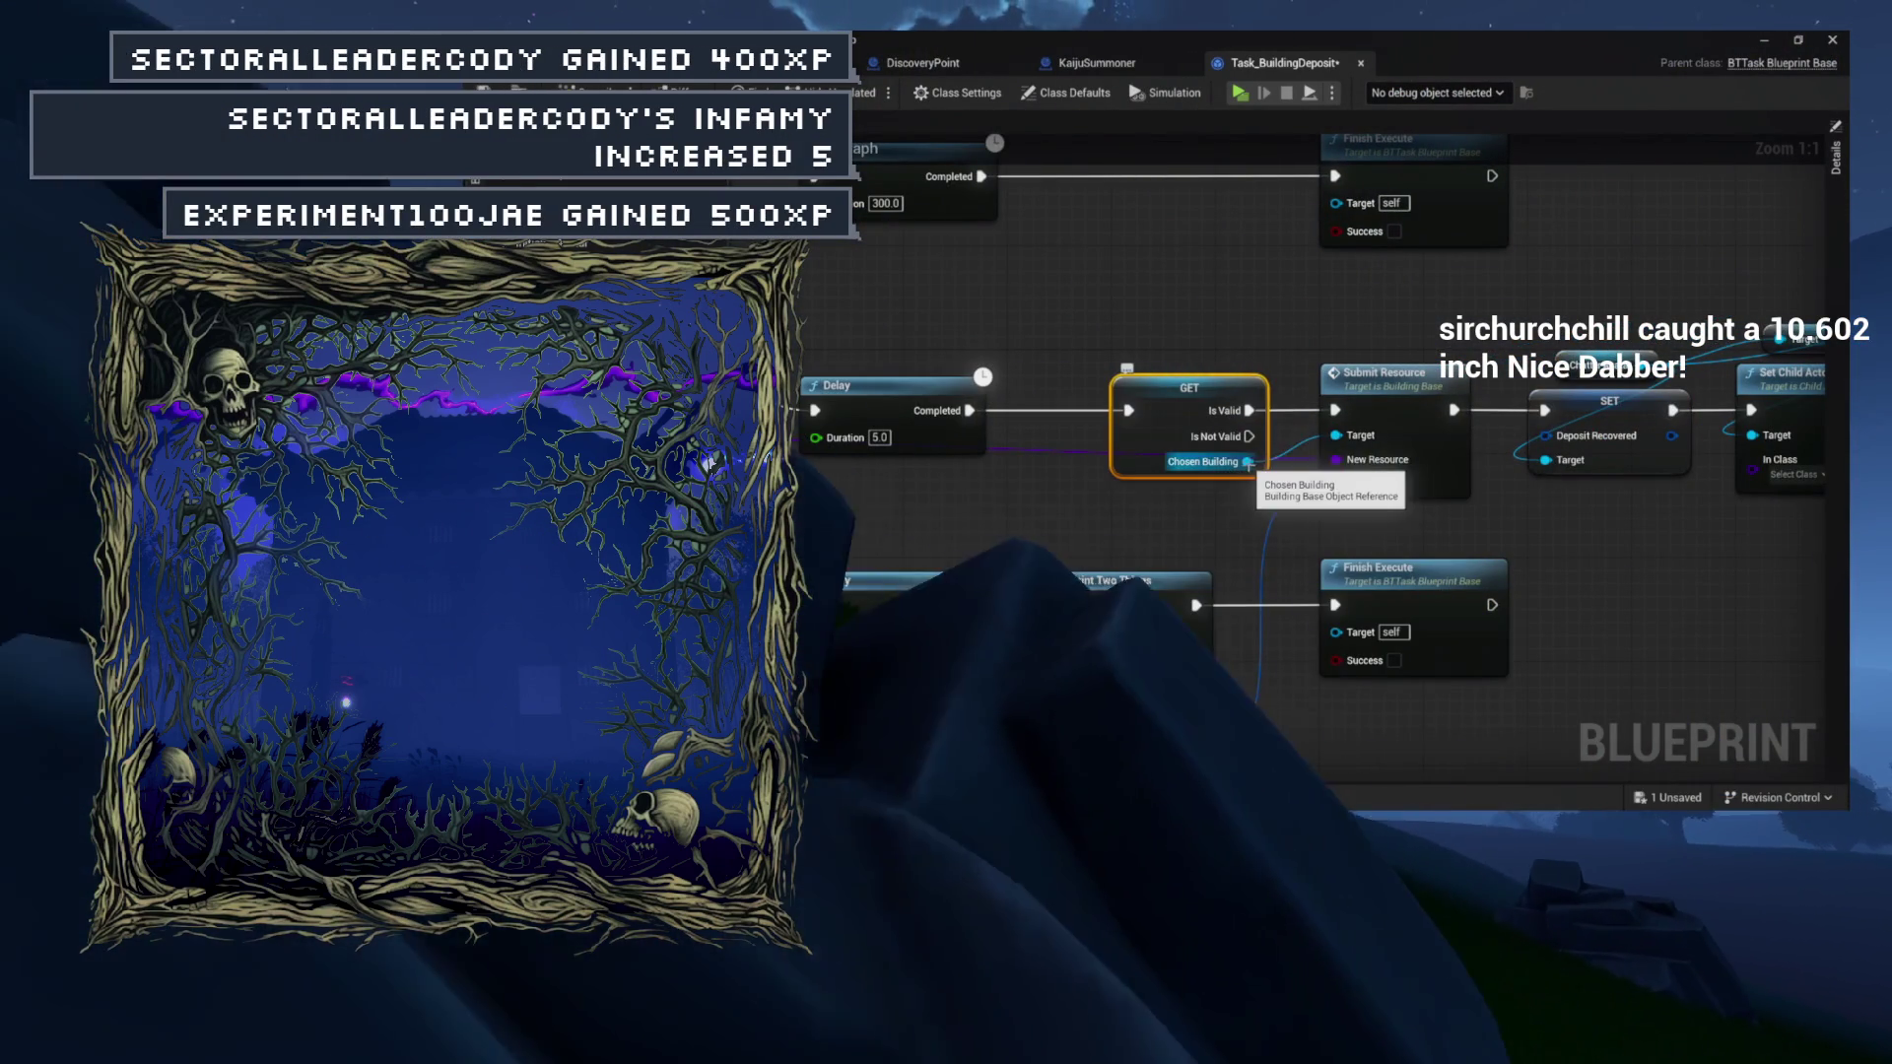
pyautogui.moveTo(1250, 438)
pyautogui.mouseDown()
pyautogui.moveTo(1262, 481)
pyautogui.moveTo(1011, 586)
pyautogui.mouseUp()
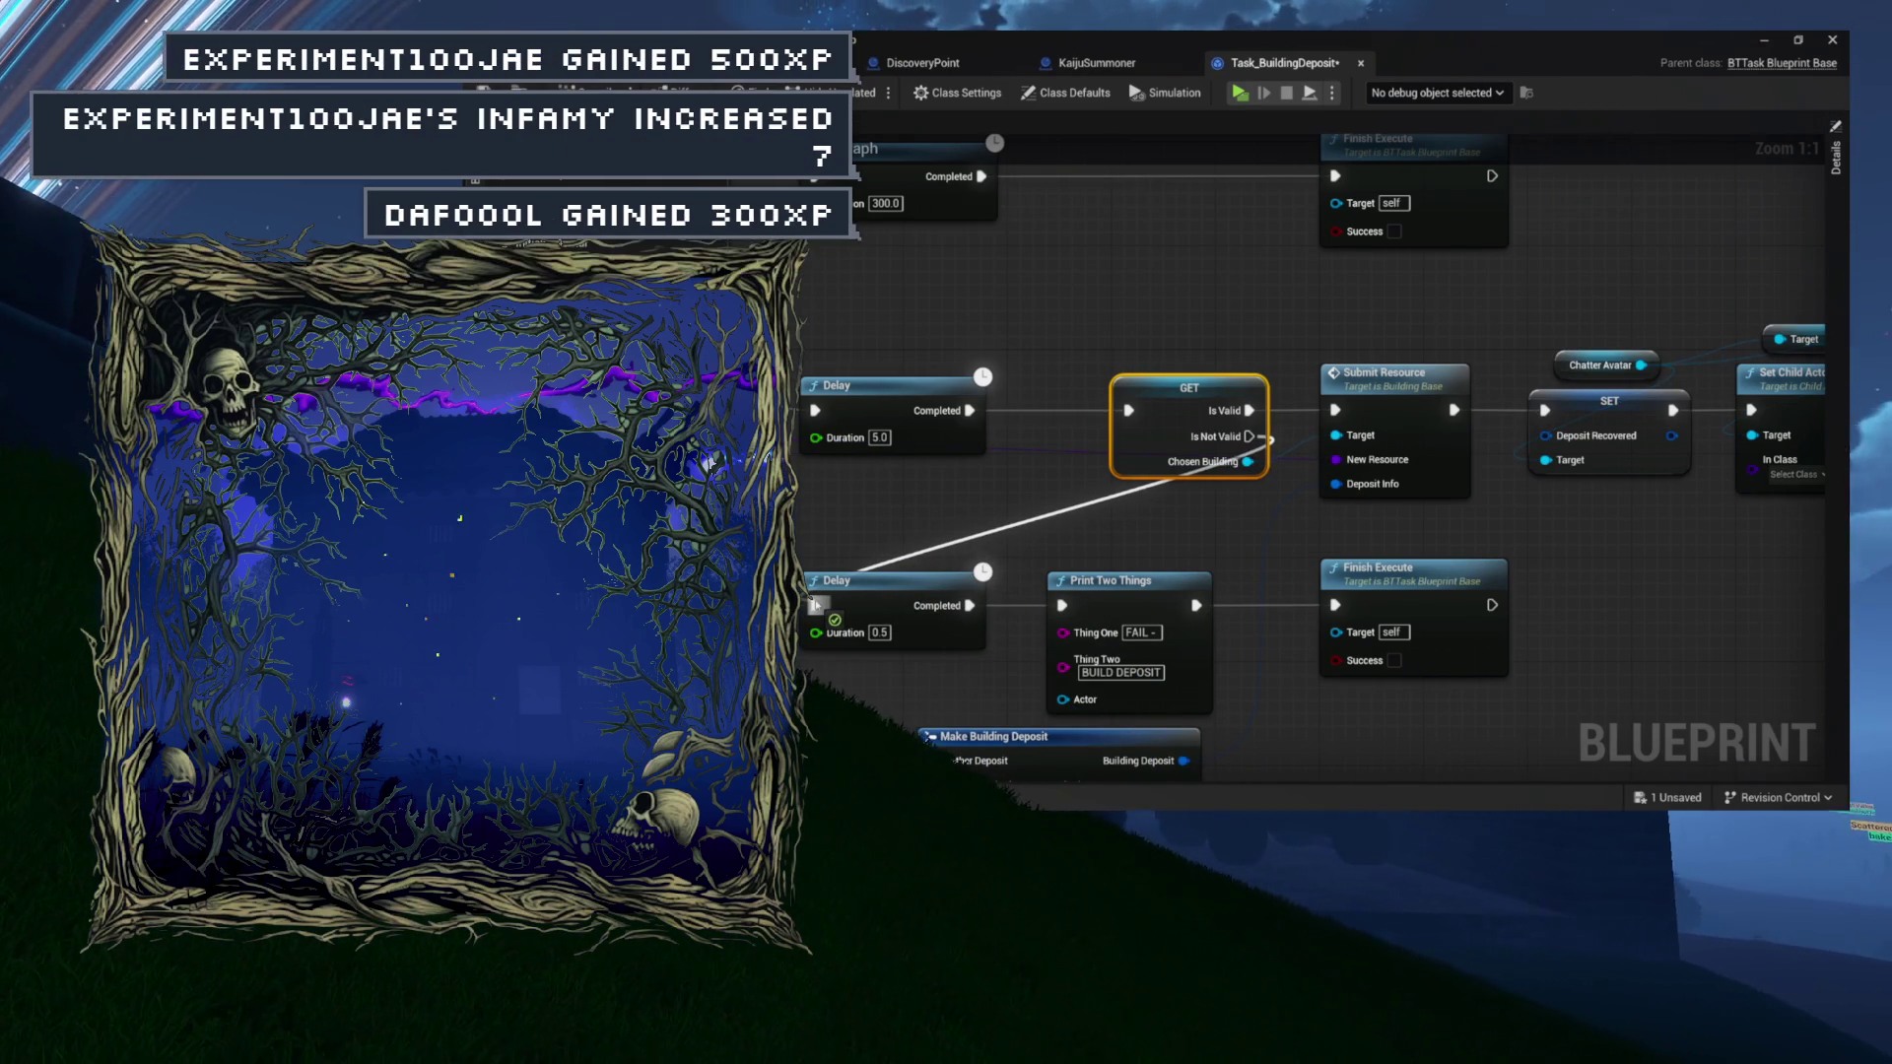
pyautogui.moveTo(814, 599); pyautogui.dragTo(815, 604)
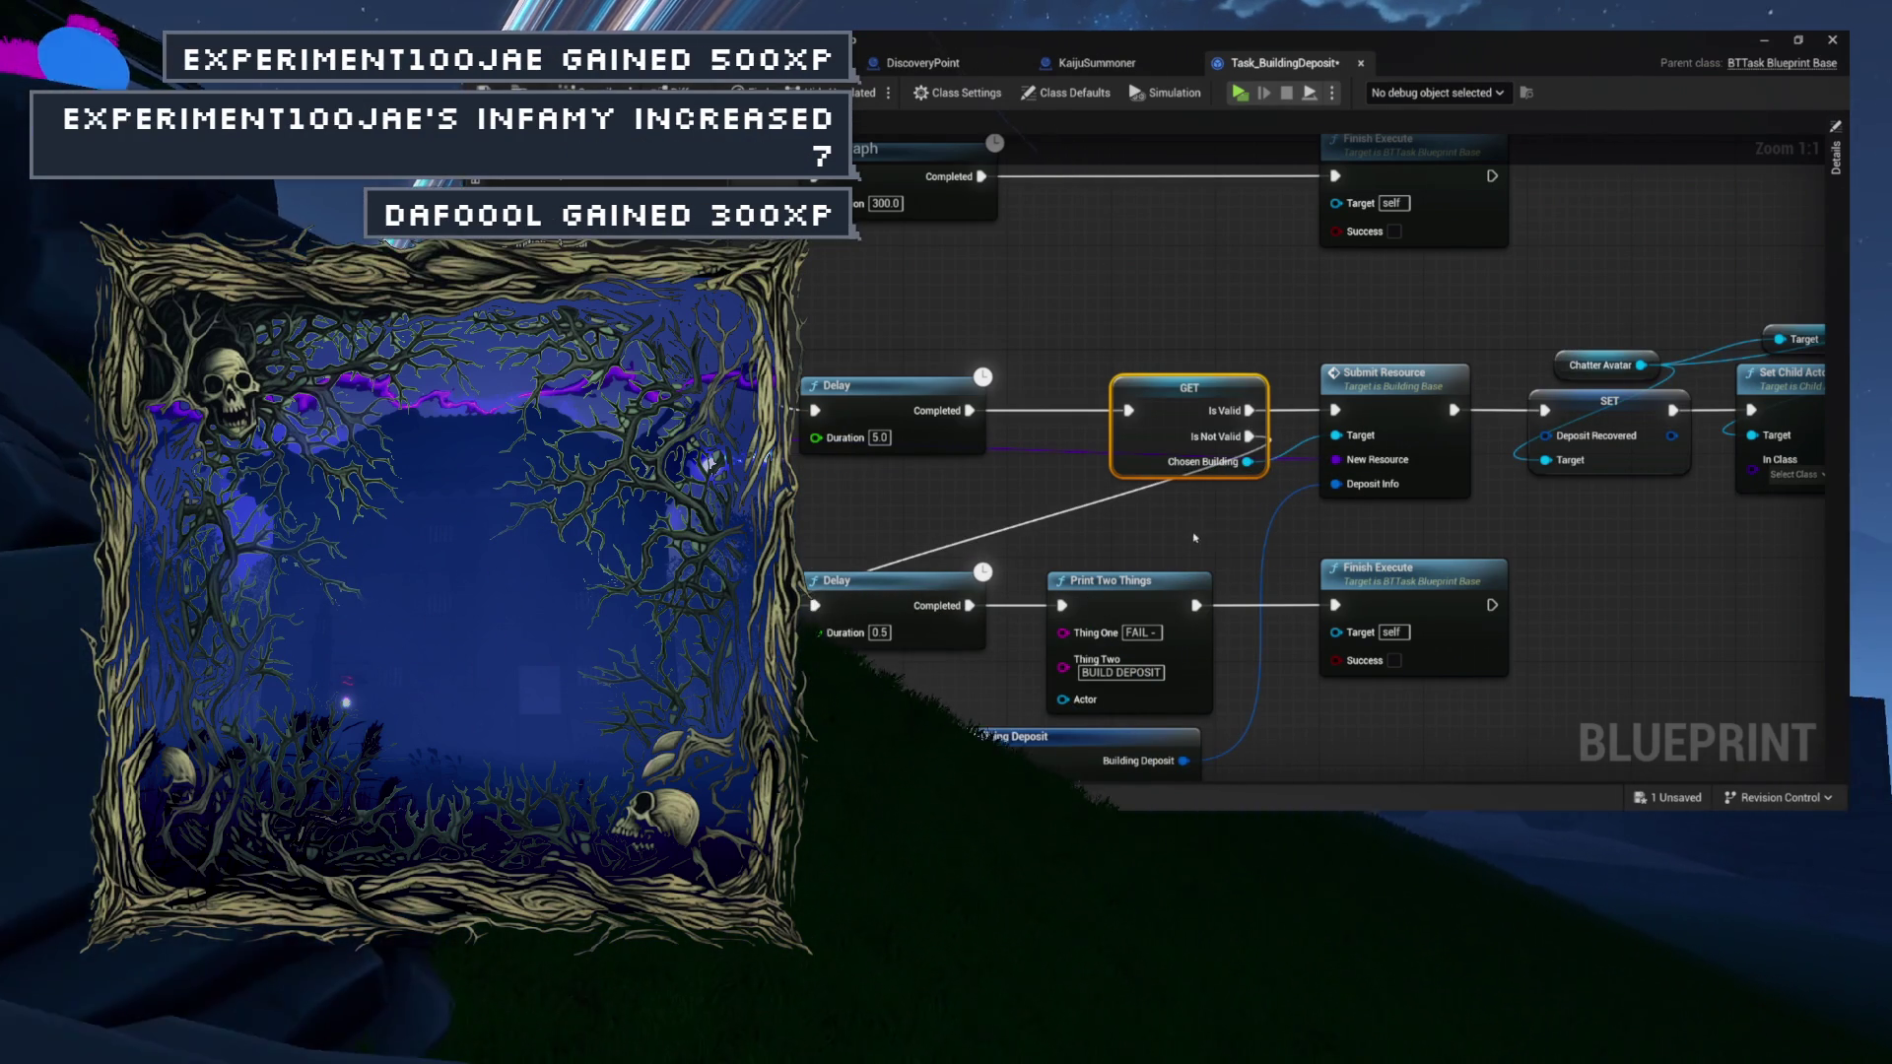
pyautogui.moveTo(1178, 524)
pyautogui.mouseDown()
pyautogui.moveTo(1265, 444)
pyautogui.moveTo(1199, 515)
pyautogui.mouseUp()
pyautogui.scroll(-7, 1148, 484)
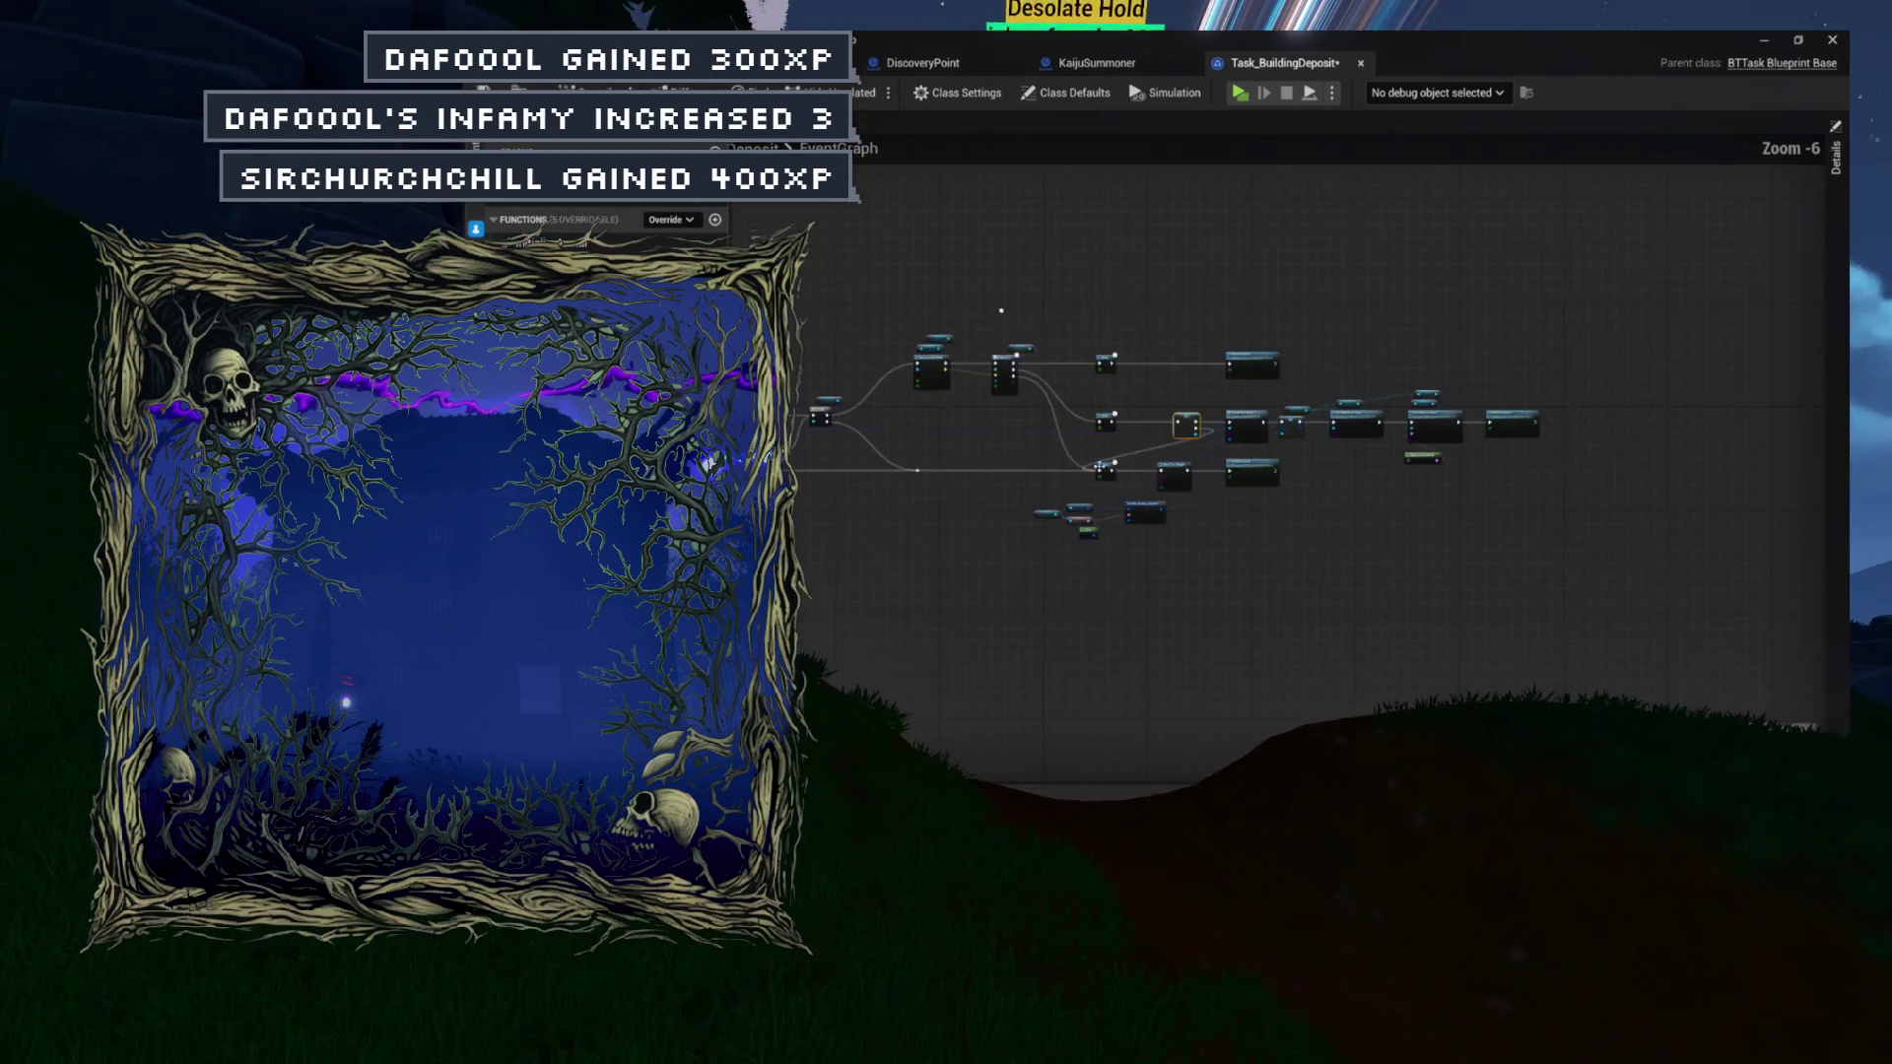
pyautogui.scroll(4, 1277, 466)
pyautogui.scroll(-4, 1516, 450)
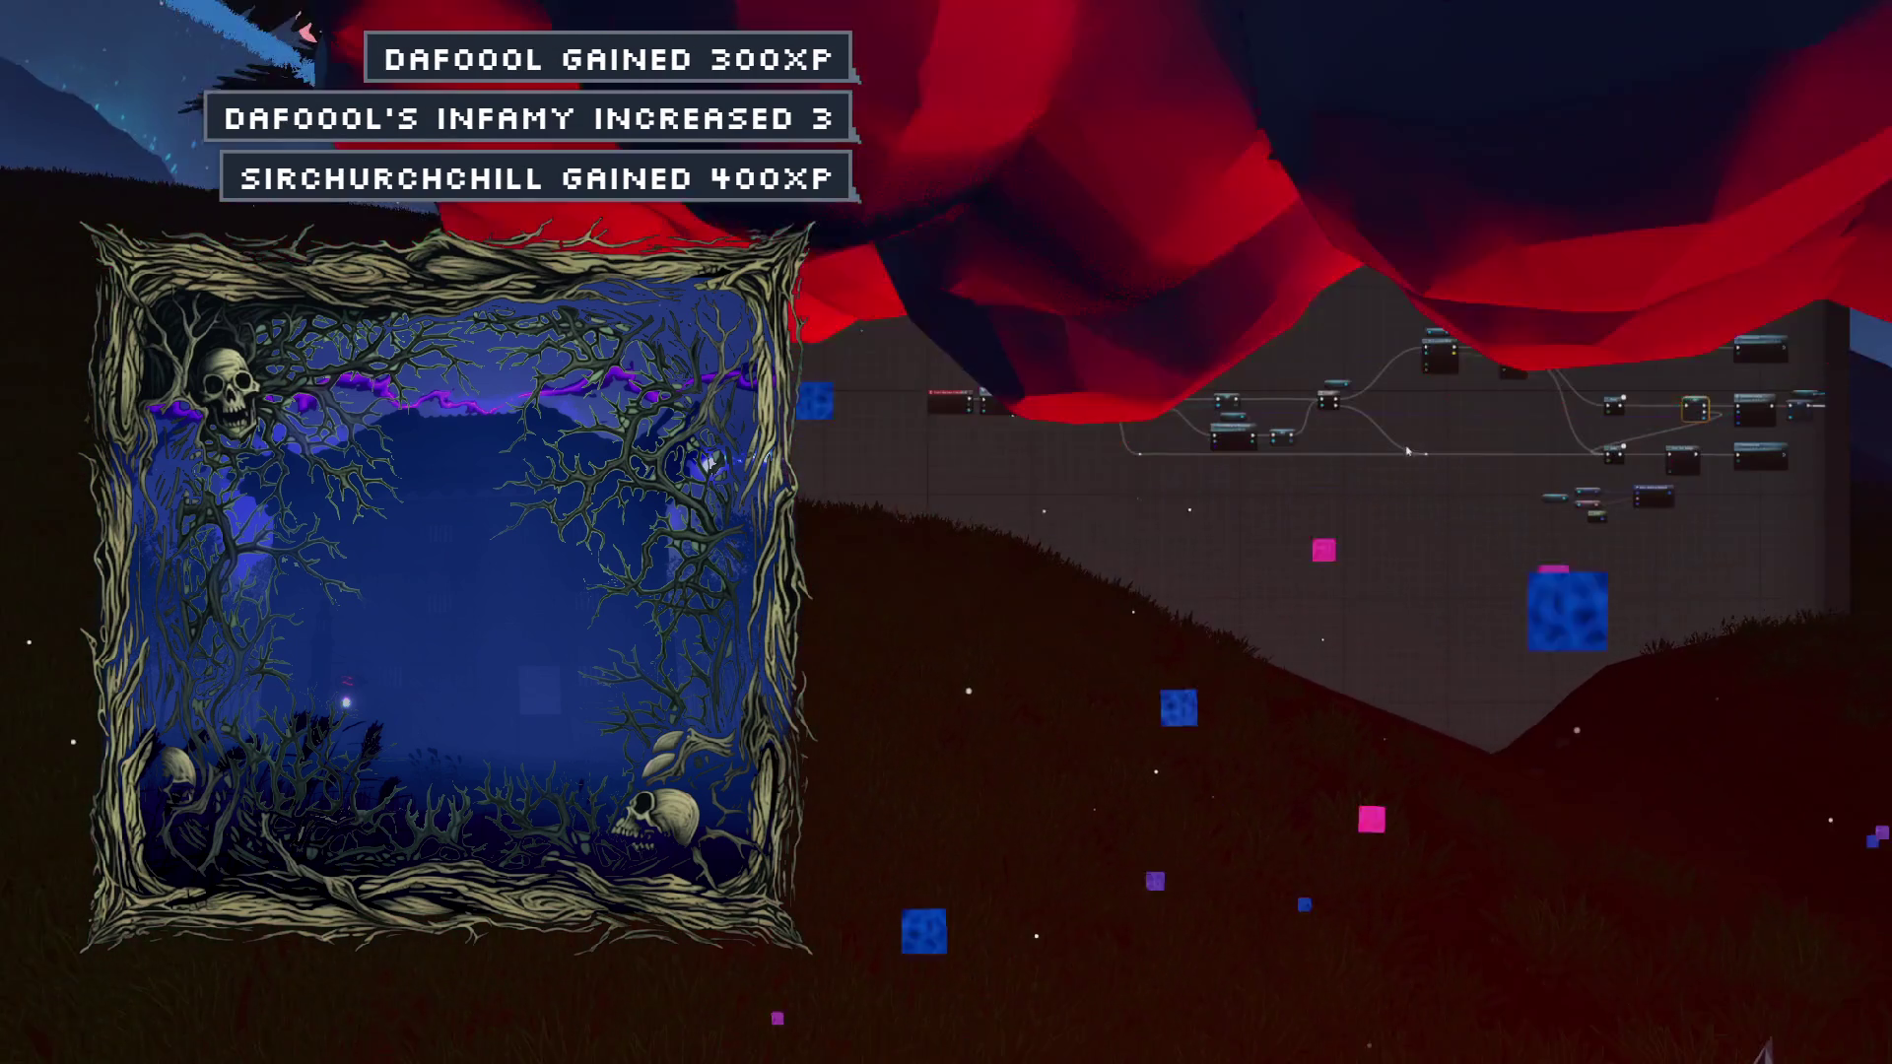
pyautogui.scroll(3, 1516, 449)
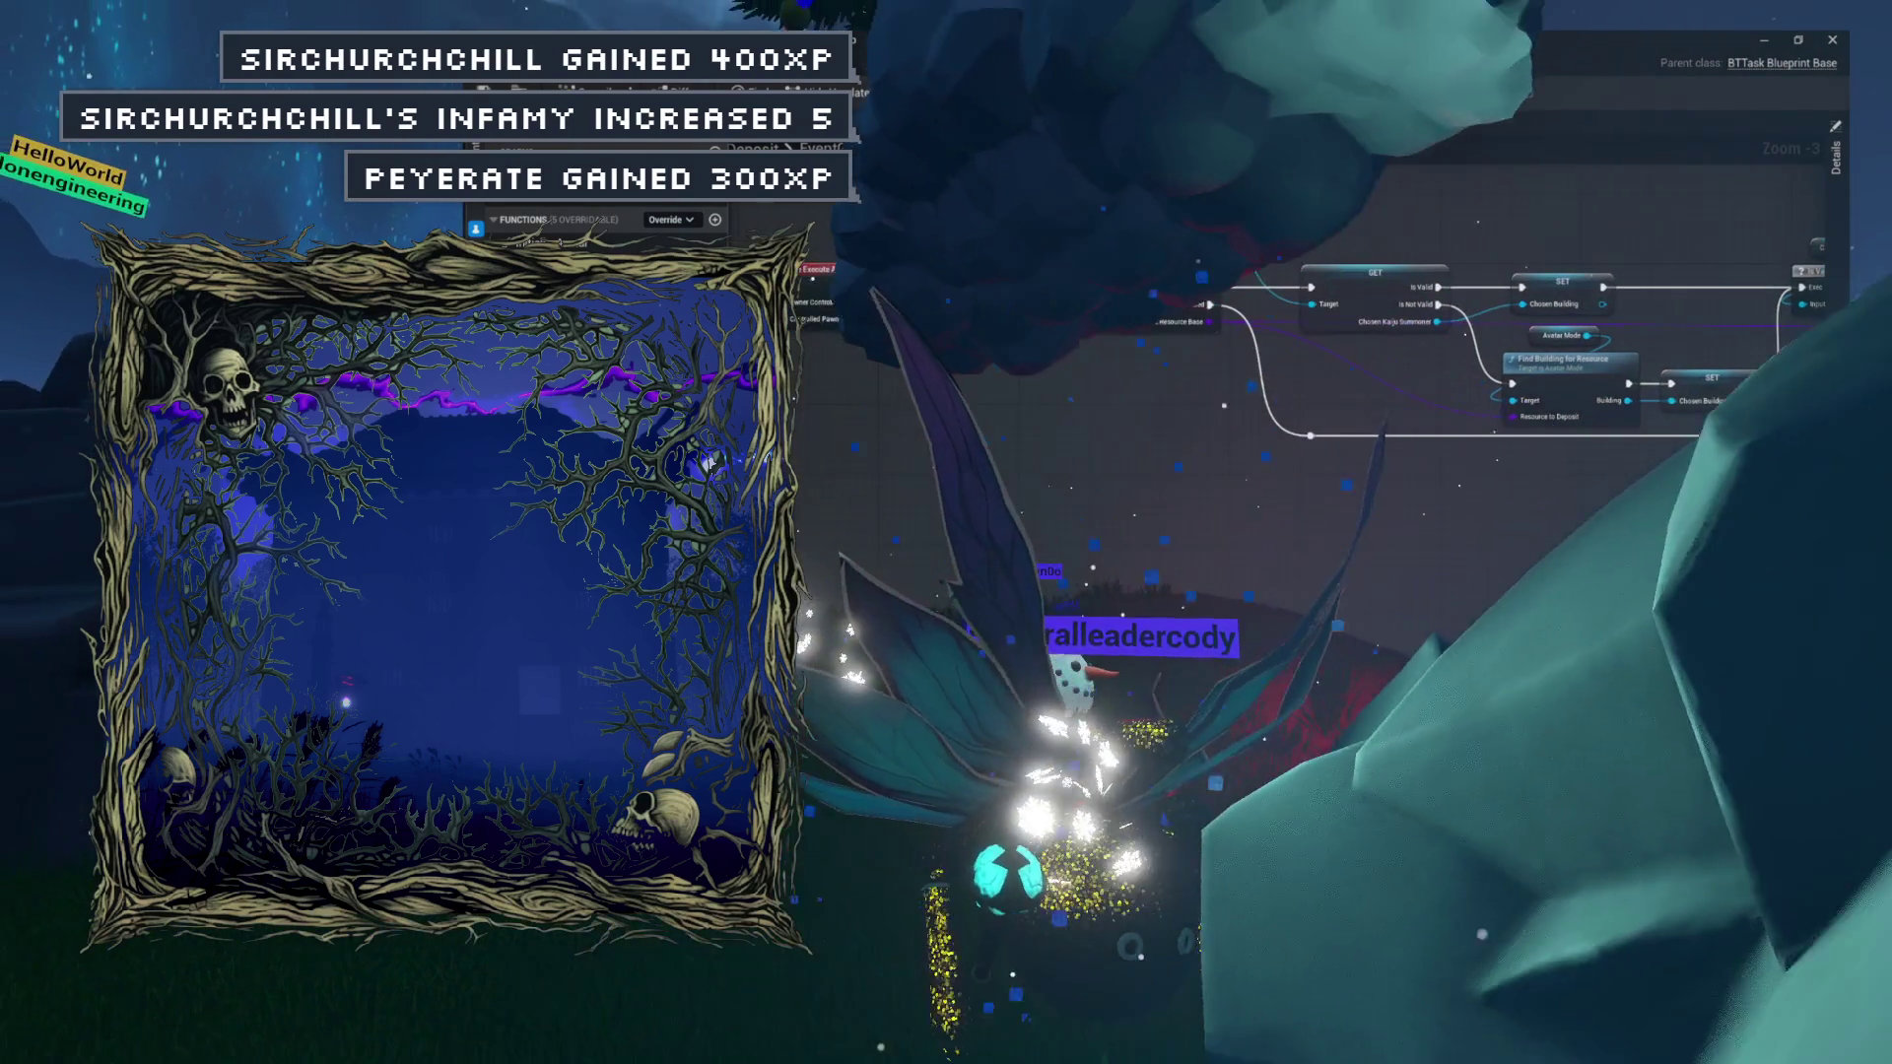
pyautogui.scroll(-2, 1281, 345)
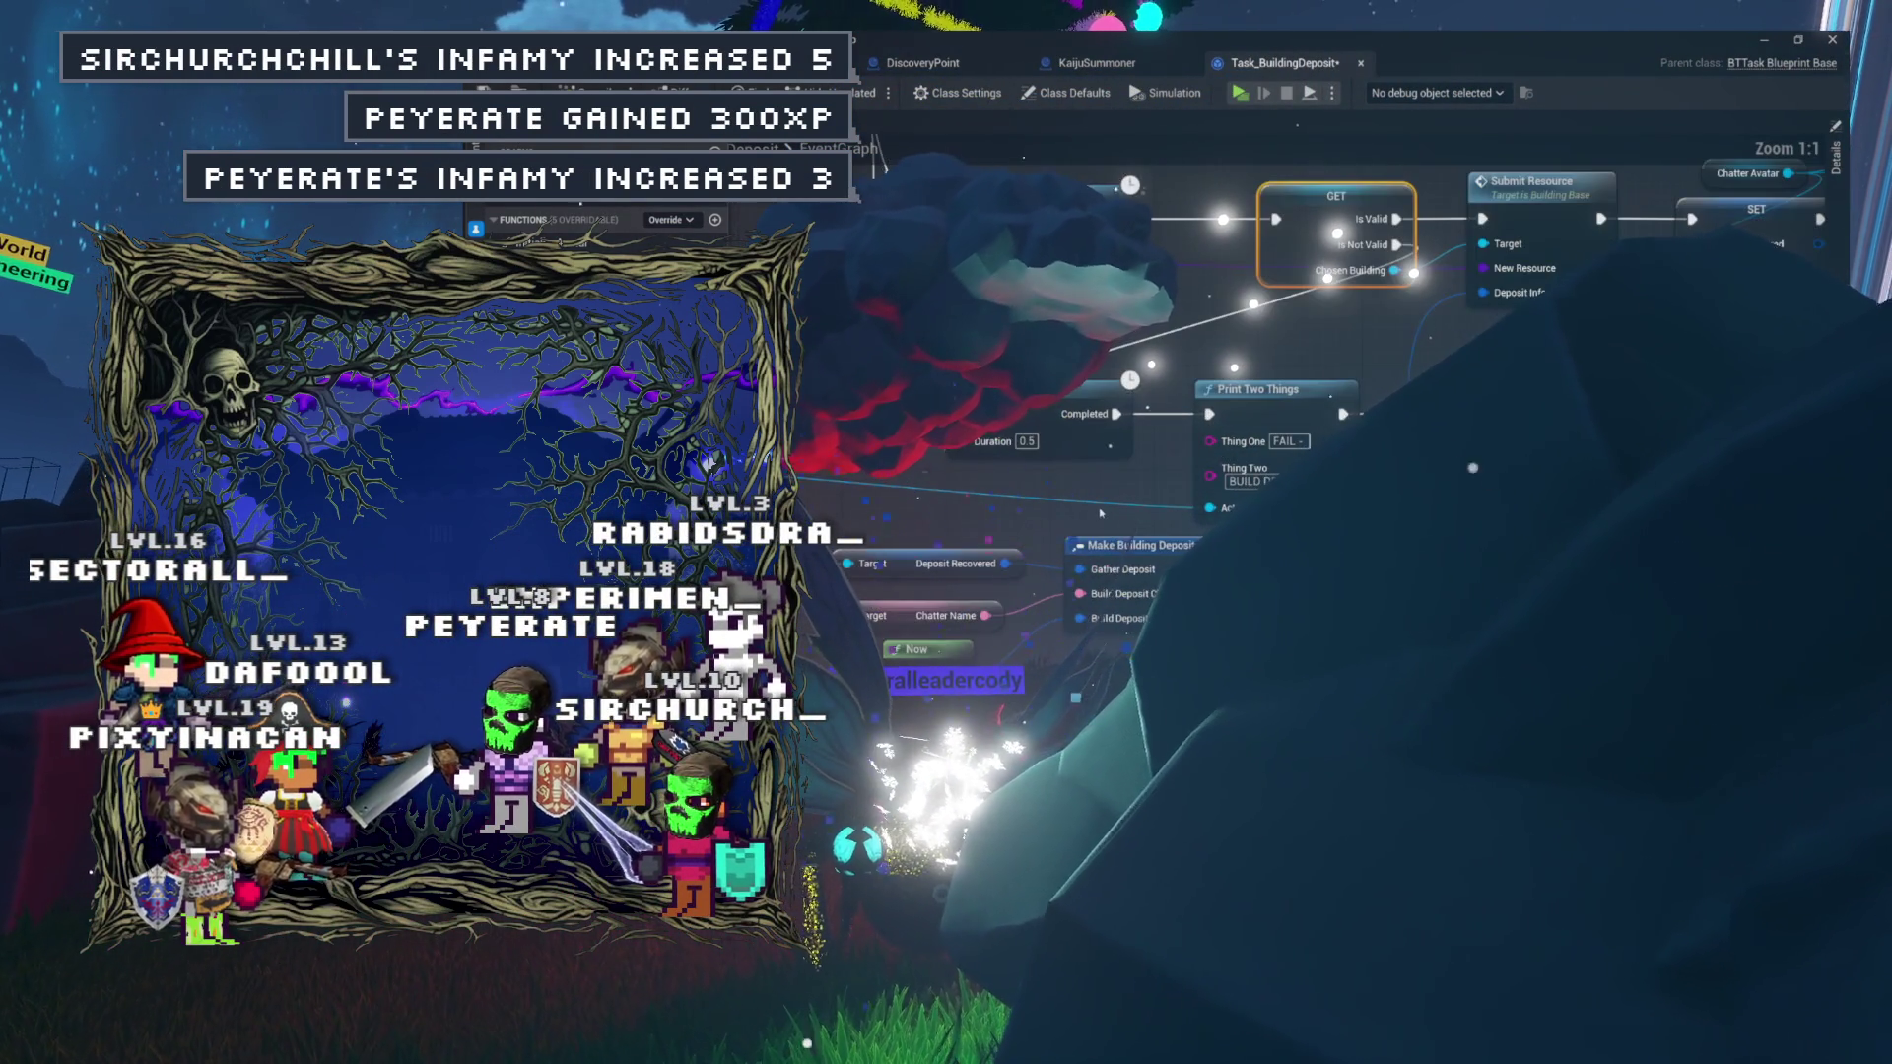
pyautogui.scroll(-8, 1112, 511)
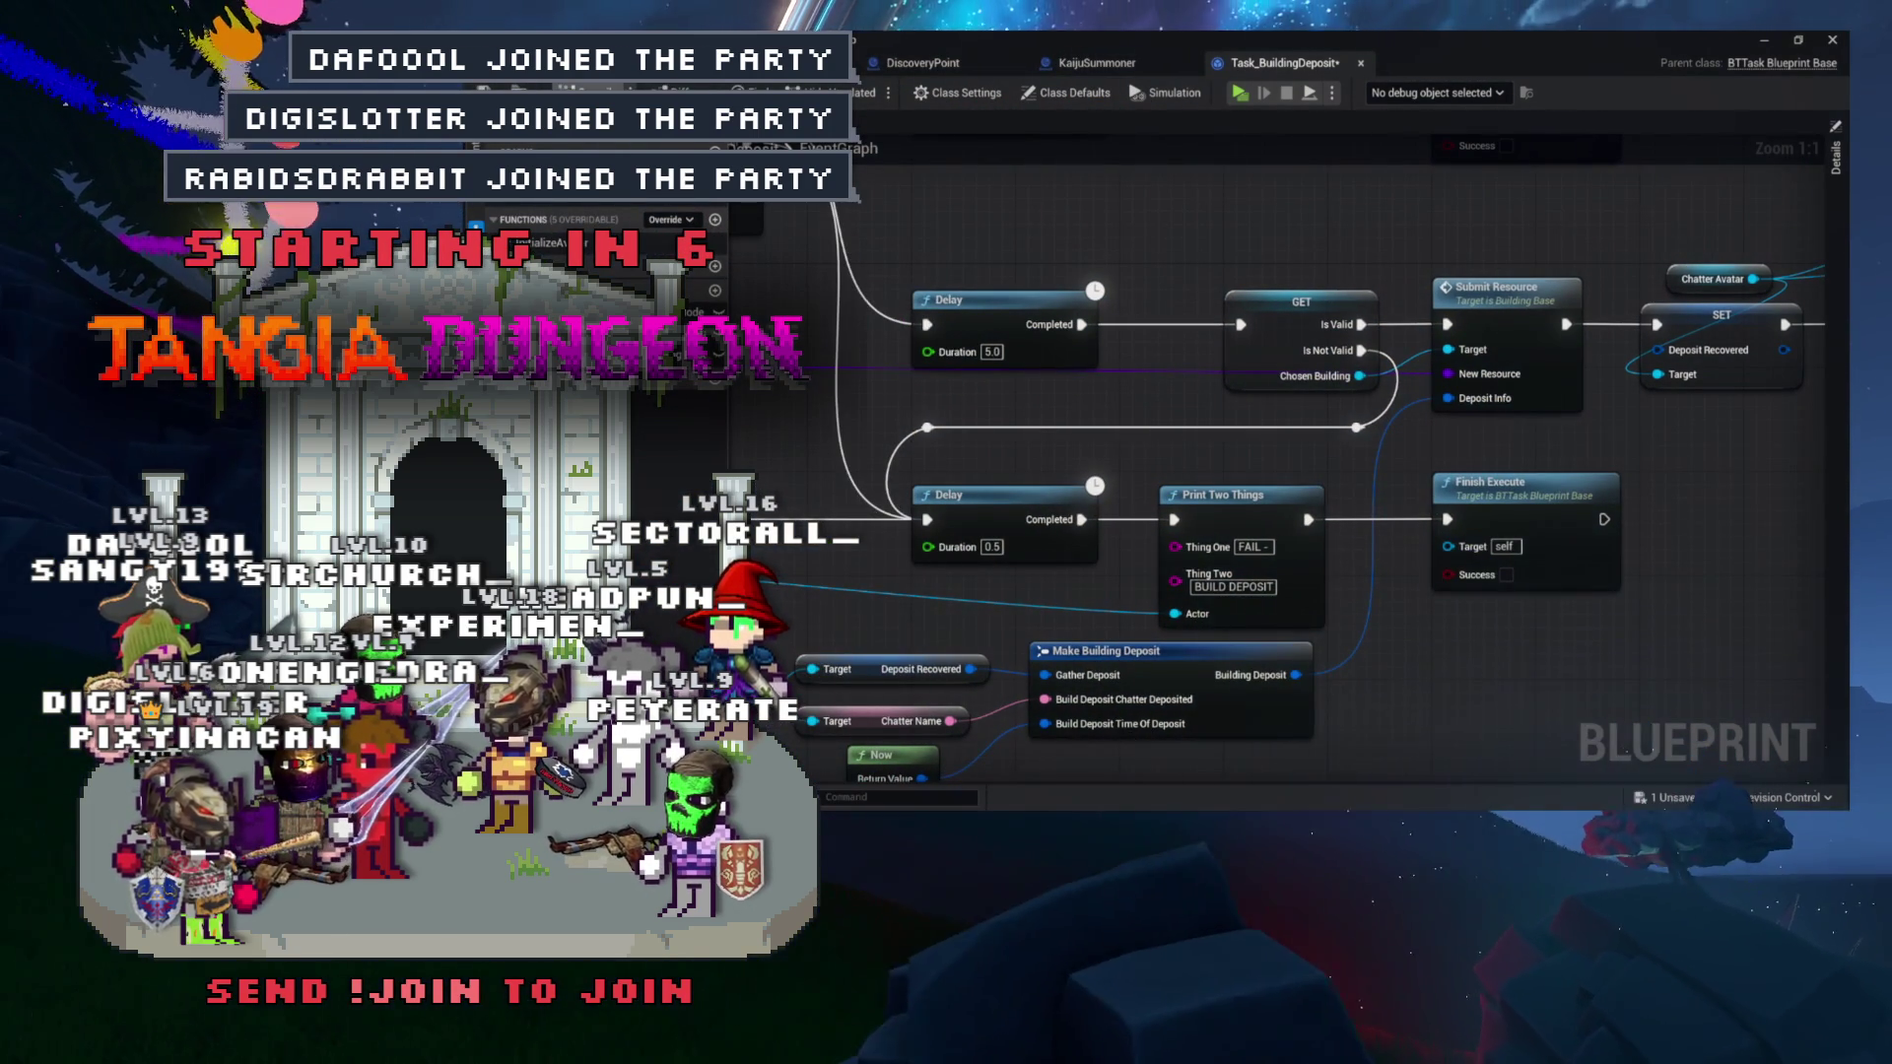
pyautogui.moveTo(1372, 451)
pyautogui.mouseDown()
pyautogui.moveTo(1424, 405)
pyautogui.moveTo(1398, 408)
pyautogui.mouseUp()
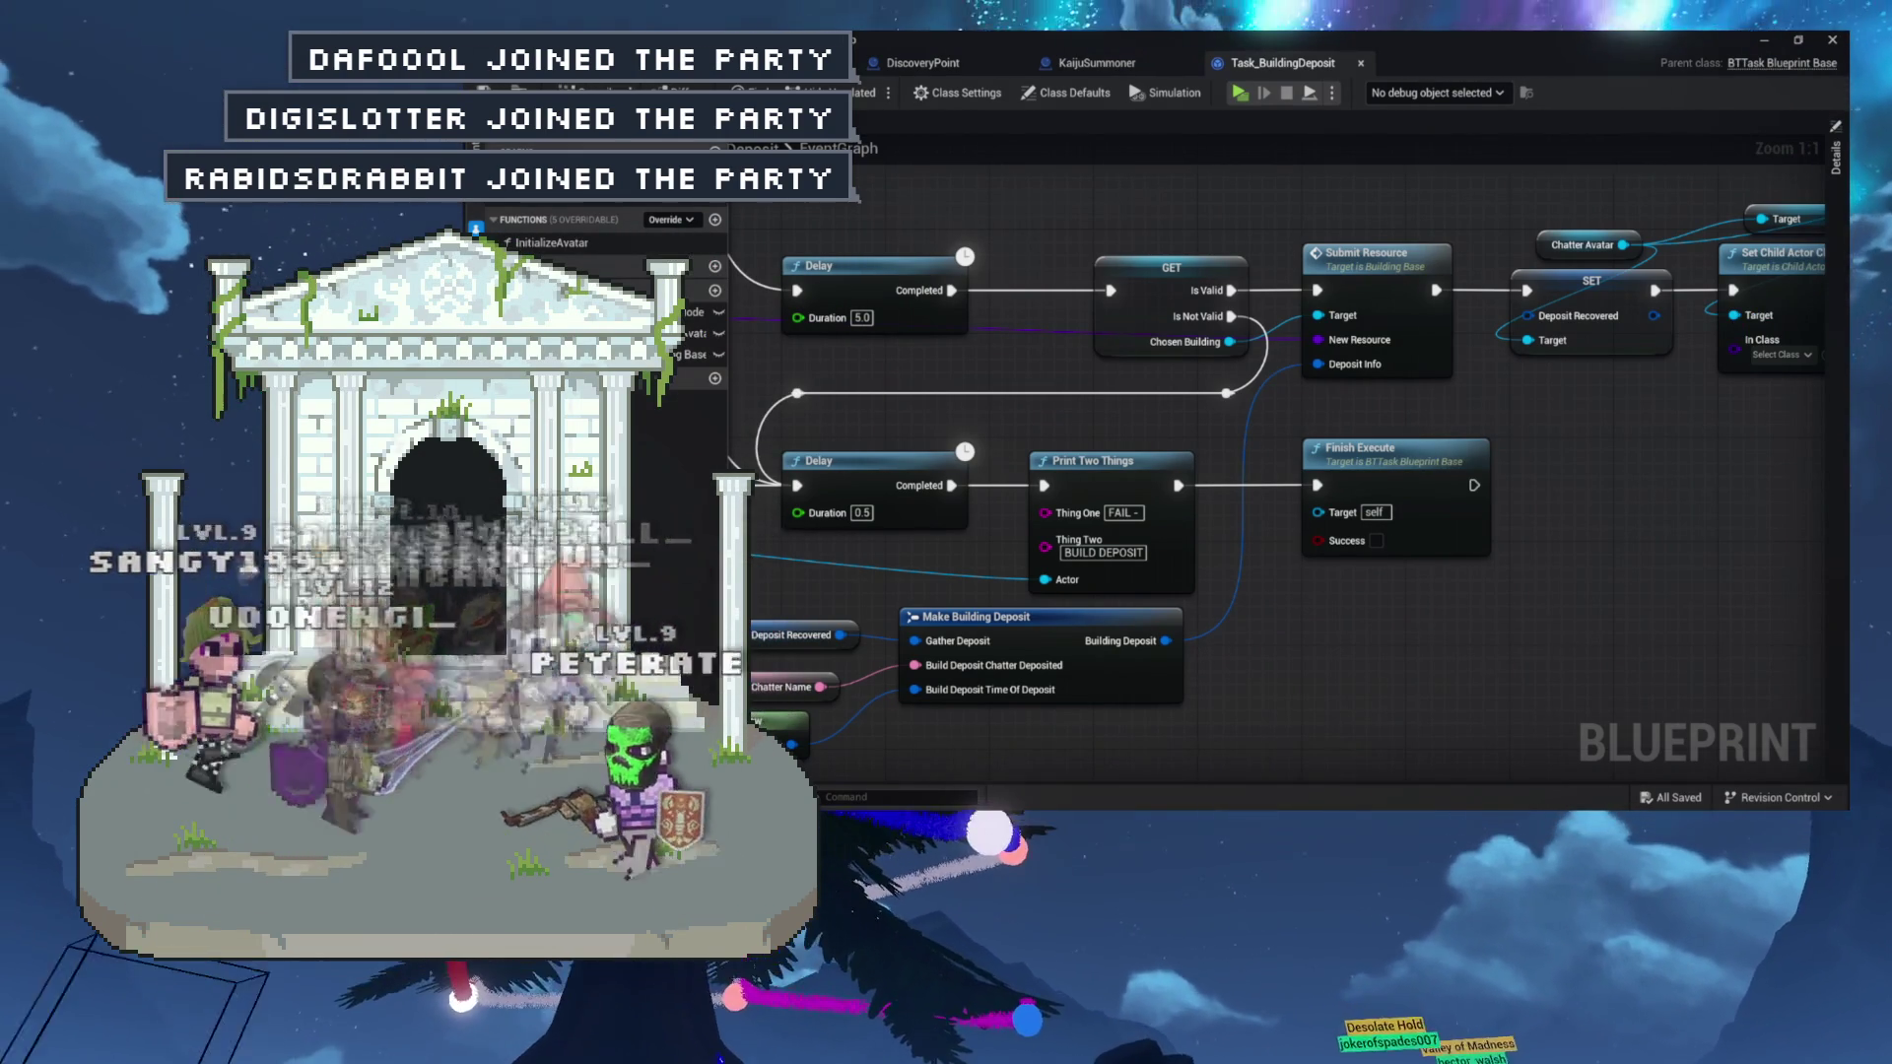
pyautogui.moveTo(1673, 440)
pyautogui.mouseDown()
pyautogui.moveTo(1466, 441)
pyautogui.moveTo(1460, 570)
pyautogui.moveTo(1373, 547)
pyautogui.moveTo(1597, 527)
pyautogui.mouseUp()
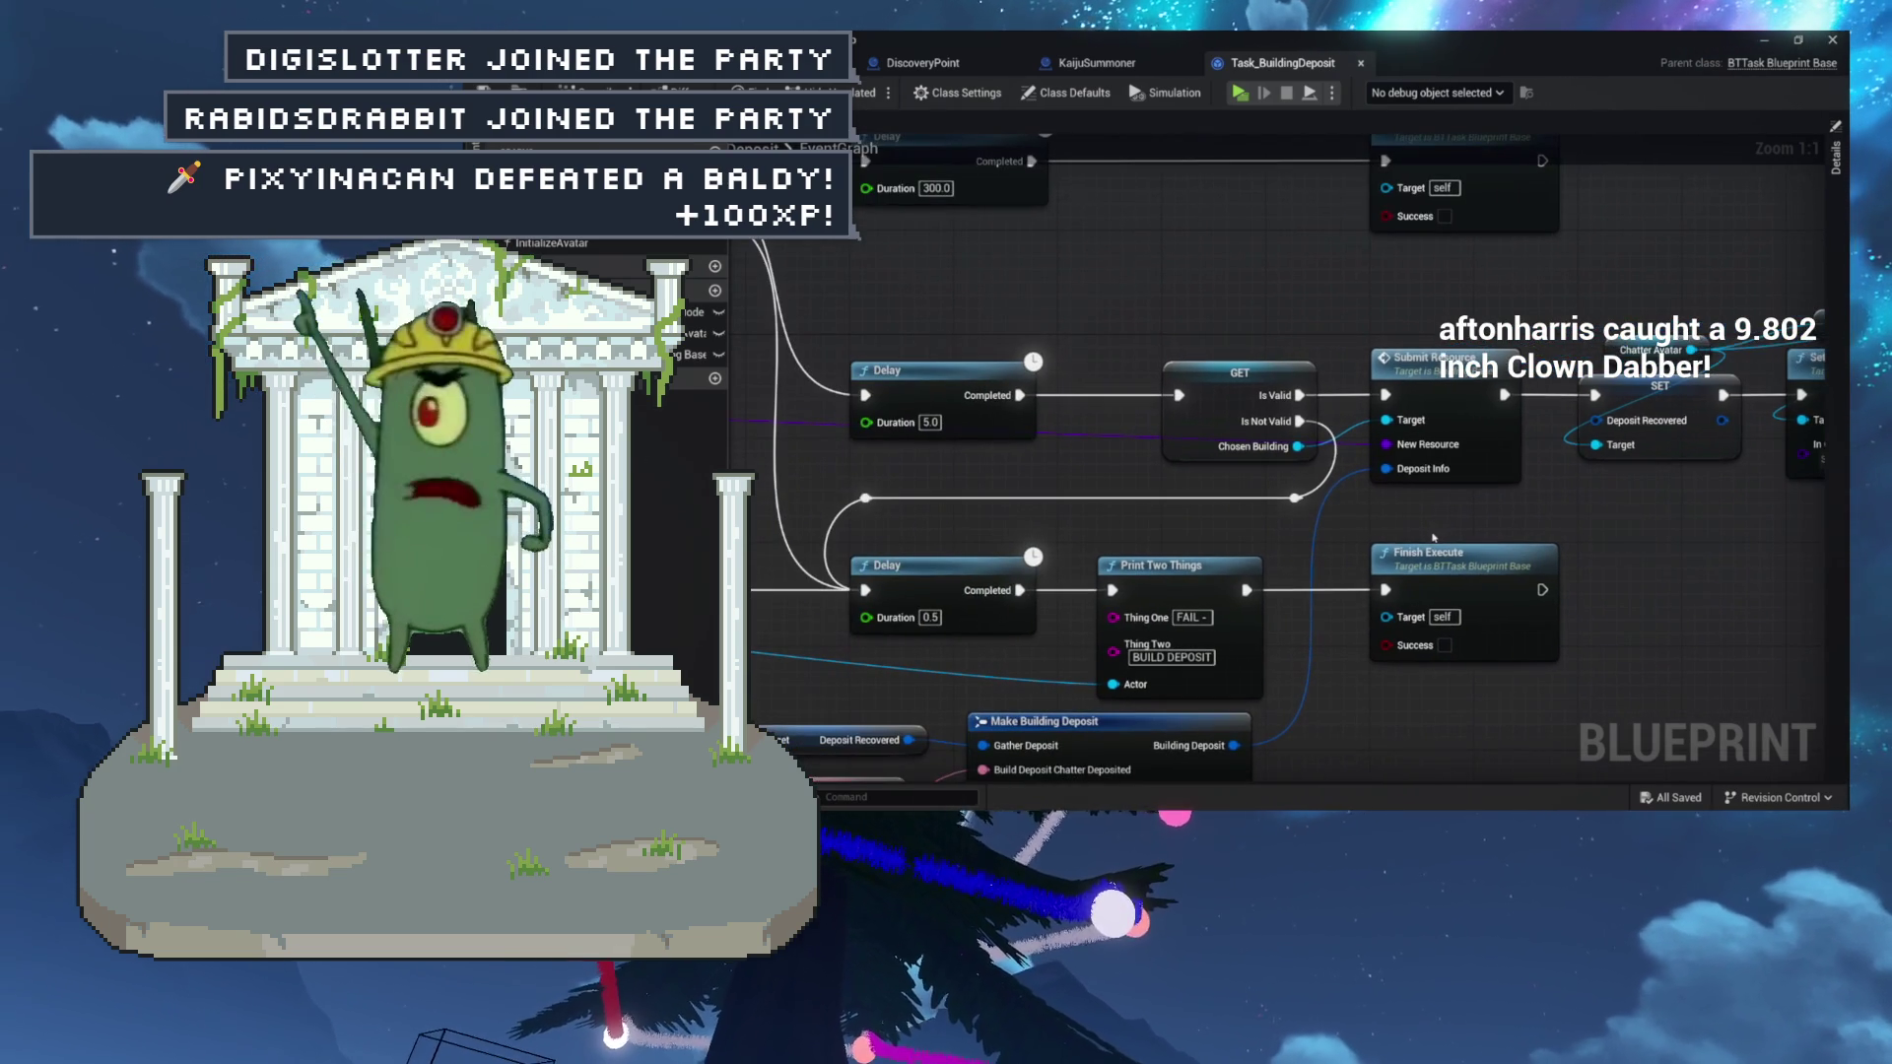
pyautogui.moveTo(1272, 523); pyautogui.dragTo(1426, 517)
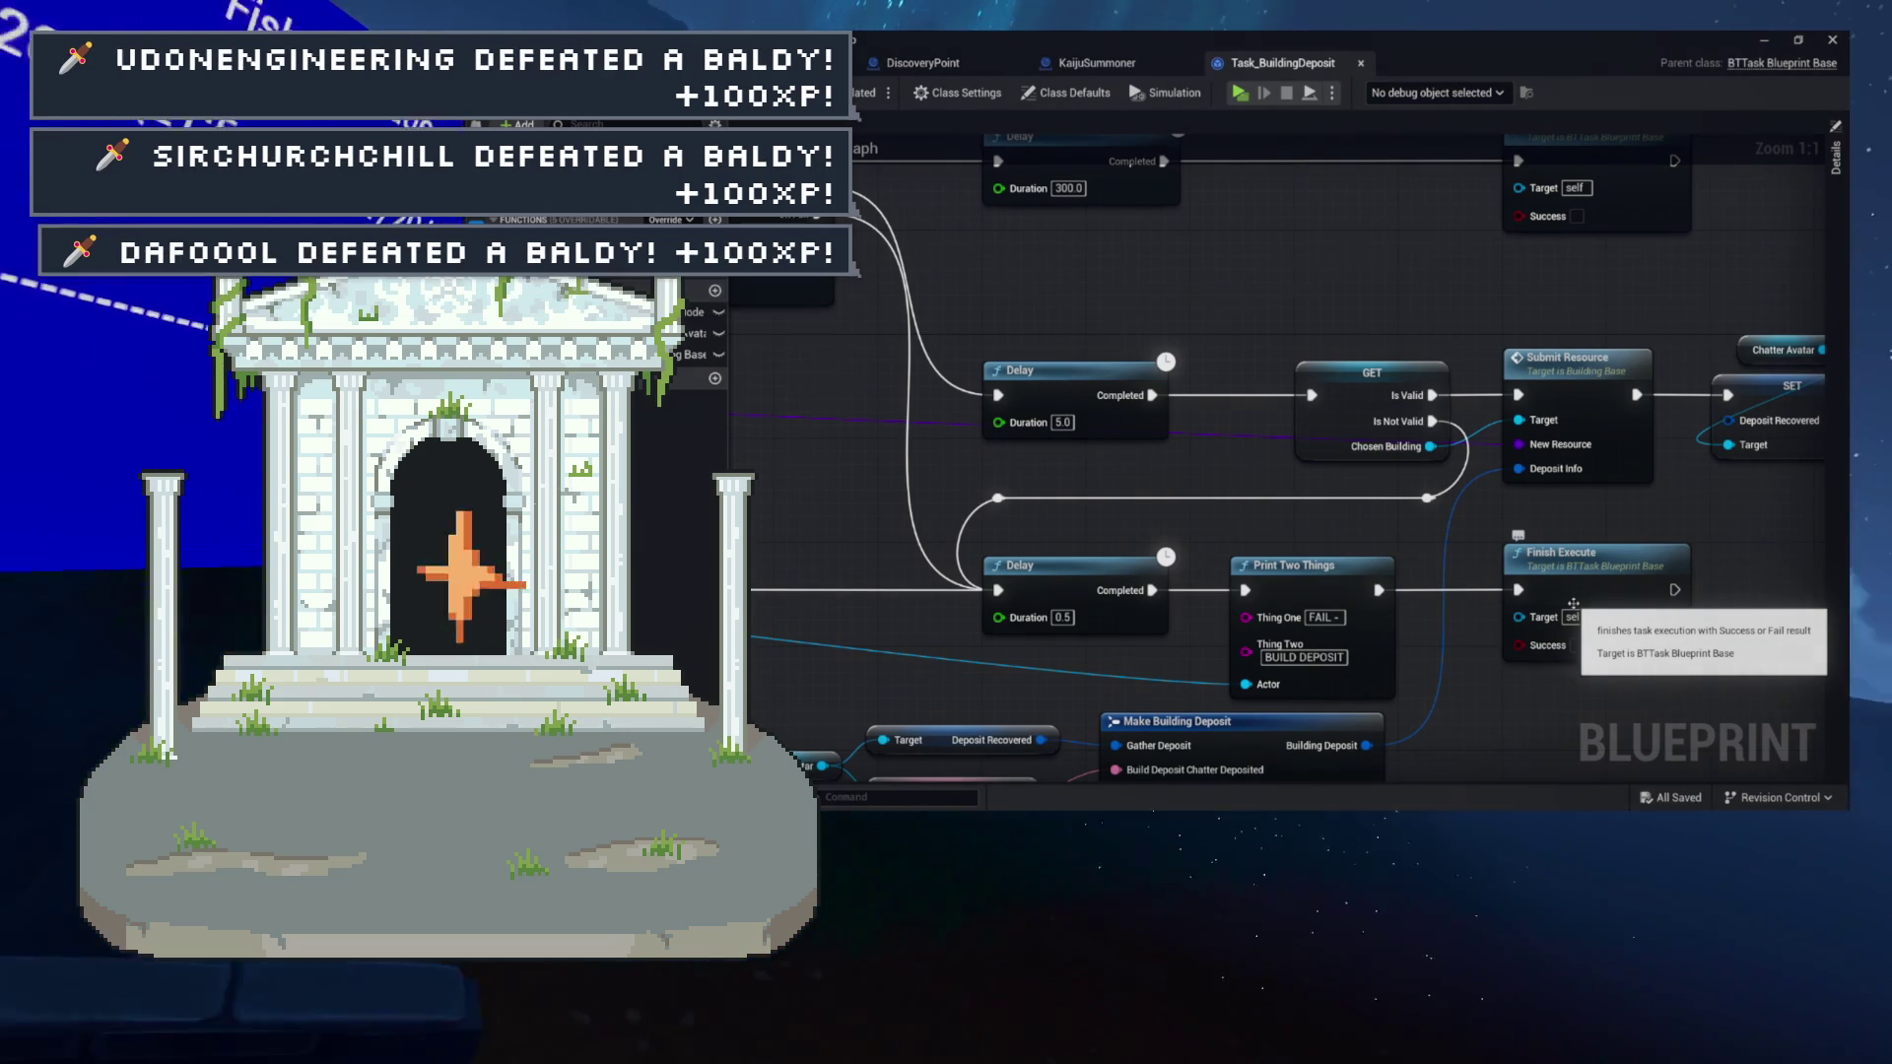
pyautogui.moveTo(1463, 367); pyautogui.dragTo(1300, 385)
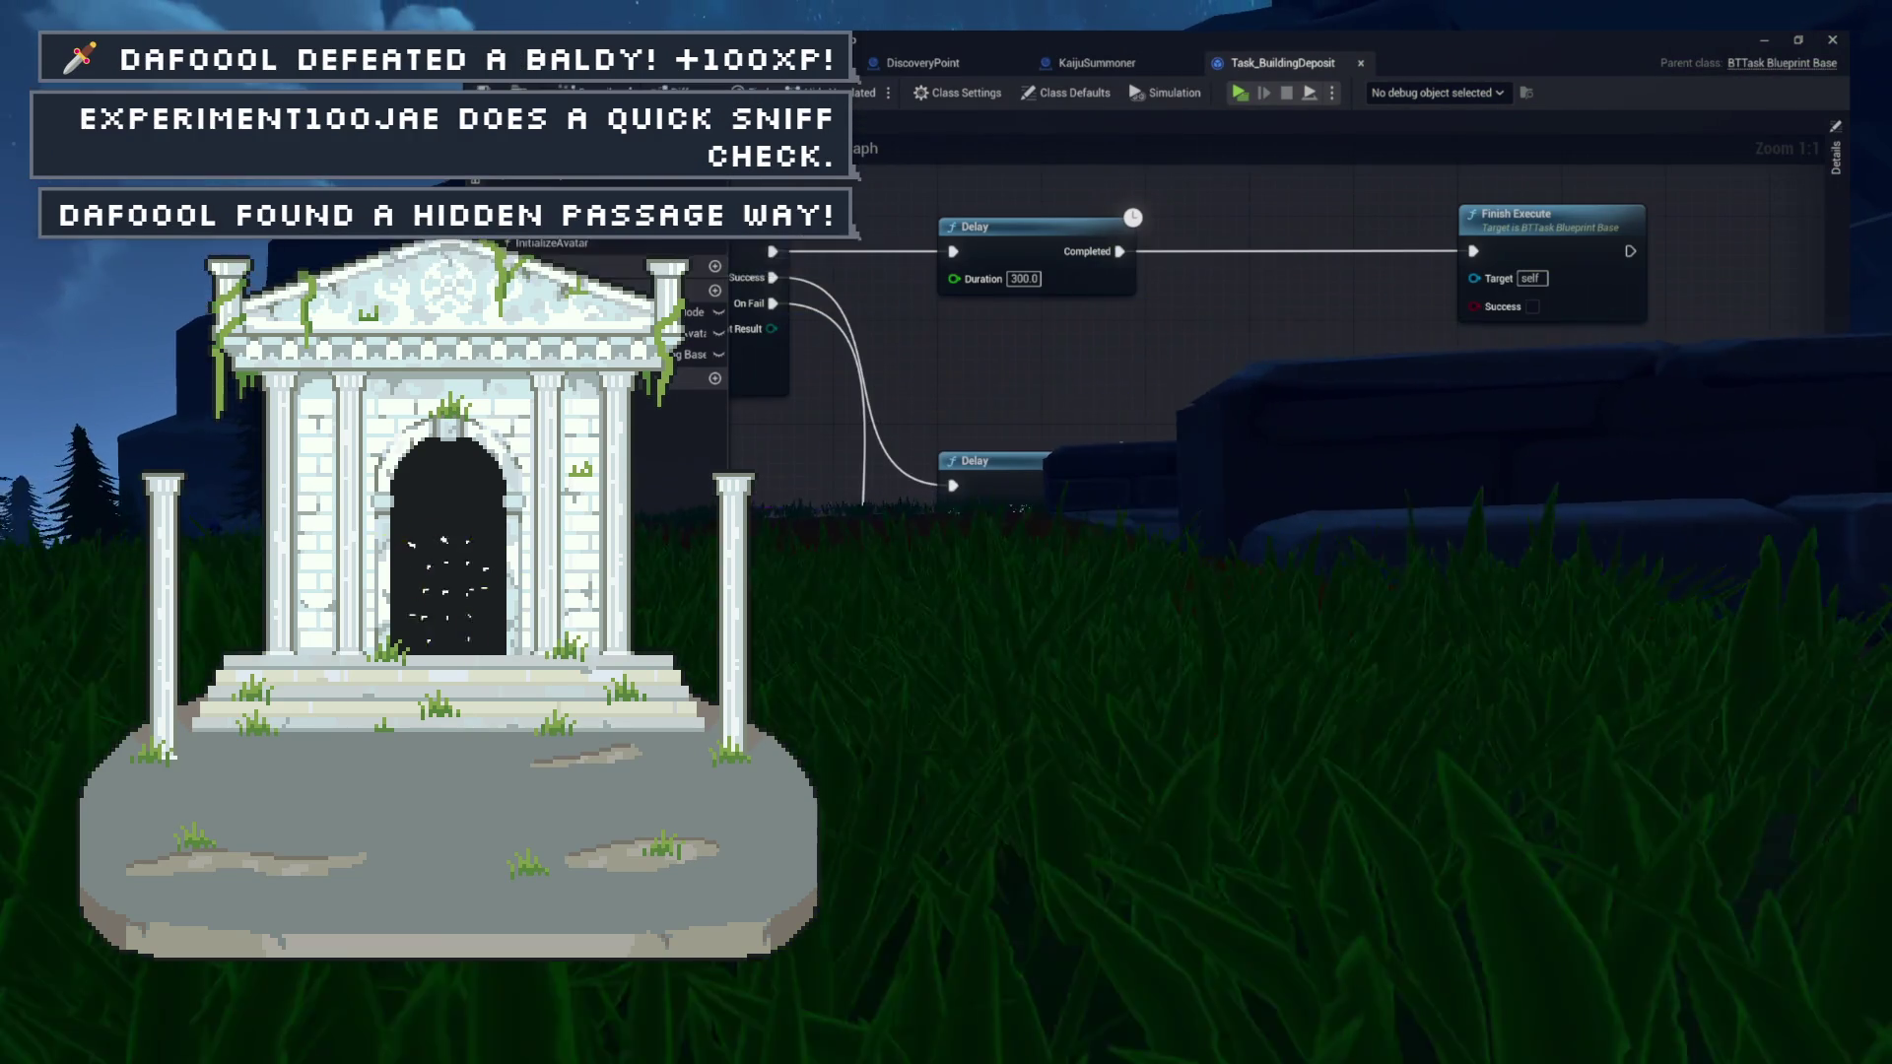
pyautogui.moveTo(1312, 386)
pyautogui.mouseDown()
pyautogui.moveTo(1203, 385)
pyautogui.moveTo(992, 331)
pyautogui.mouseUp()
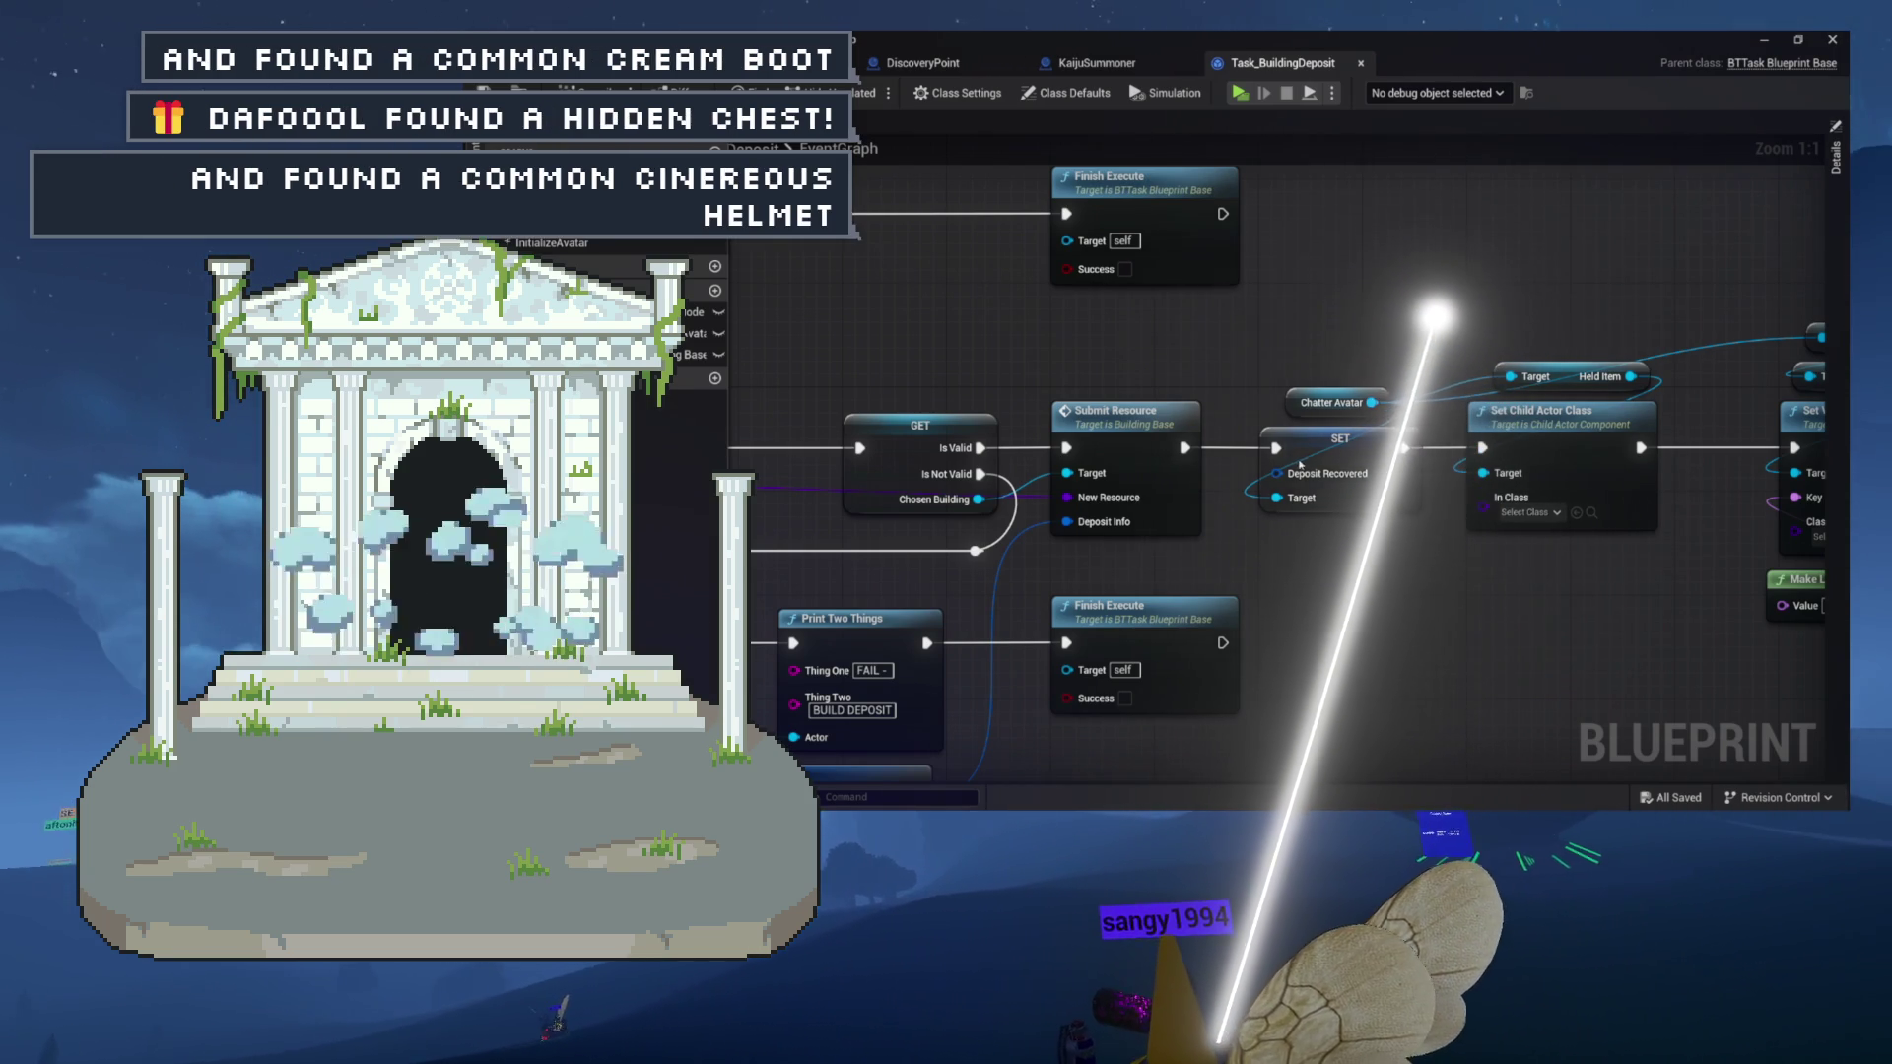
# Look through the KaijuSummoner blueprint and DiscoveryPoint's CheckRegisterPoint function graph.
pyautogui.moveTo(1135, 356); pyautogui.dragTo(943, 360)
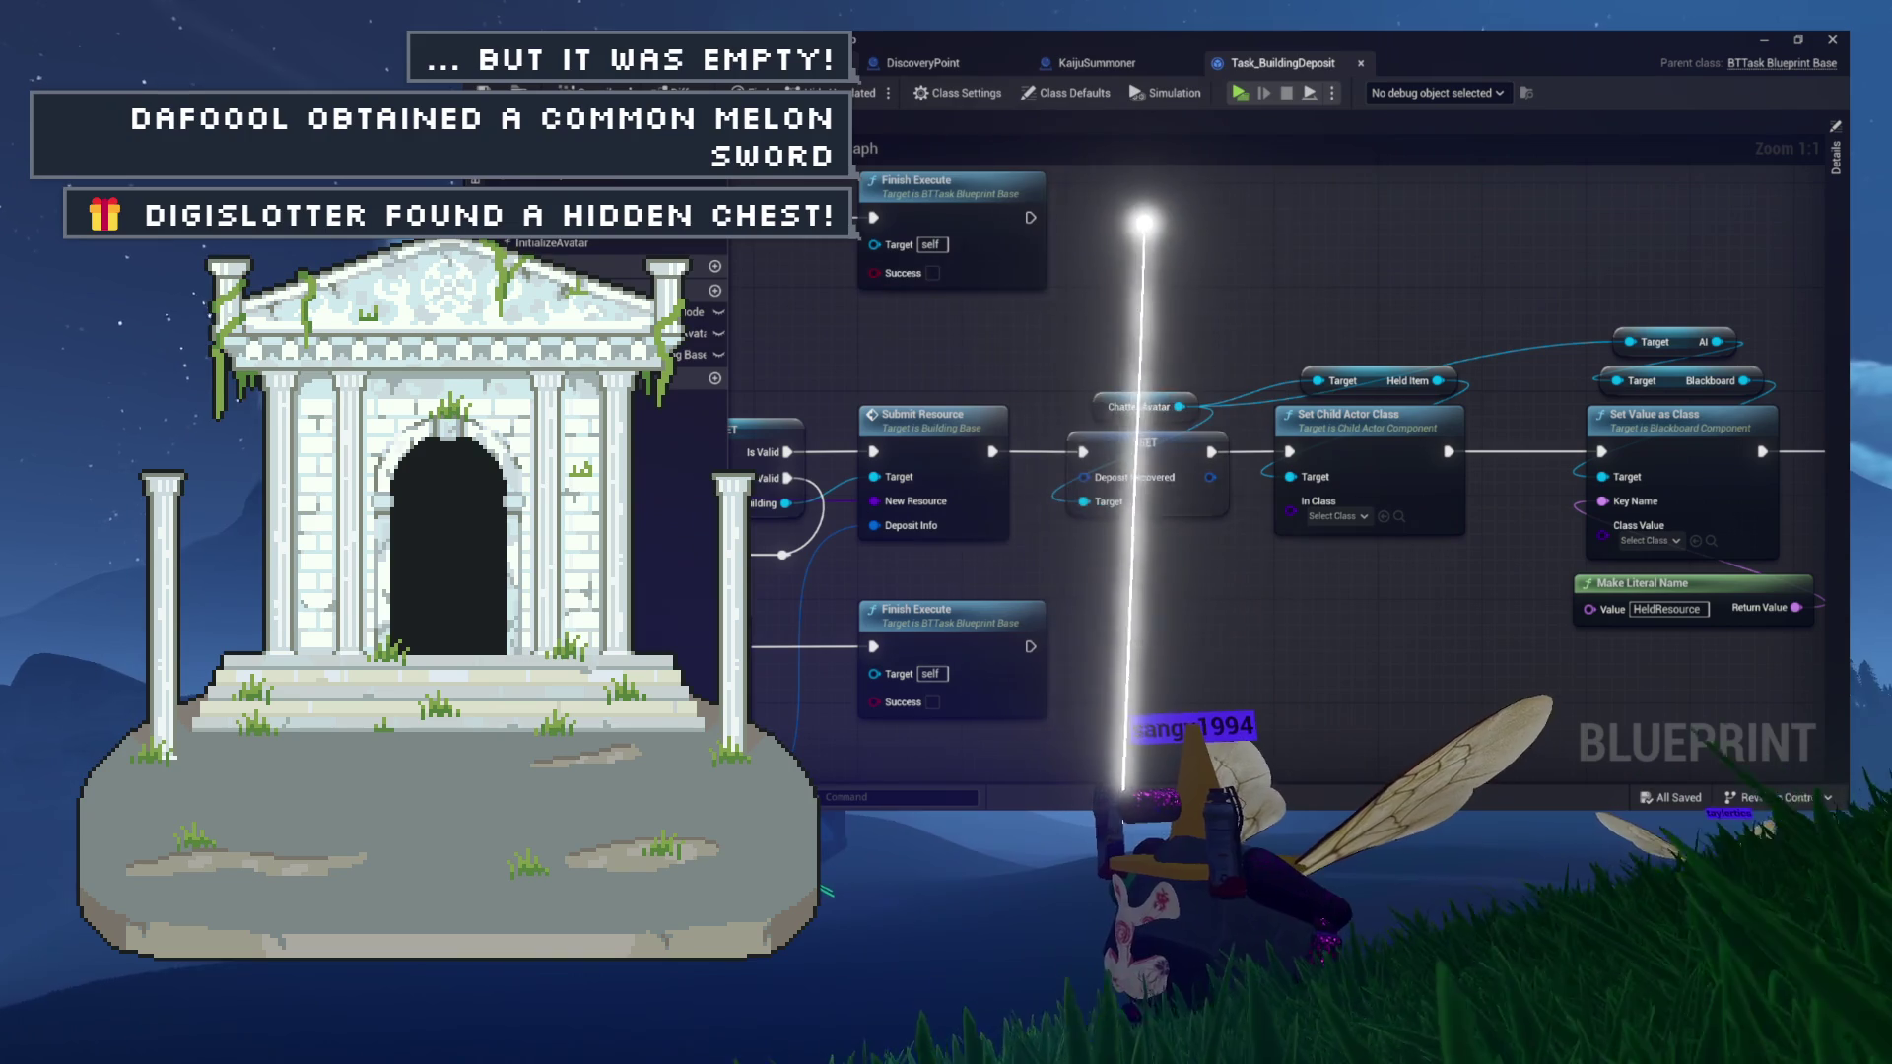
pyautogui.click(1107, 65)
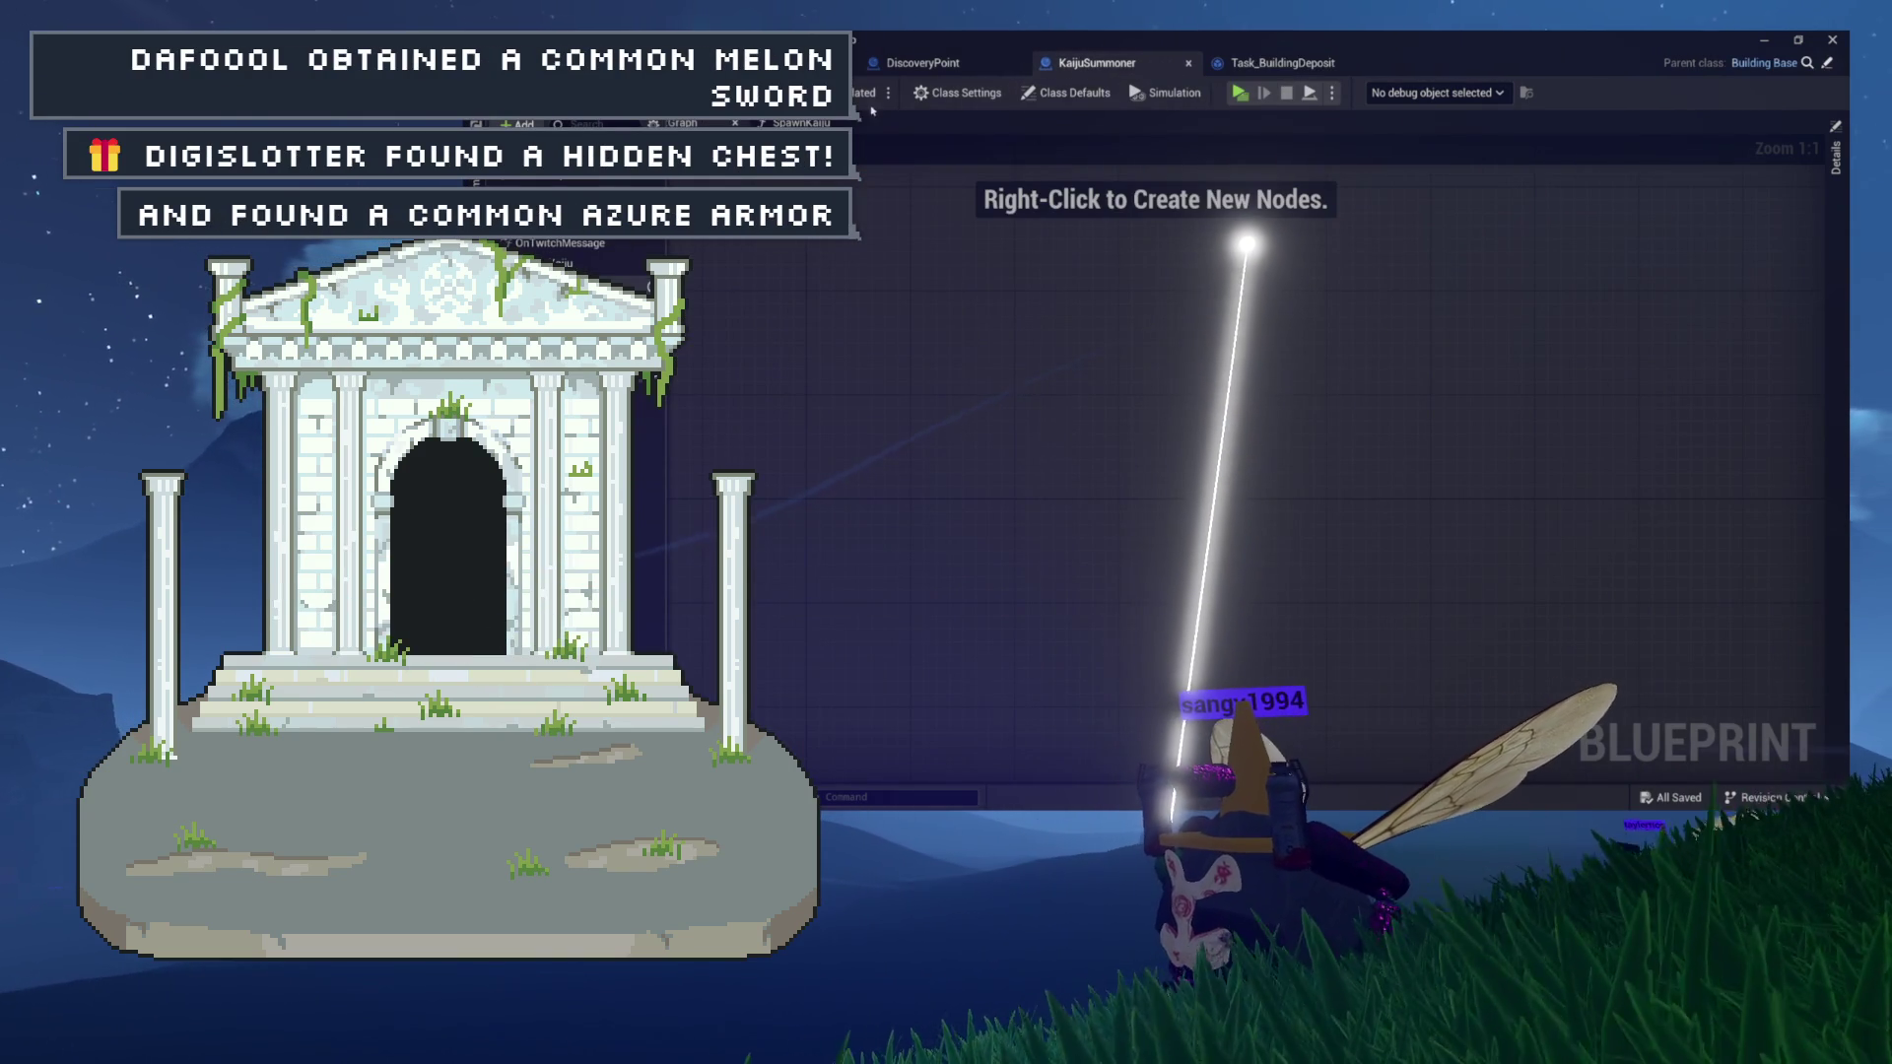
pyautogui.click(946, 65)
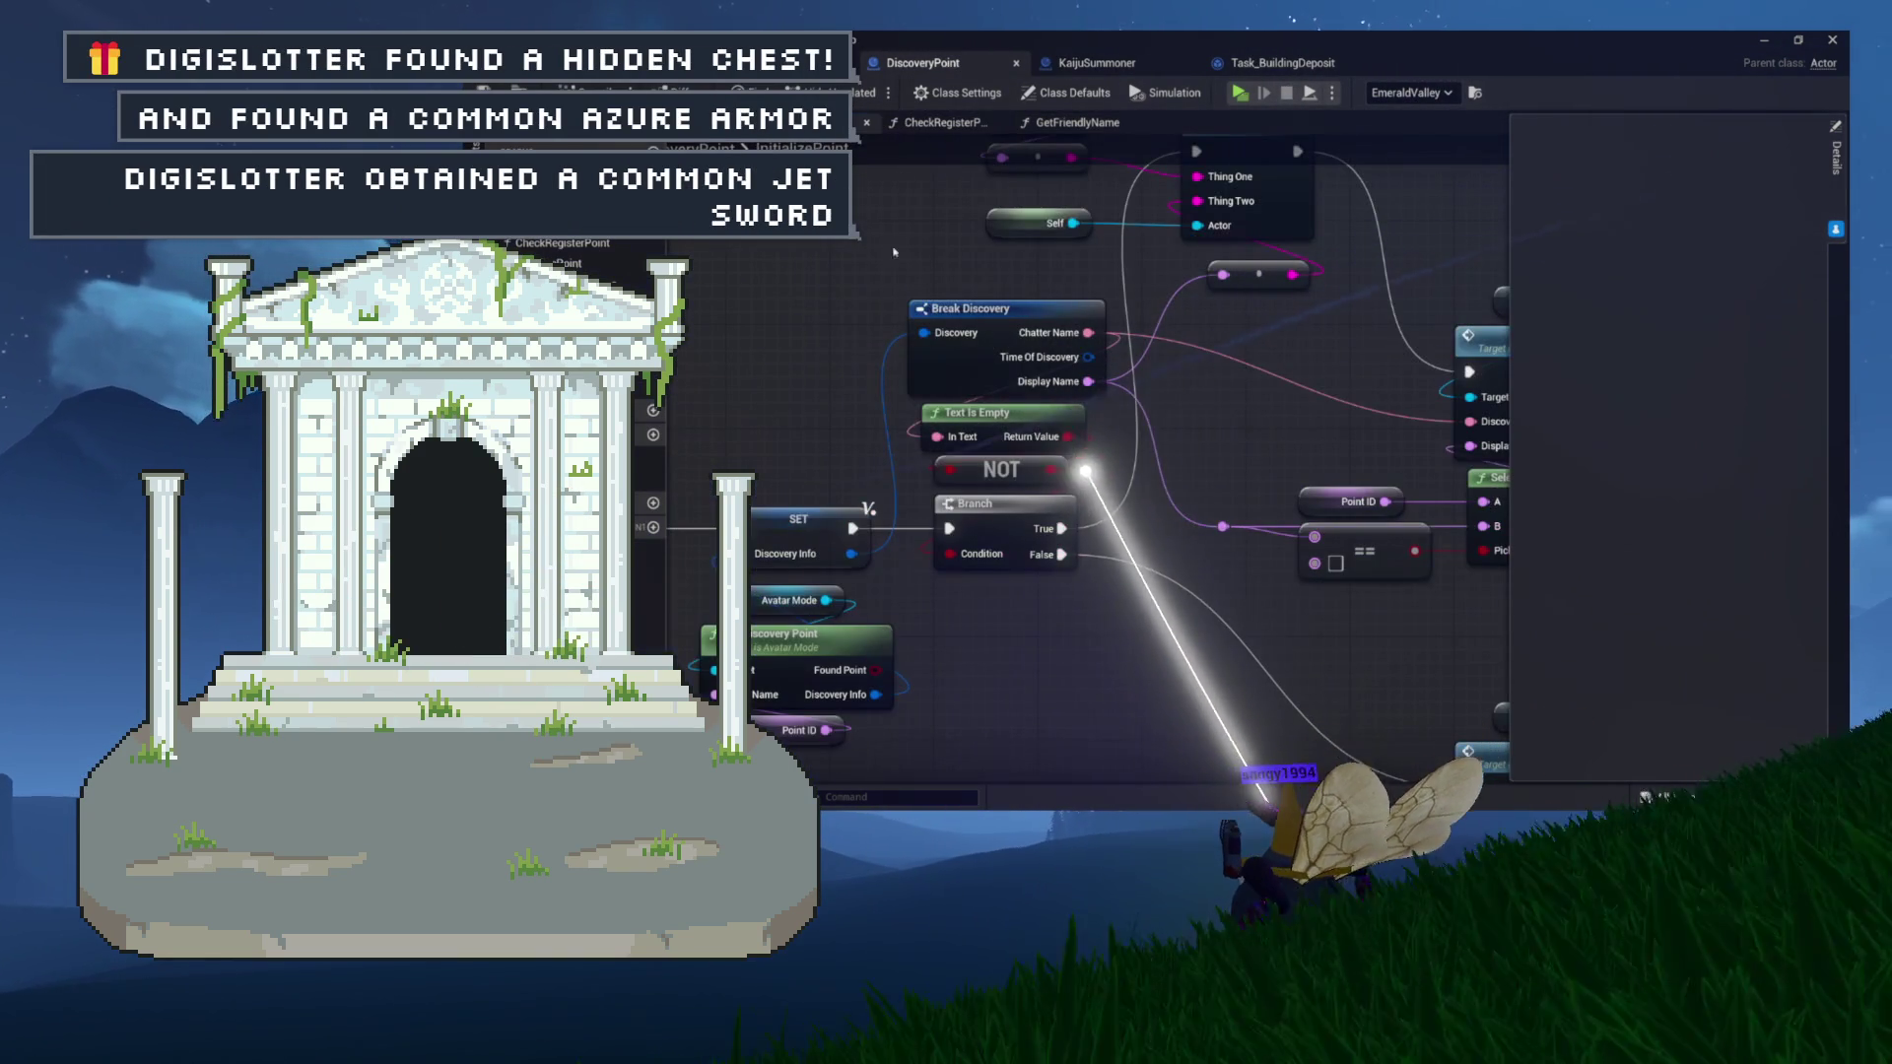
pyautogui.click(937, 122)
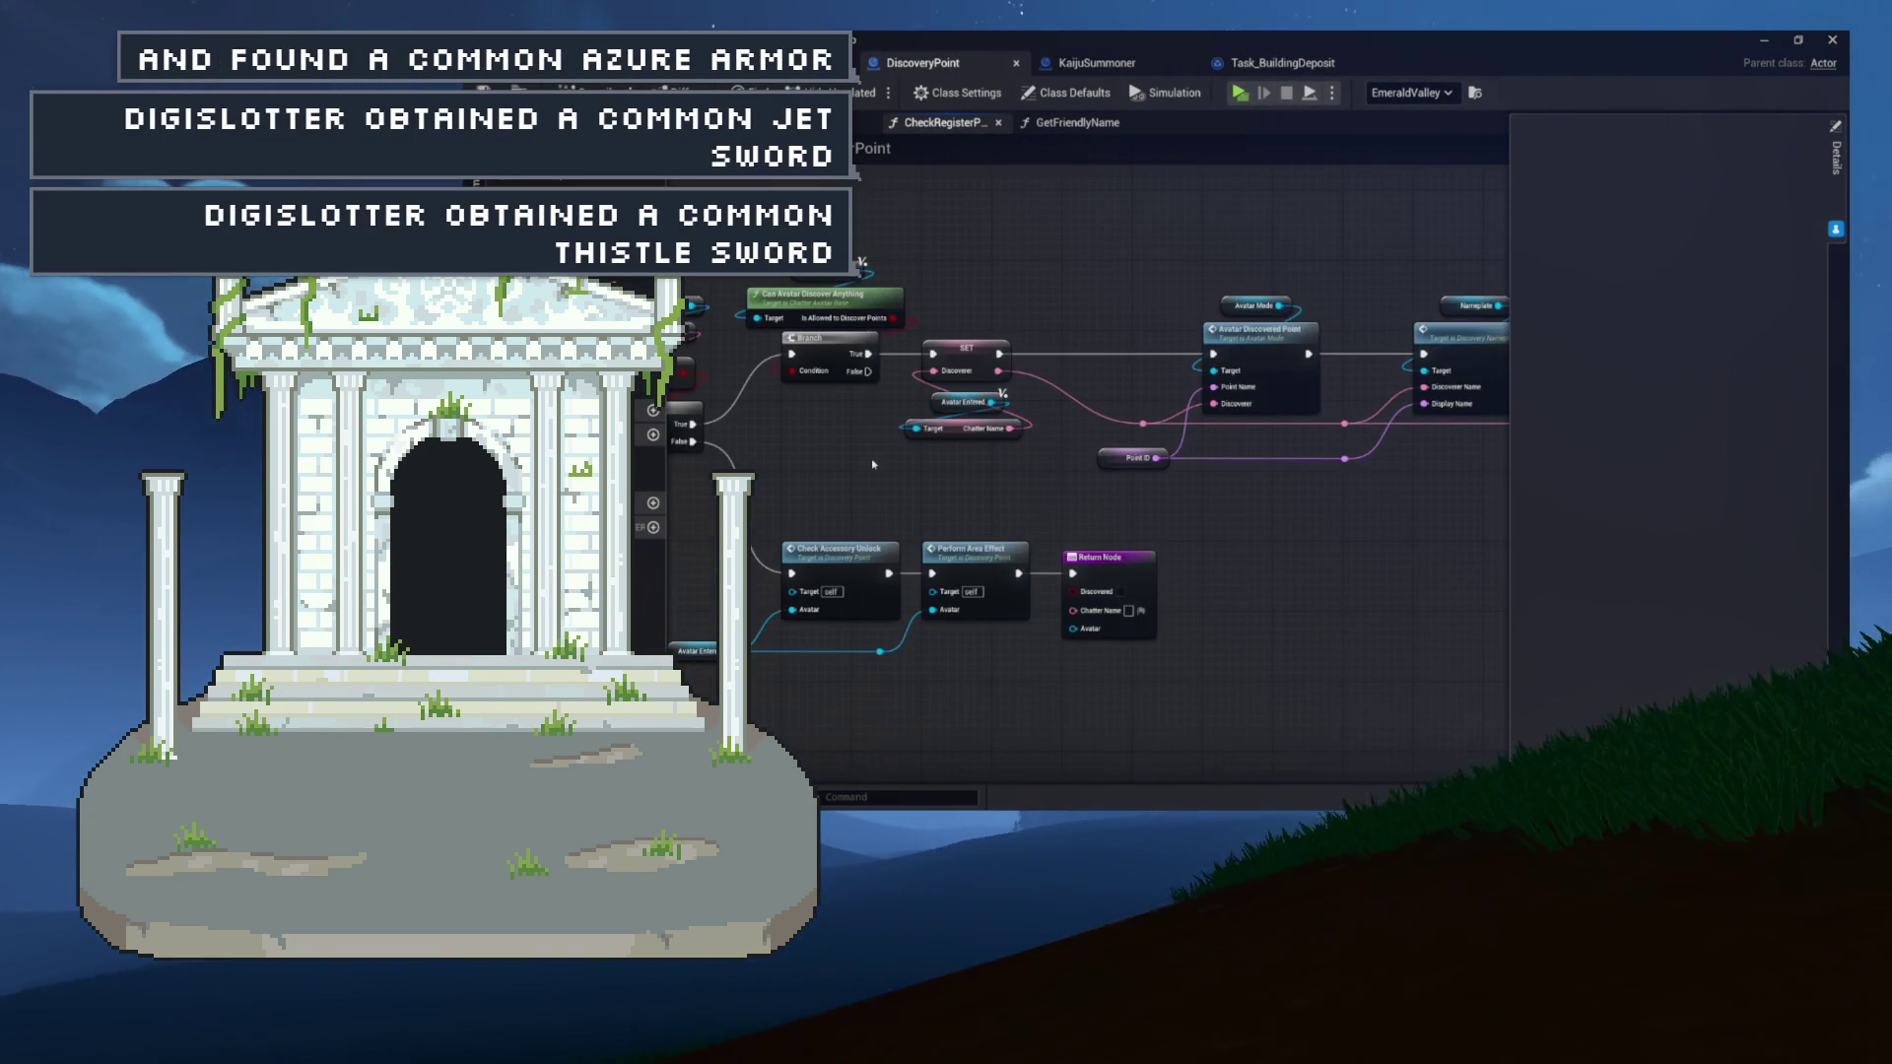
pyautogui.moveTo(873, 465); pyautogui.dragTo(1102, 434)
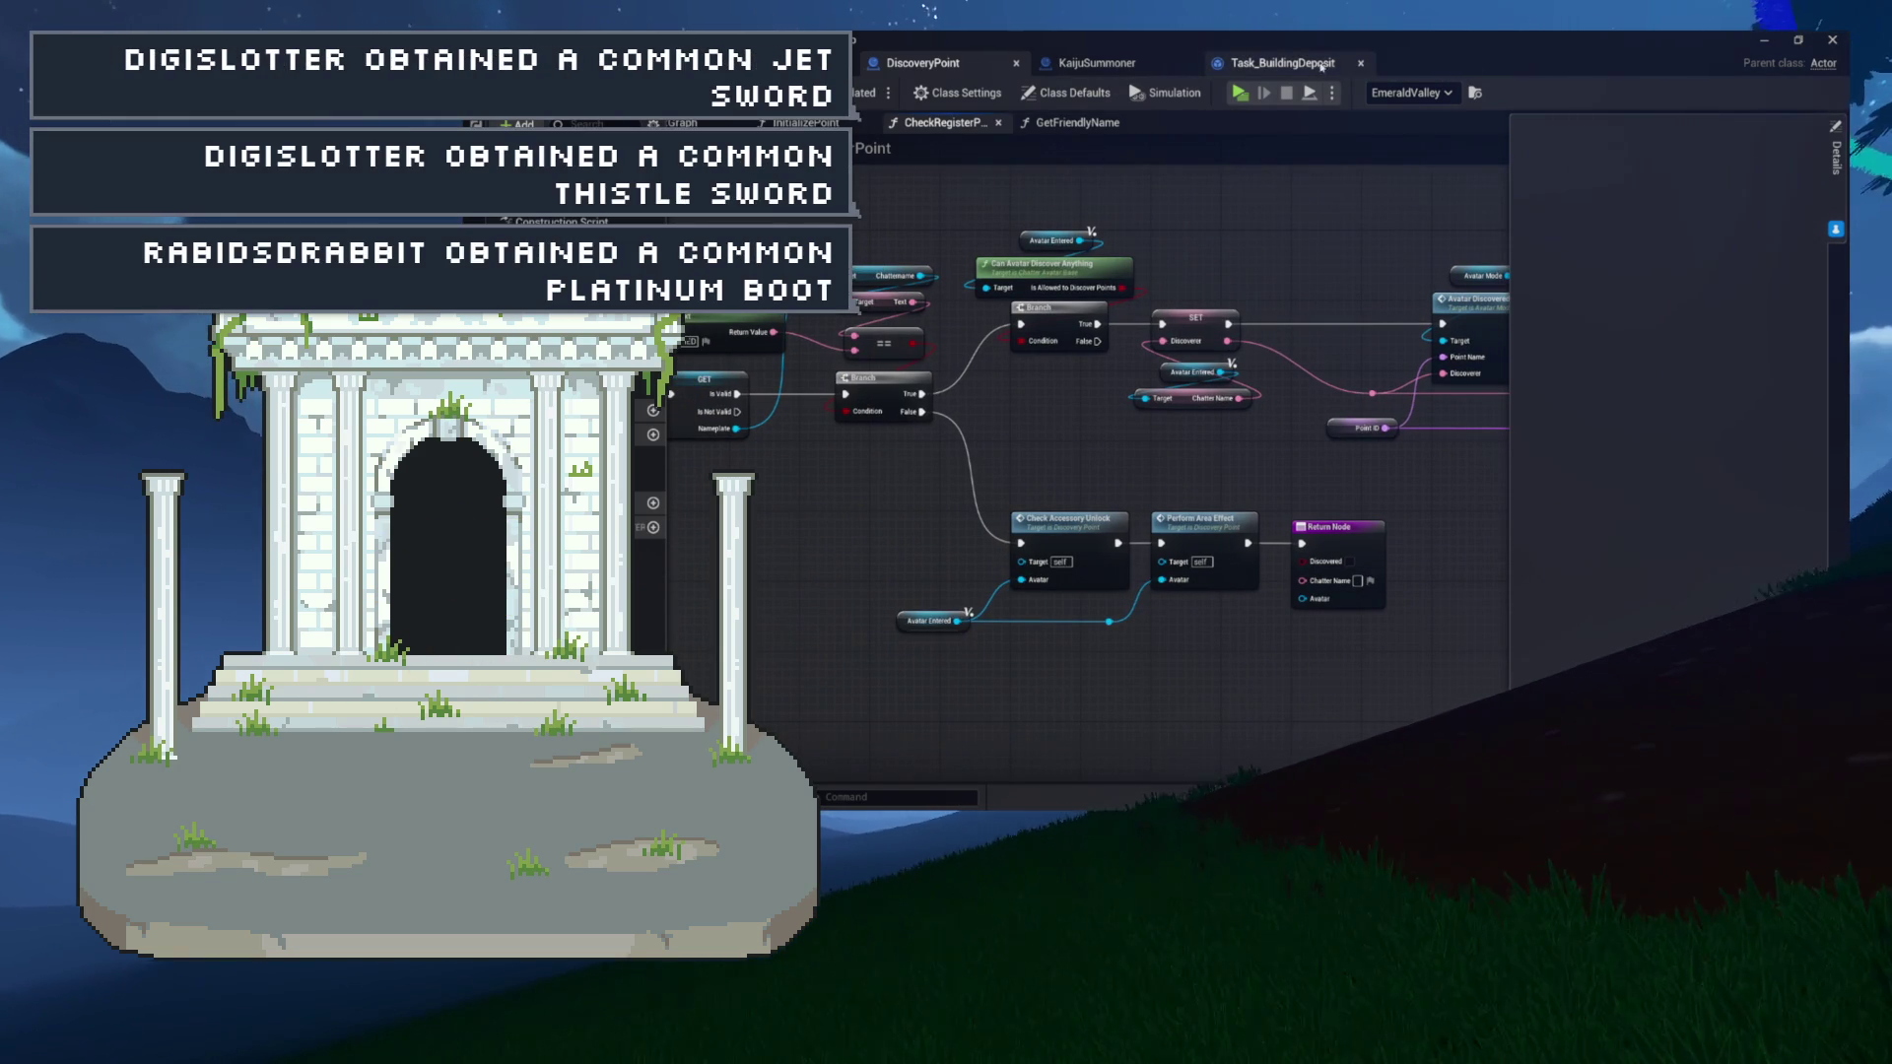
# Select the Spawn Kaiju node in AvatarManager's CallKaiju graph.
pyautogui.click(1174, 65)
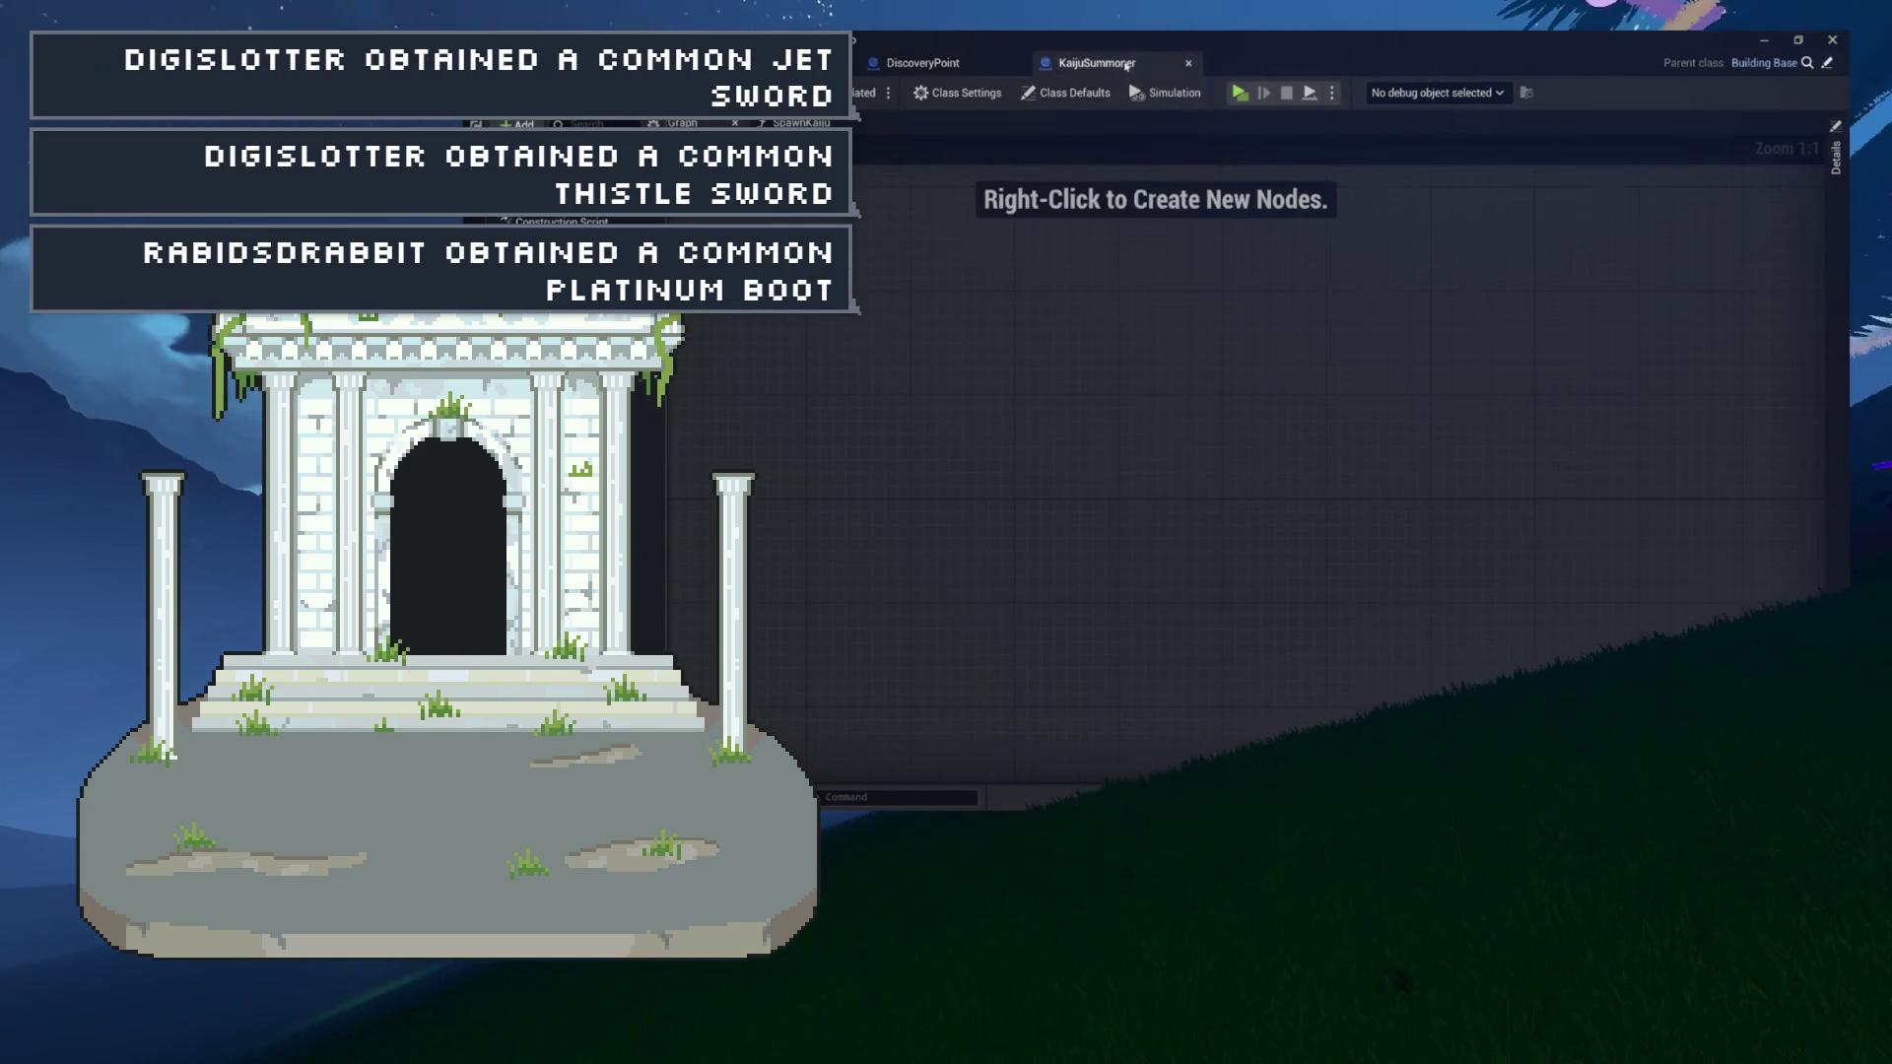
pyautogui.click(749, 63)
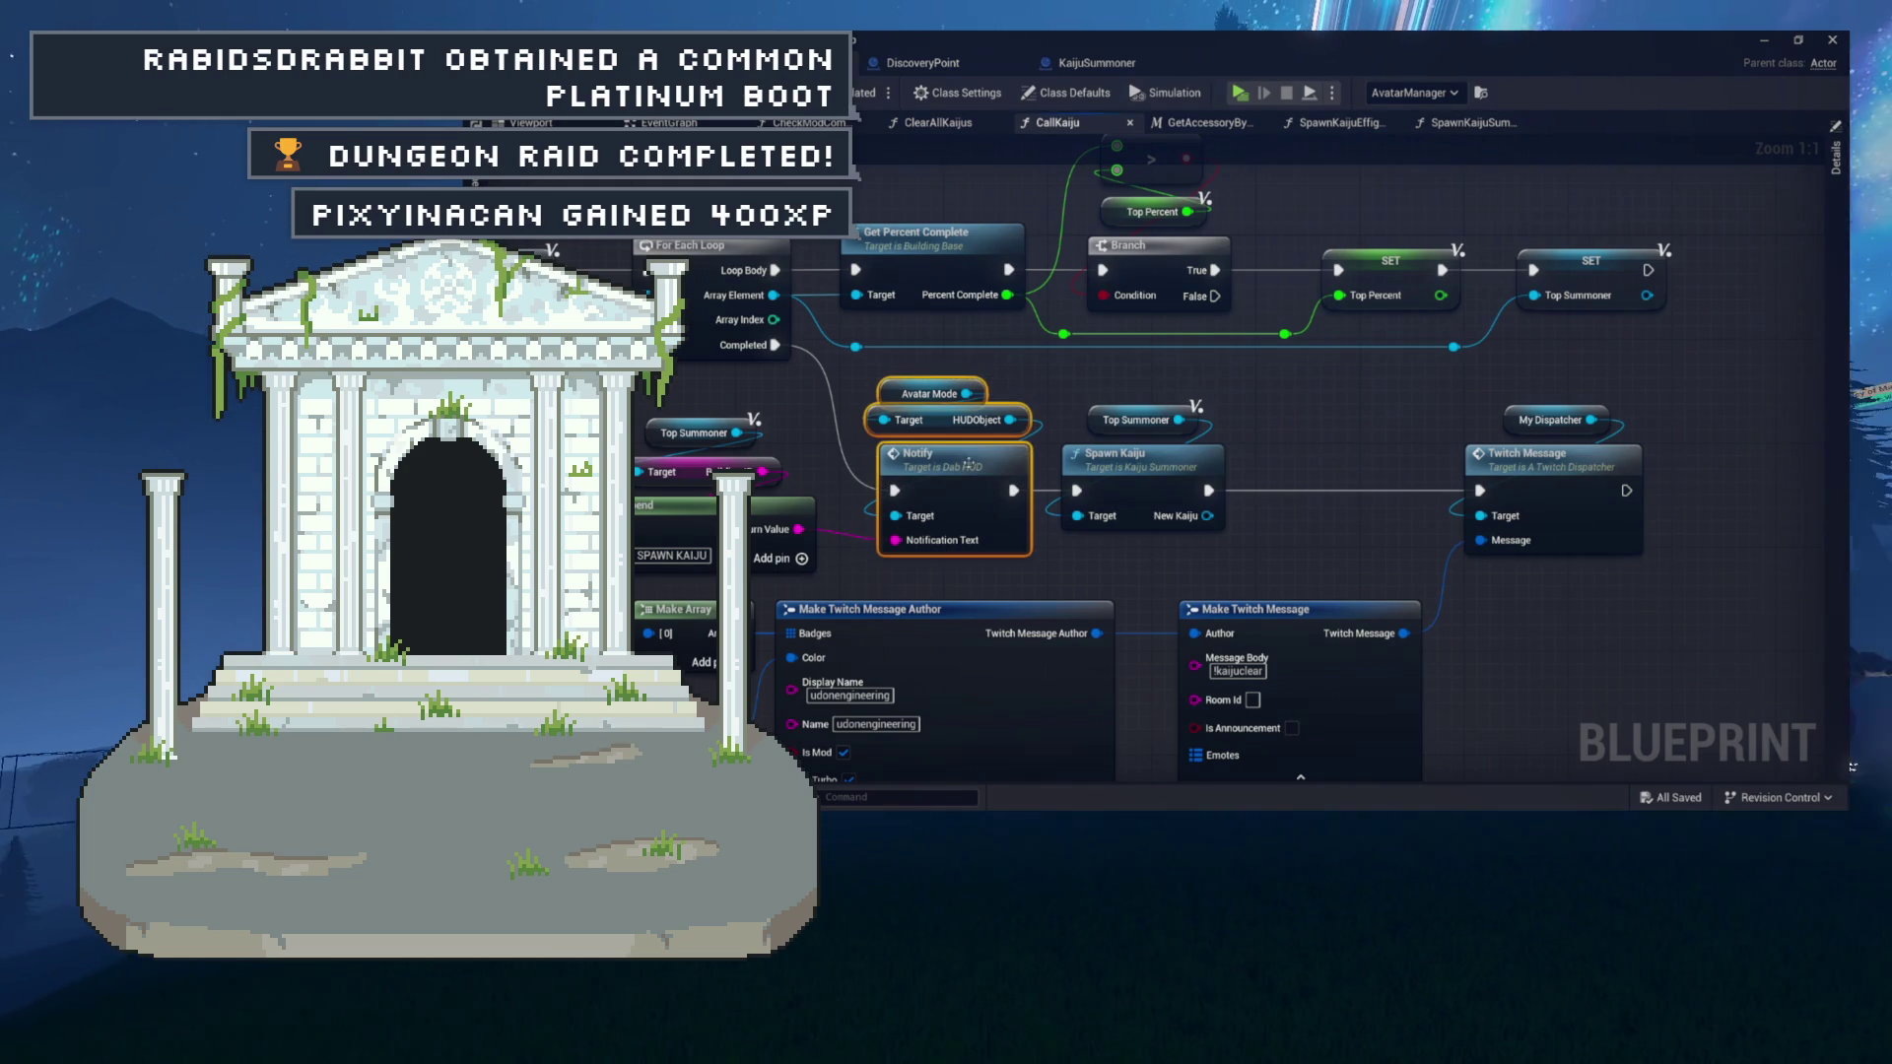
pyautogui.click(1194, 452)
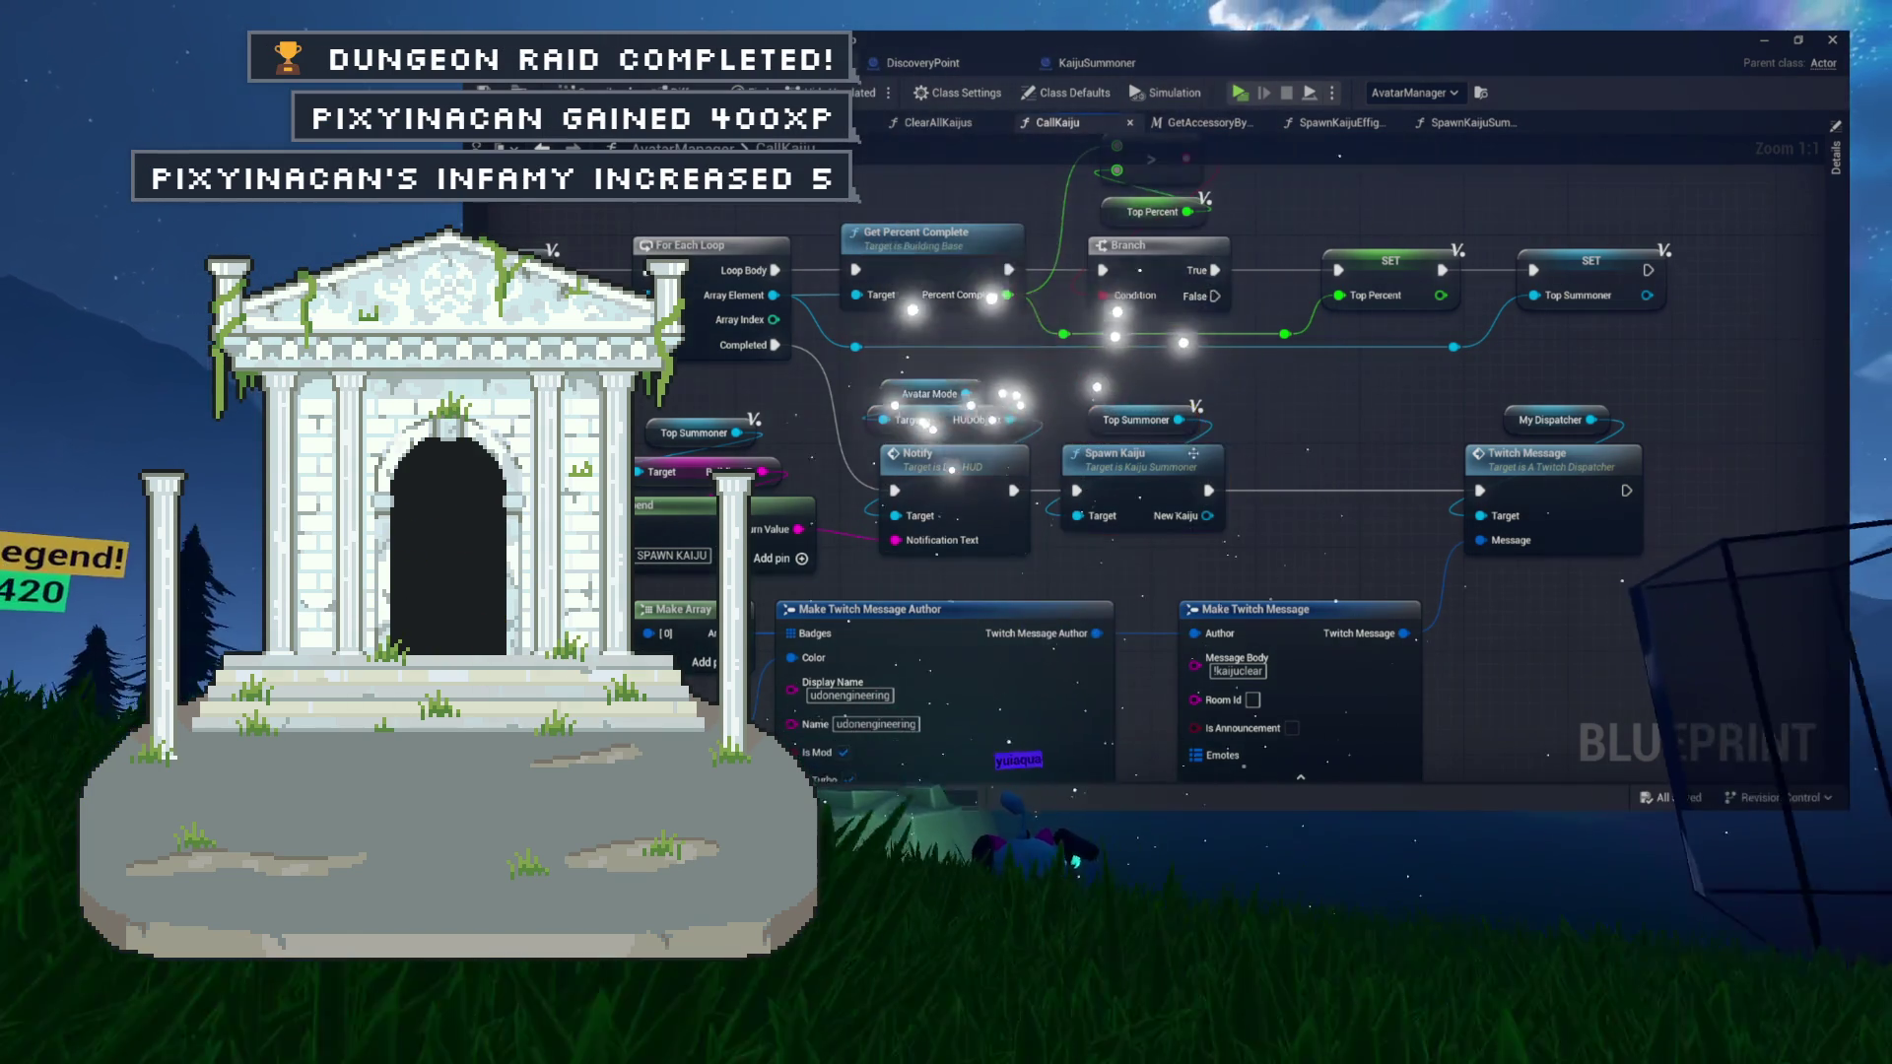
# In SpawnKaiju, add a Print Two Things node with a self reference and Thing One 'SPAWNING JAIJU.'.
pyautogui.doubleClick(1194, 452)
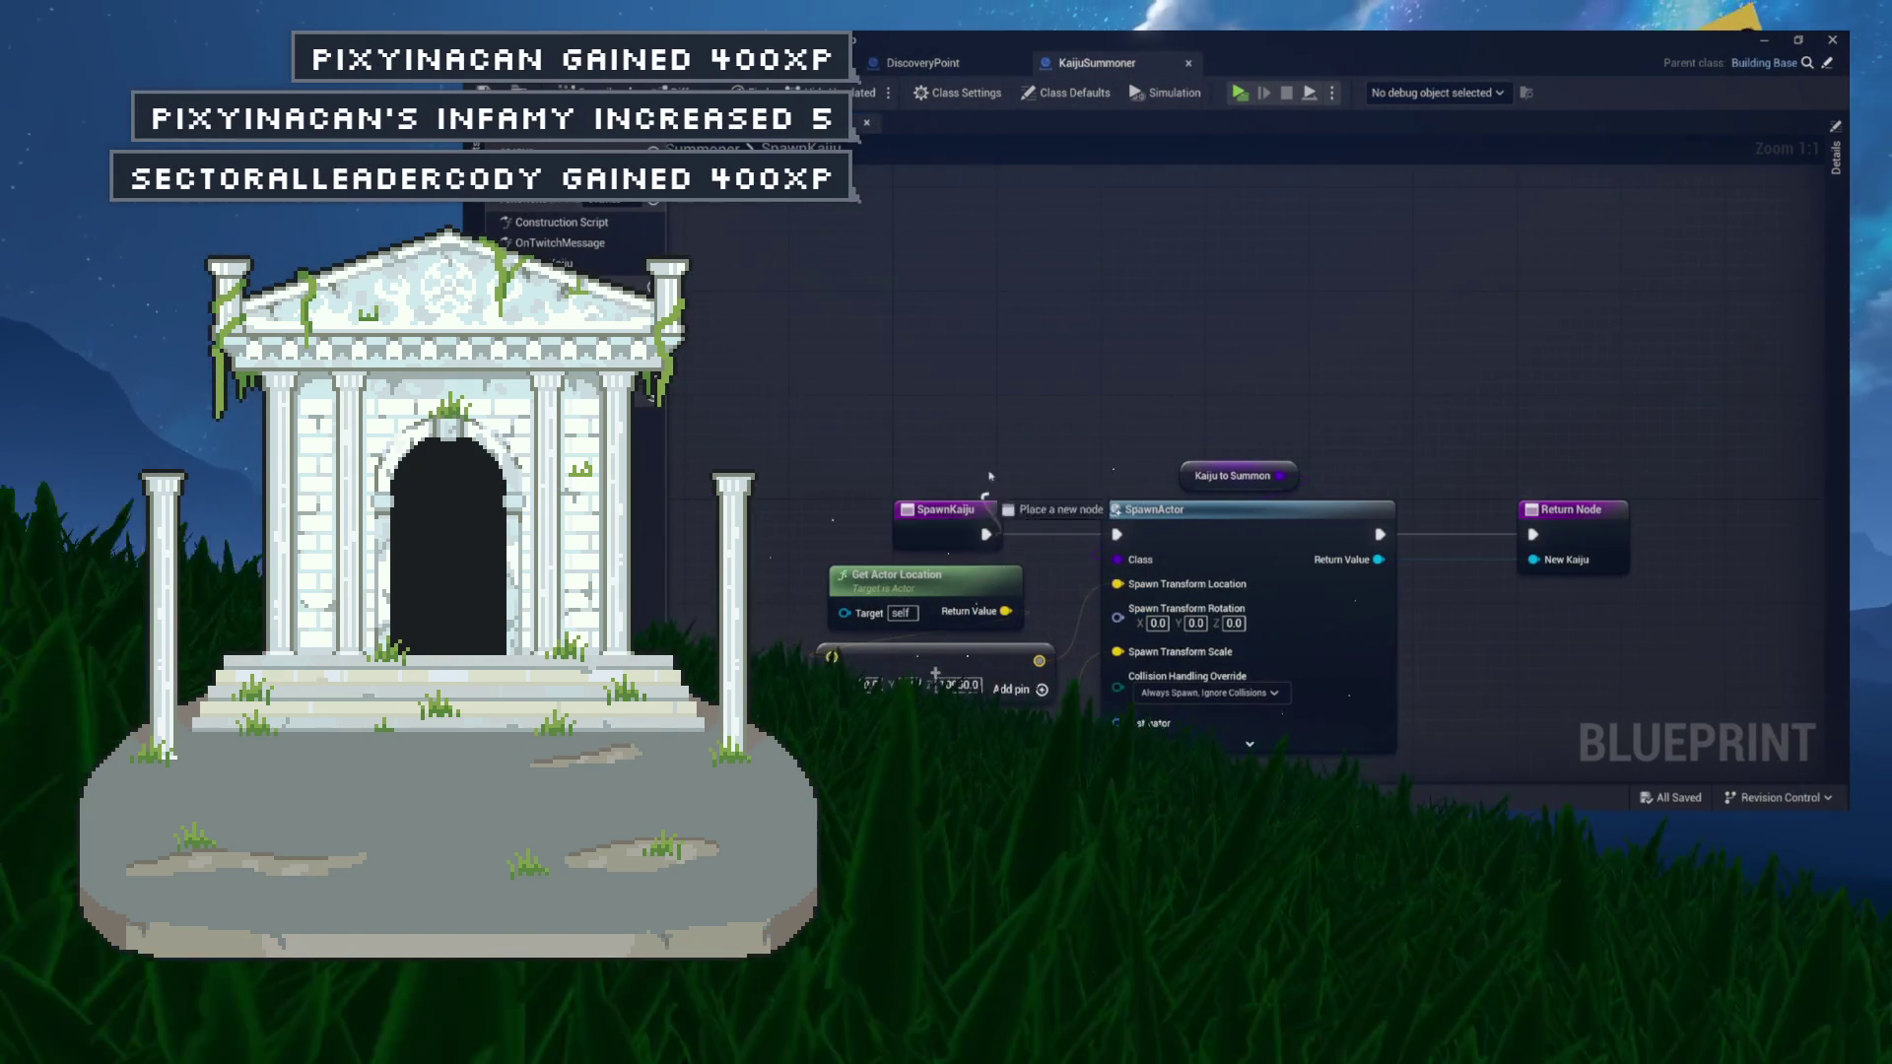
pyautogui.moveTo(990, 476); pyautogui.dragTo(991, 403)
pyautogui.write('print')
pyautogui.press('Return')
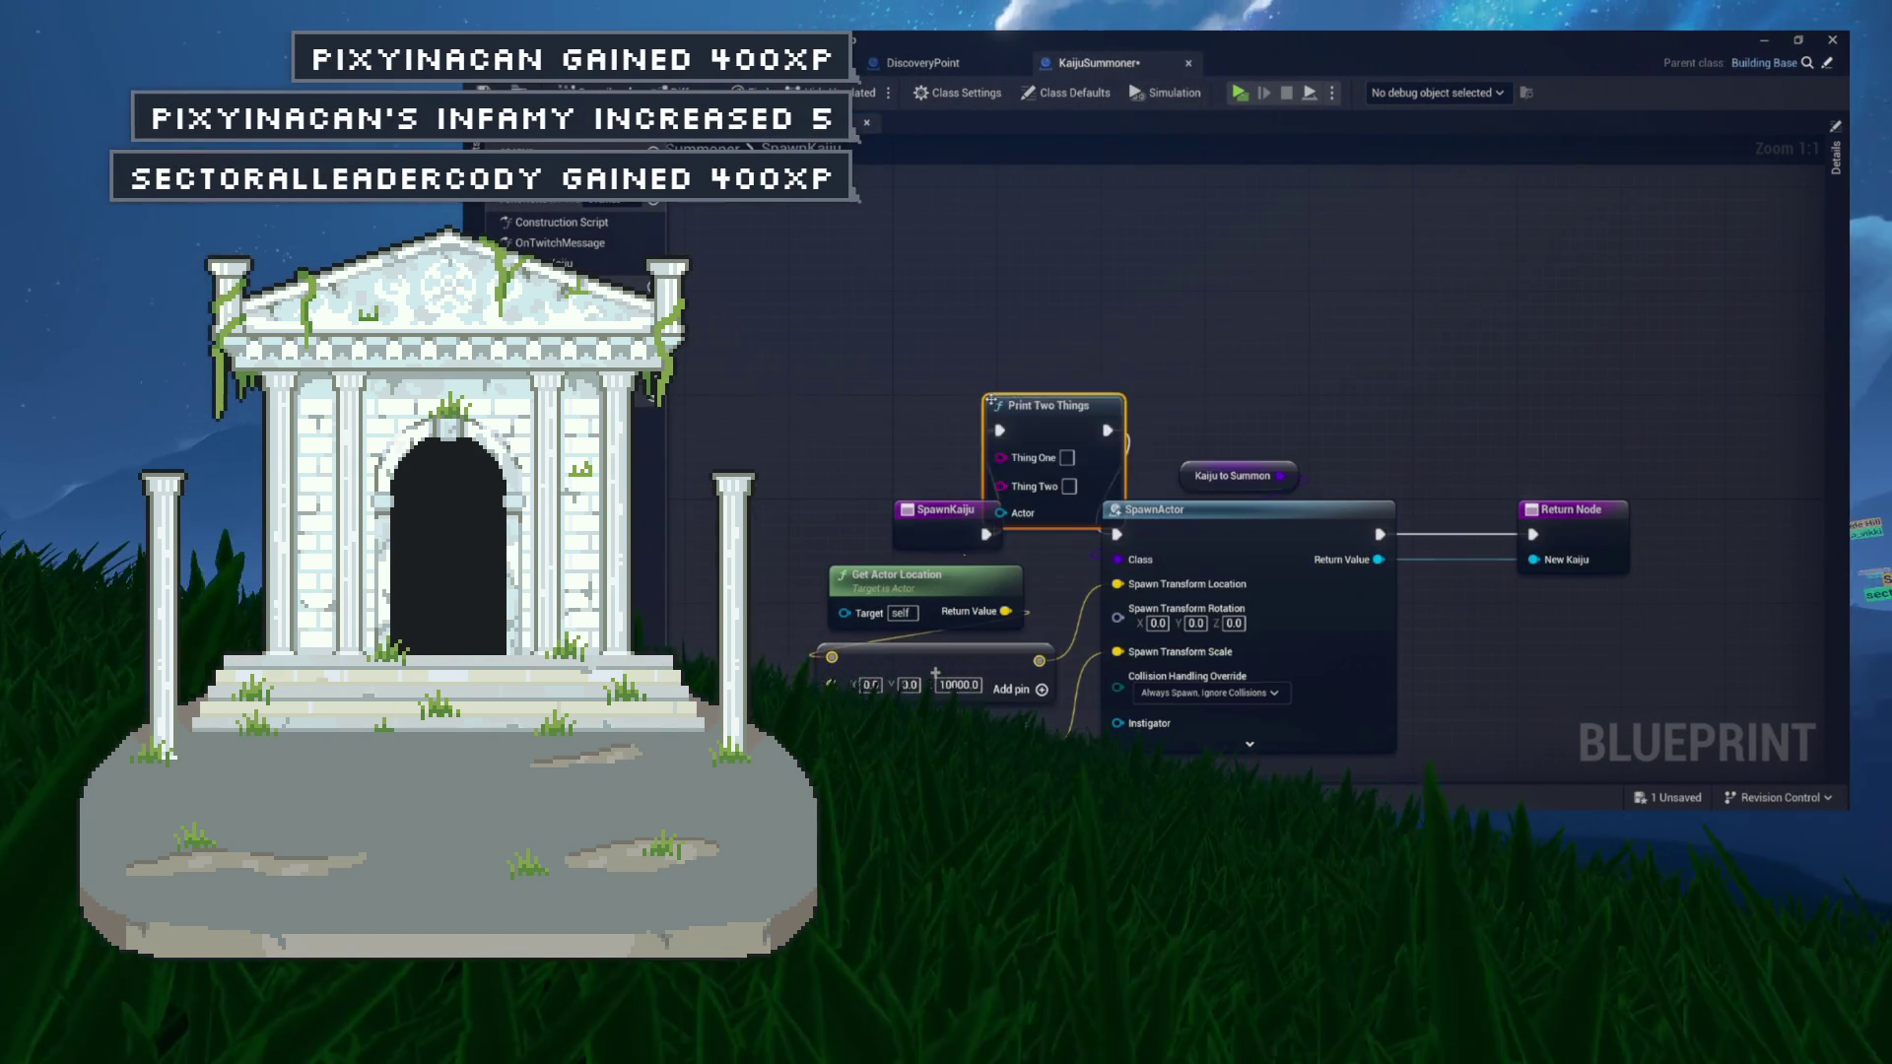
pyautogui.moveTo(1030, 407); pyautogui.dragTo(1055, 288)
pyautogui.moveTo(1026, 368); pyautogui.dragTo(880, 356)
pyautogui.write('self')
pyautogui.press('Return')
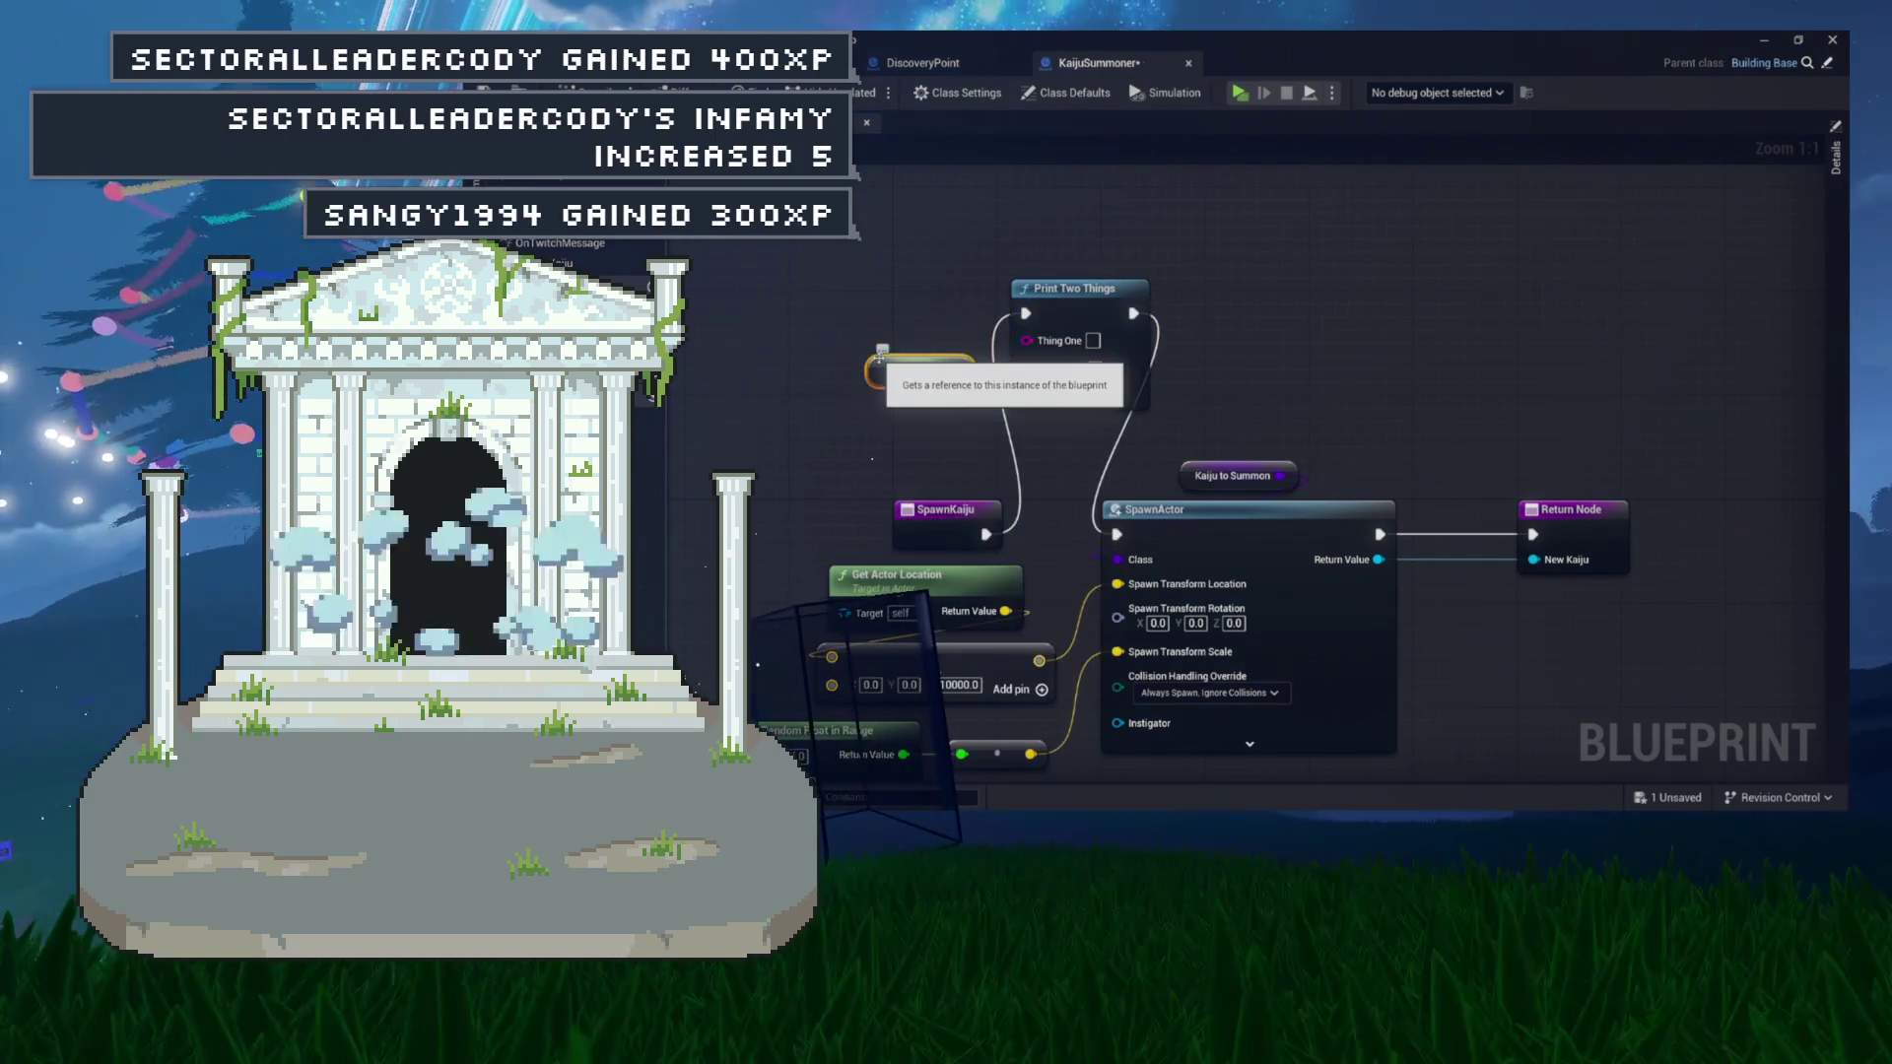
pyautogui.moveTo(1236, 244); pyautogui.dragTo(1105, 329)
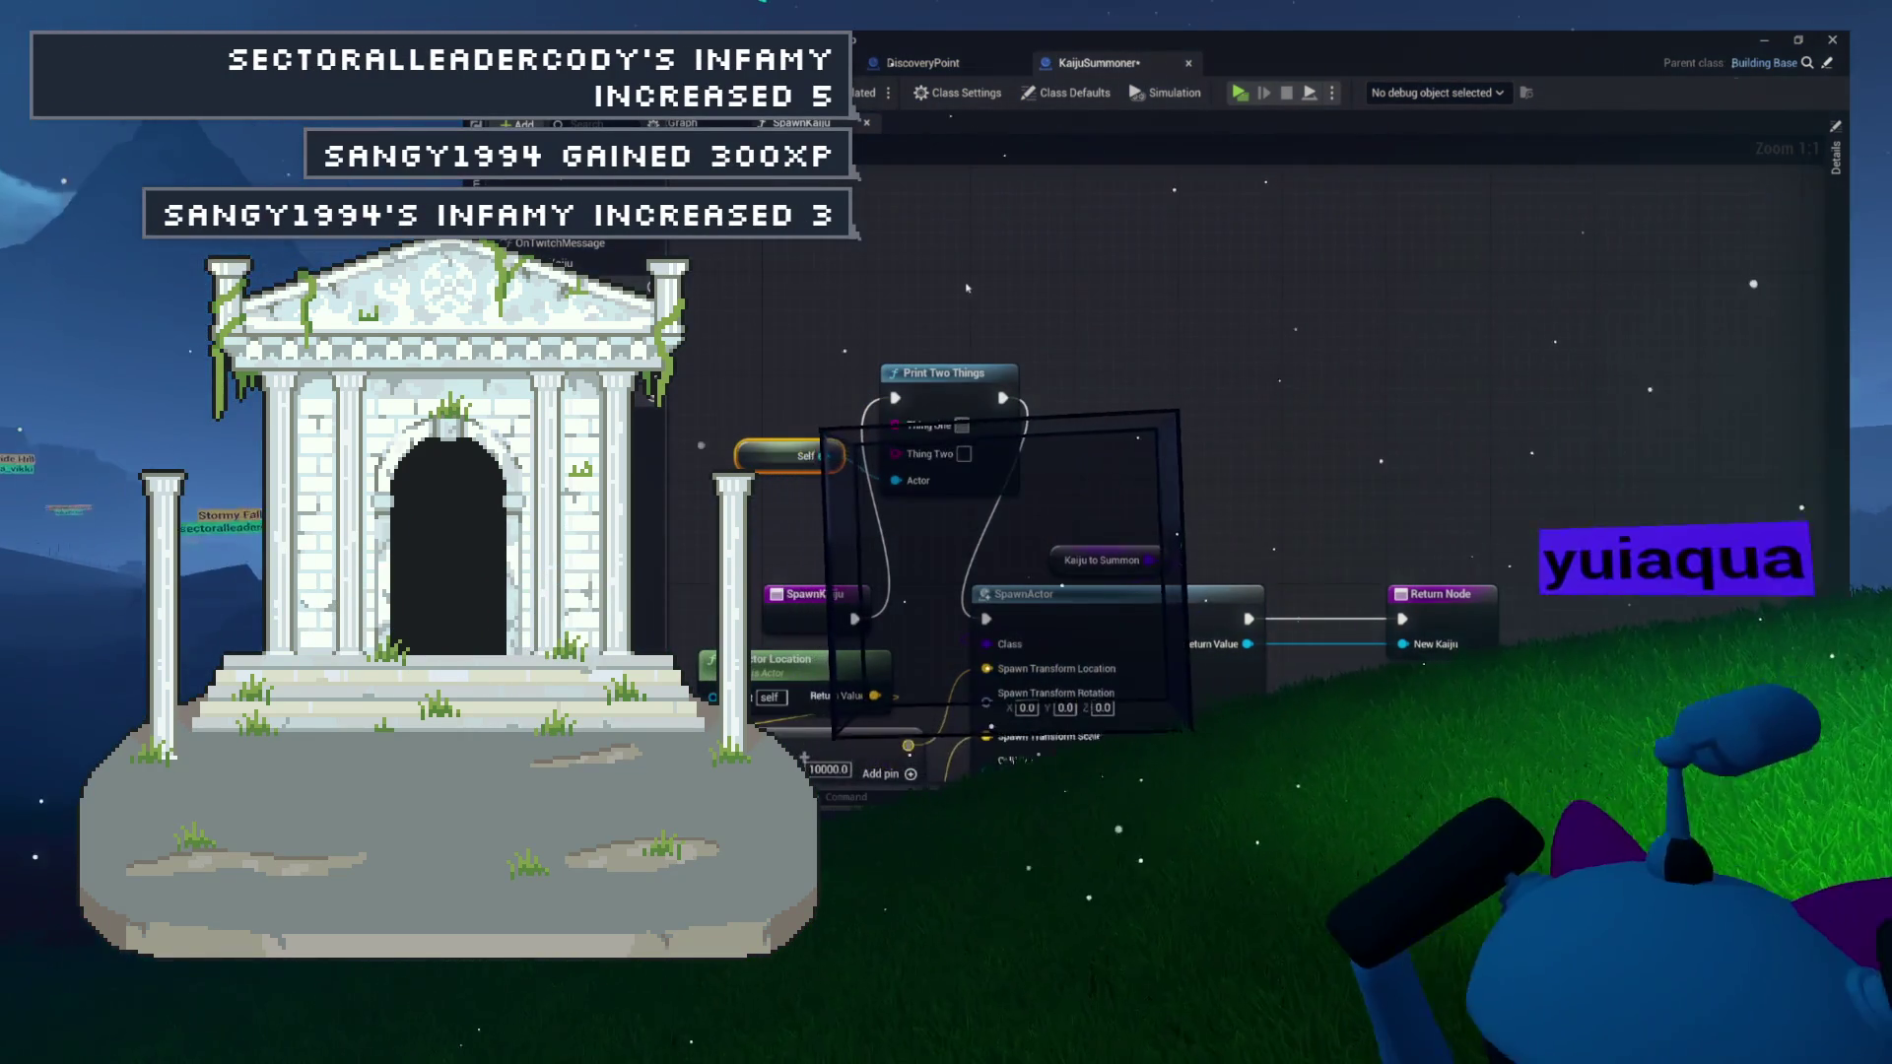
pyautogui.moveTo(967, 288); pyautogui.dragTo(1222, 314)
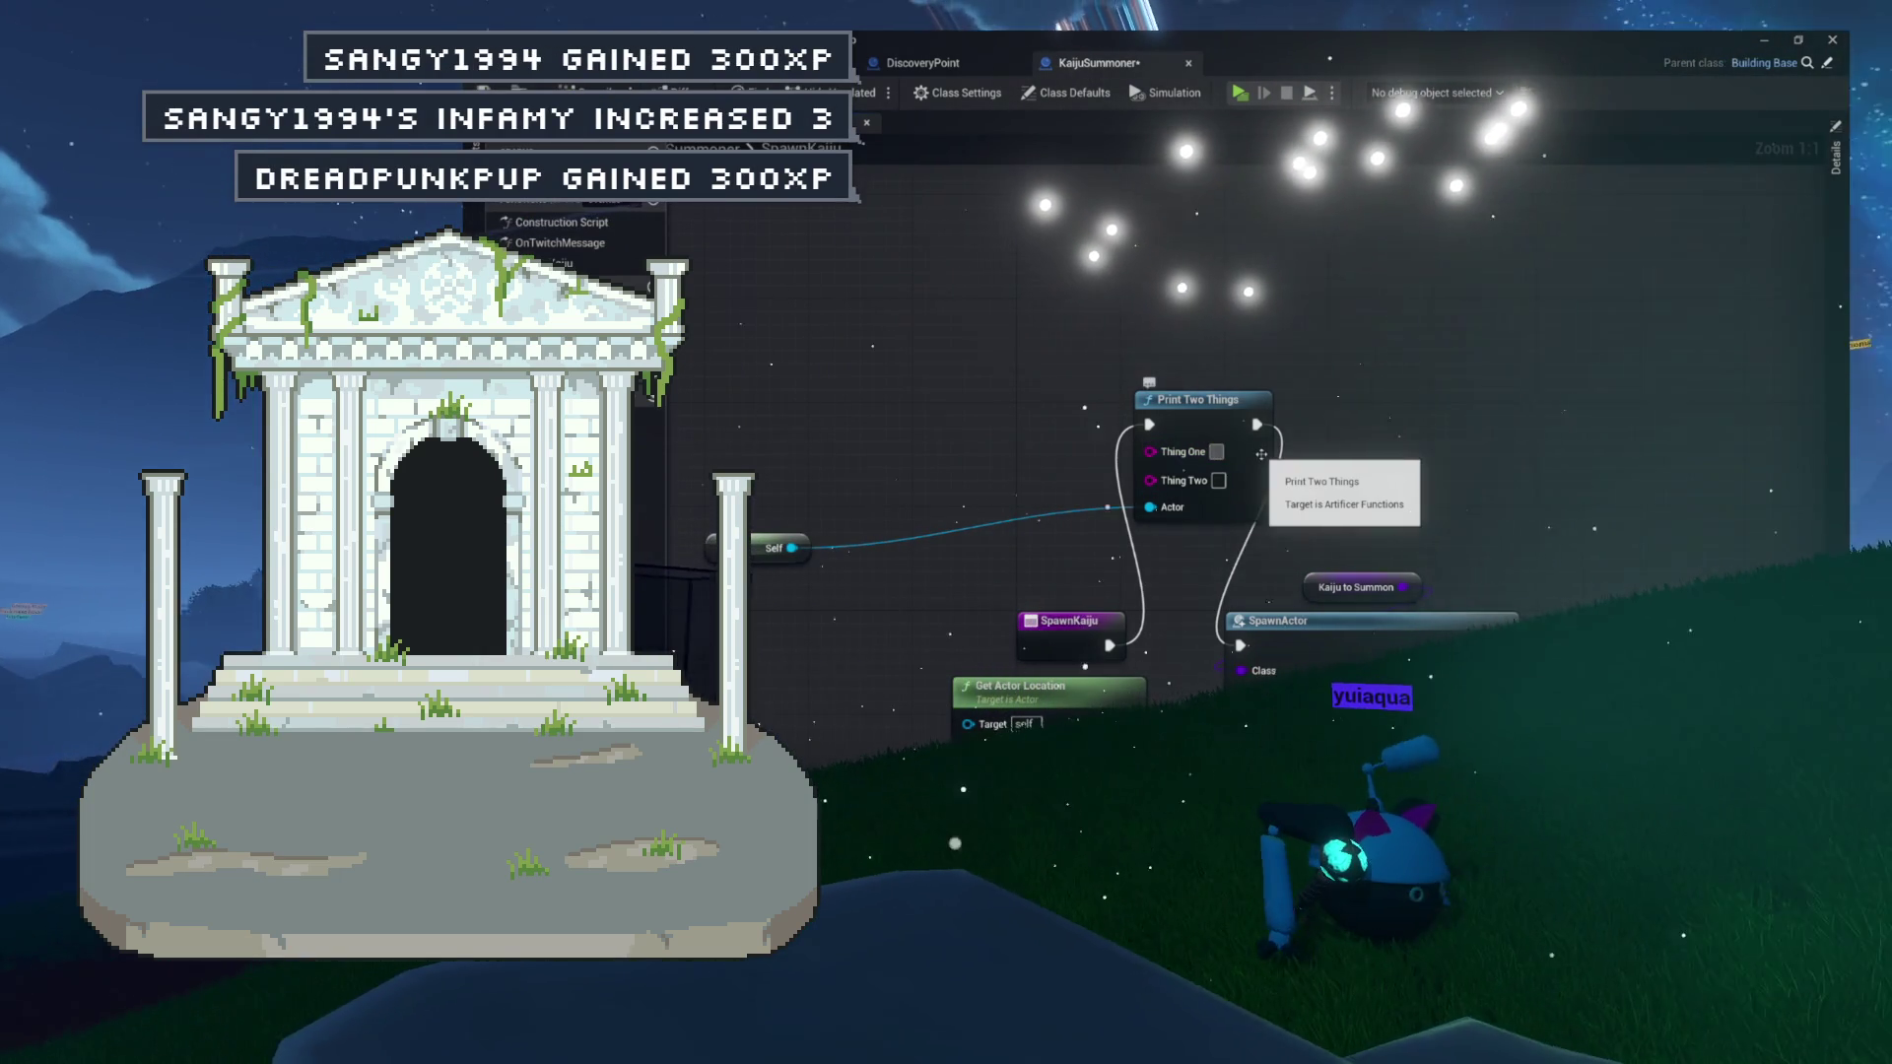
pyautogui.click(1217, 451)
pyautogui.write('SPAWNING JAIJ')
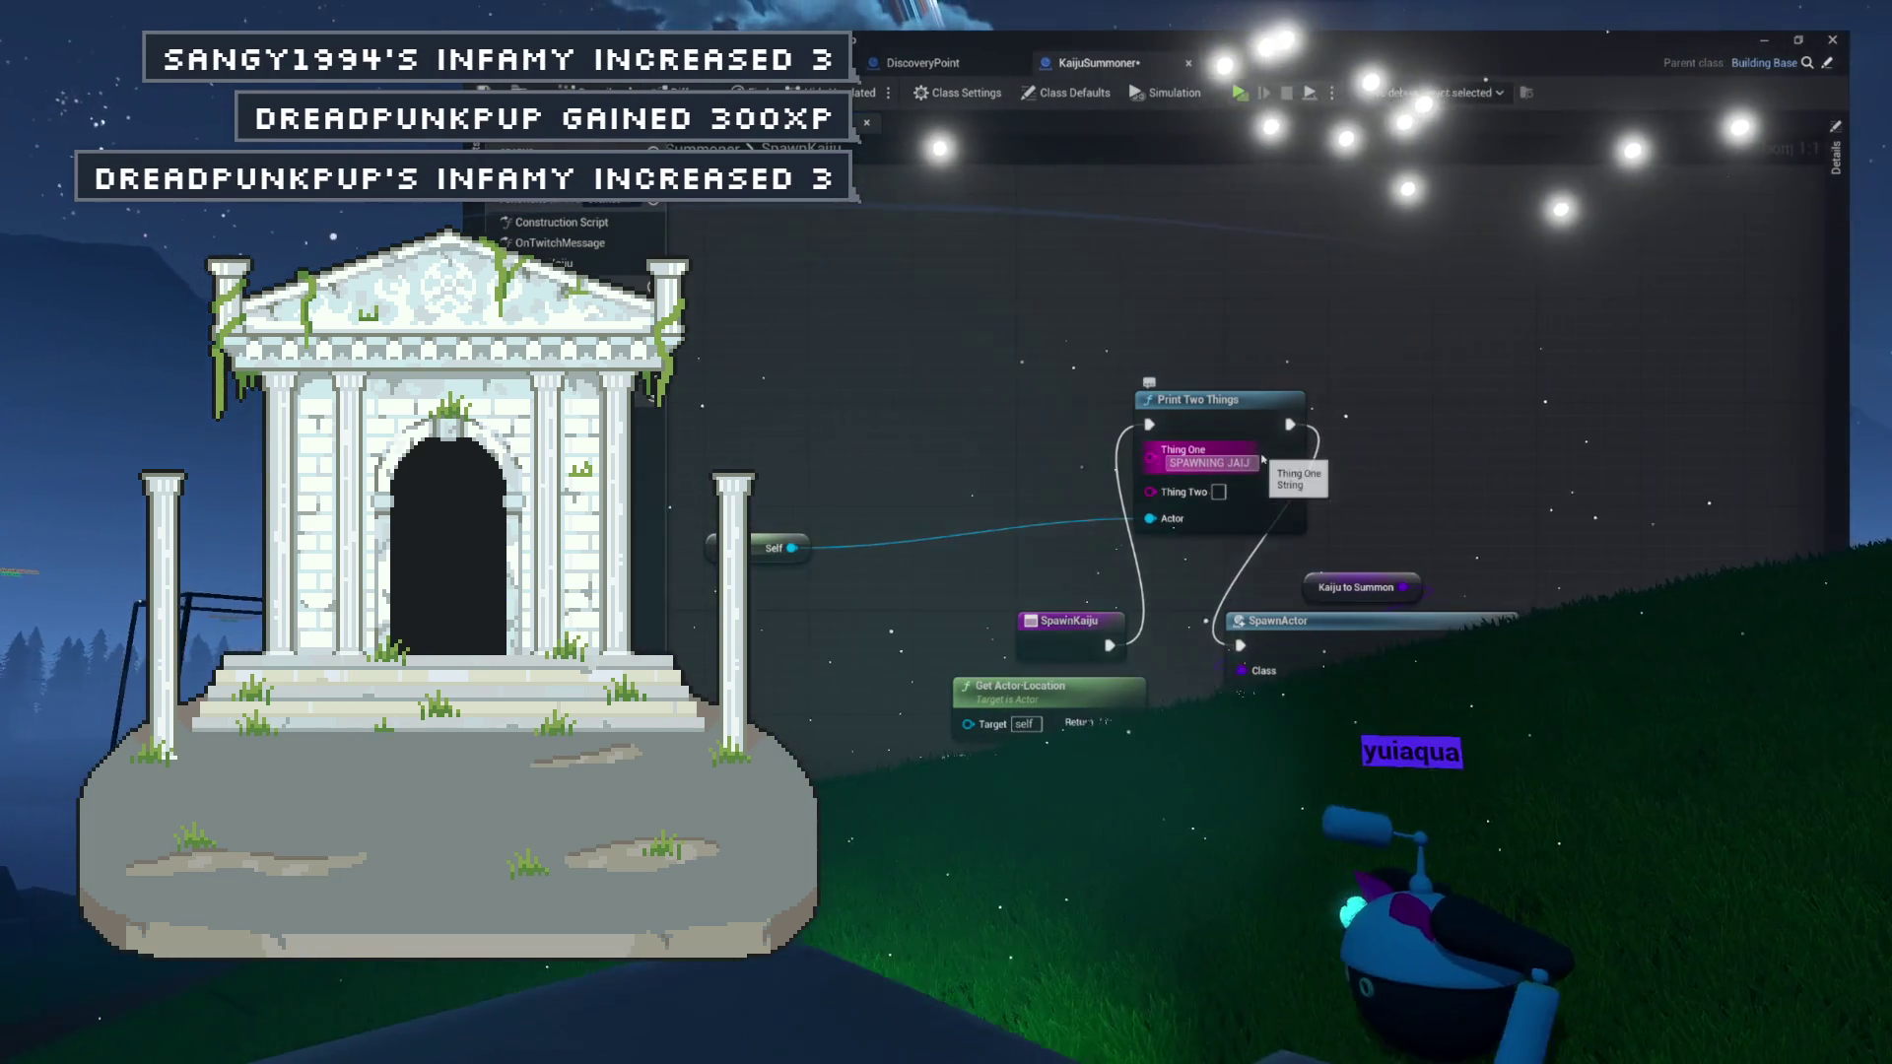
pyautogui.press('BackSpace')
pyautogui.press('BackSpace')
pyautogui.press('BackSpace')
pyautogui.press('BackSpace')
pyautogui.write('KAIJU')
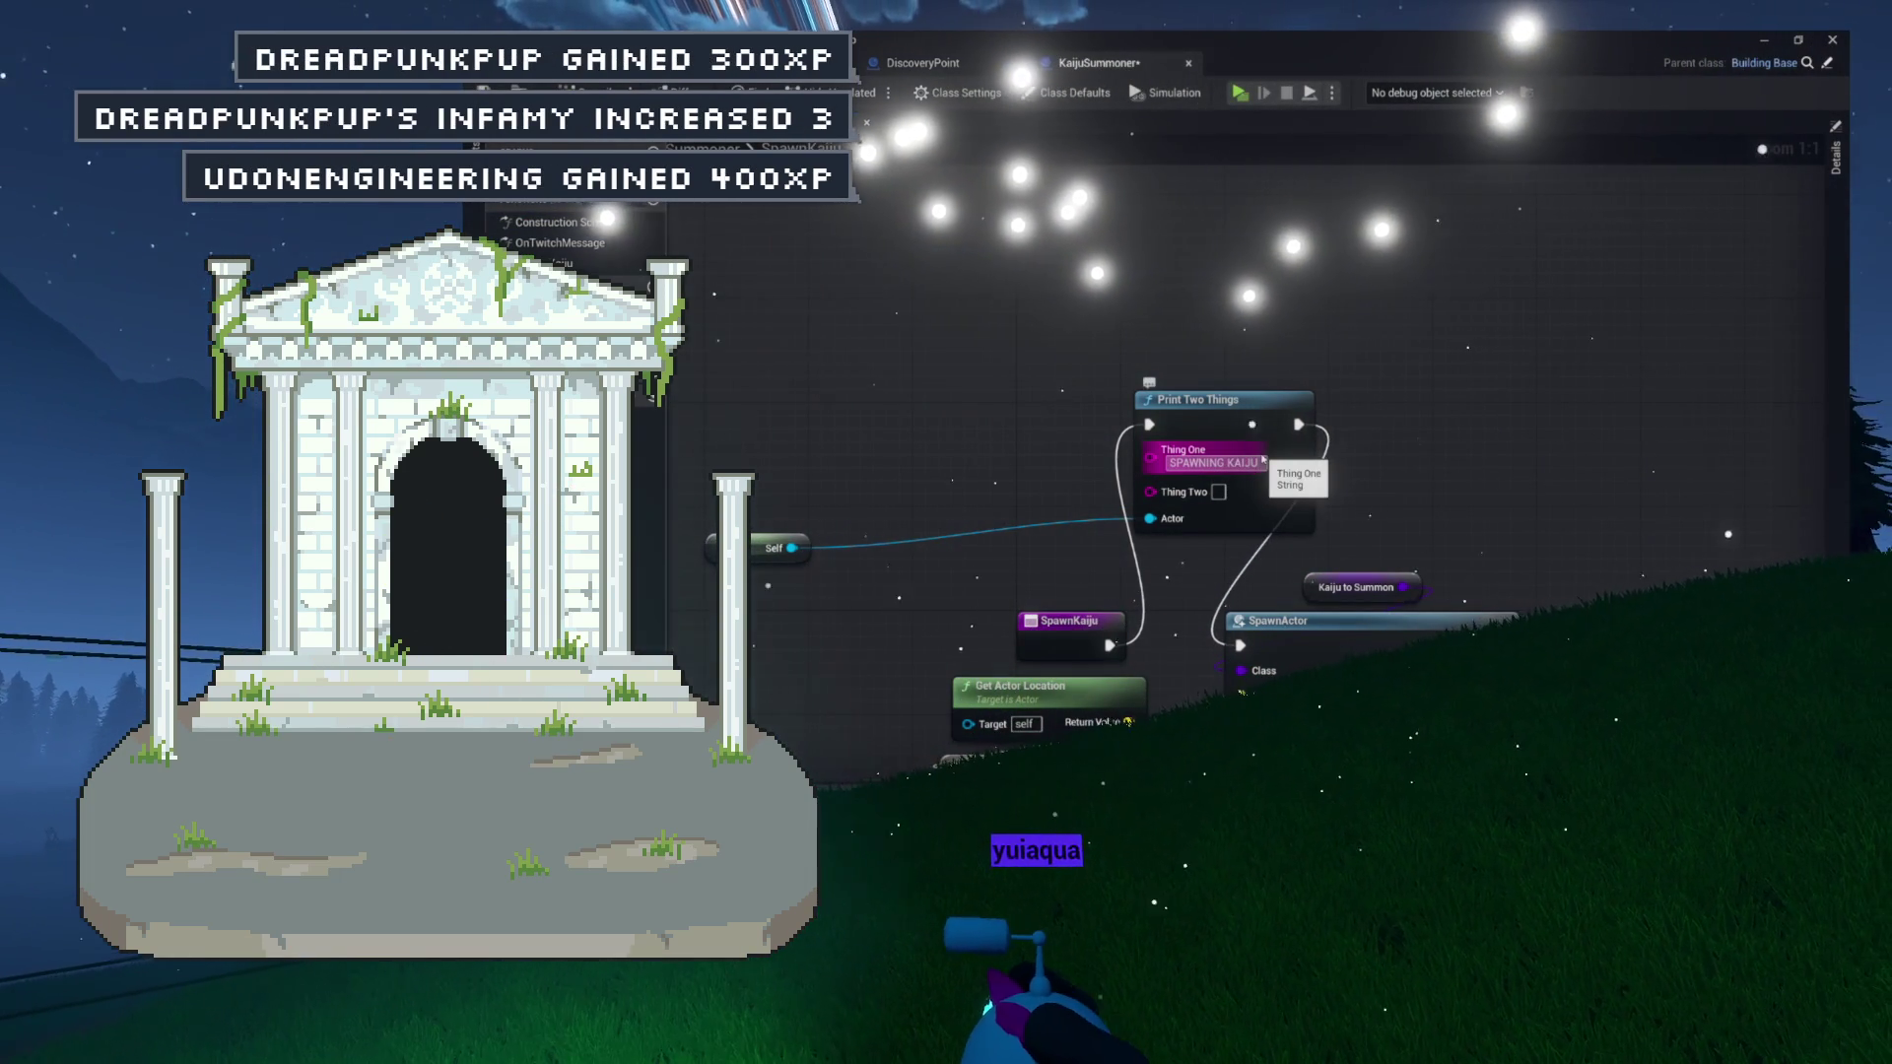
pyautogui.write('...')
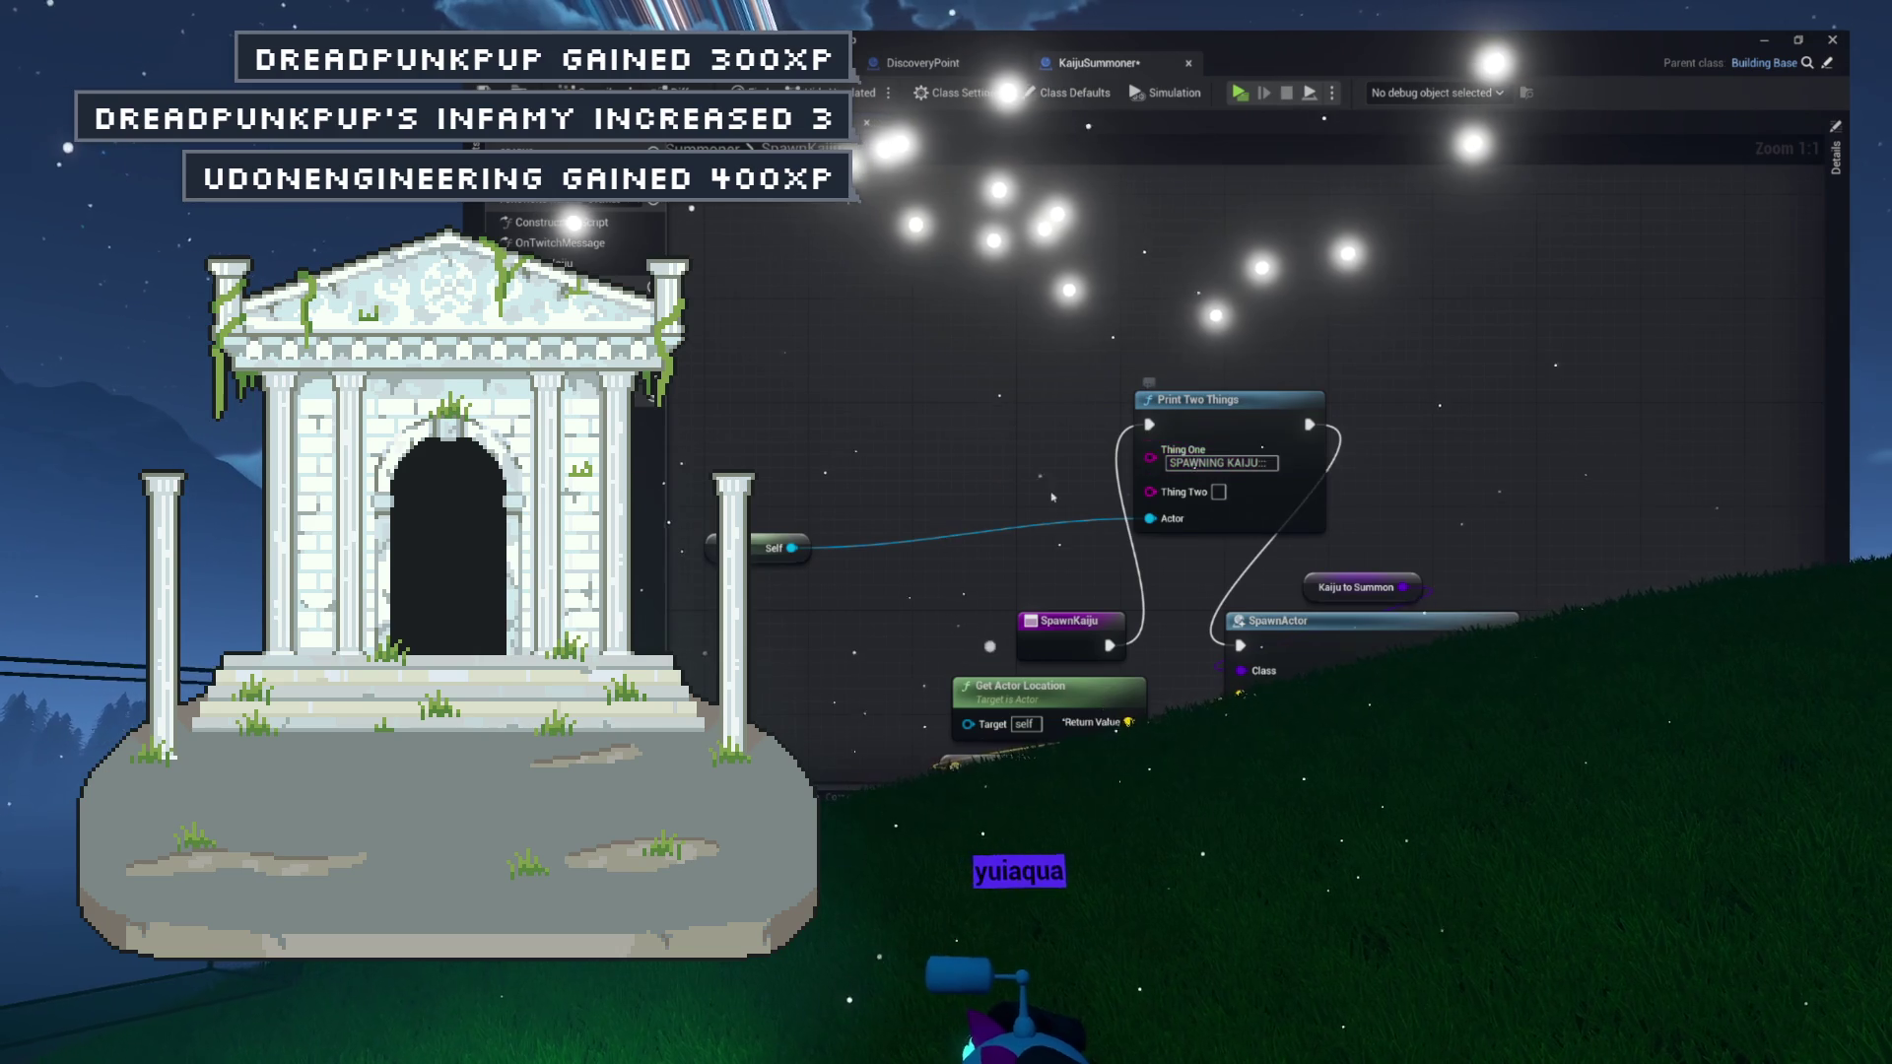
# Pull a Get Class Defaults node off the Kaiju to Summon pin using the 'def' search.
pyautogui.moveTo(1058, 504); pyautogui.dragTo(1077, 364)
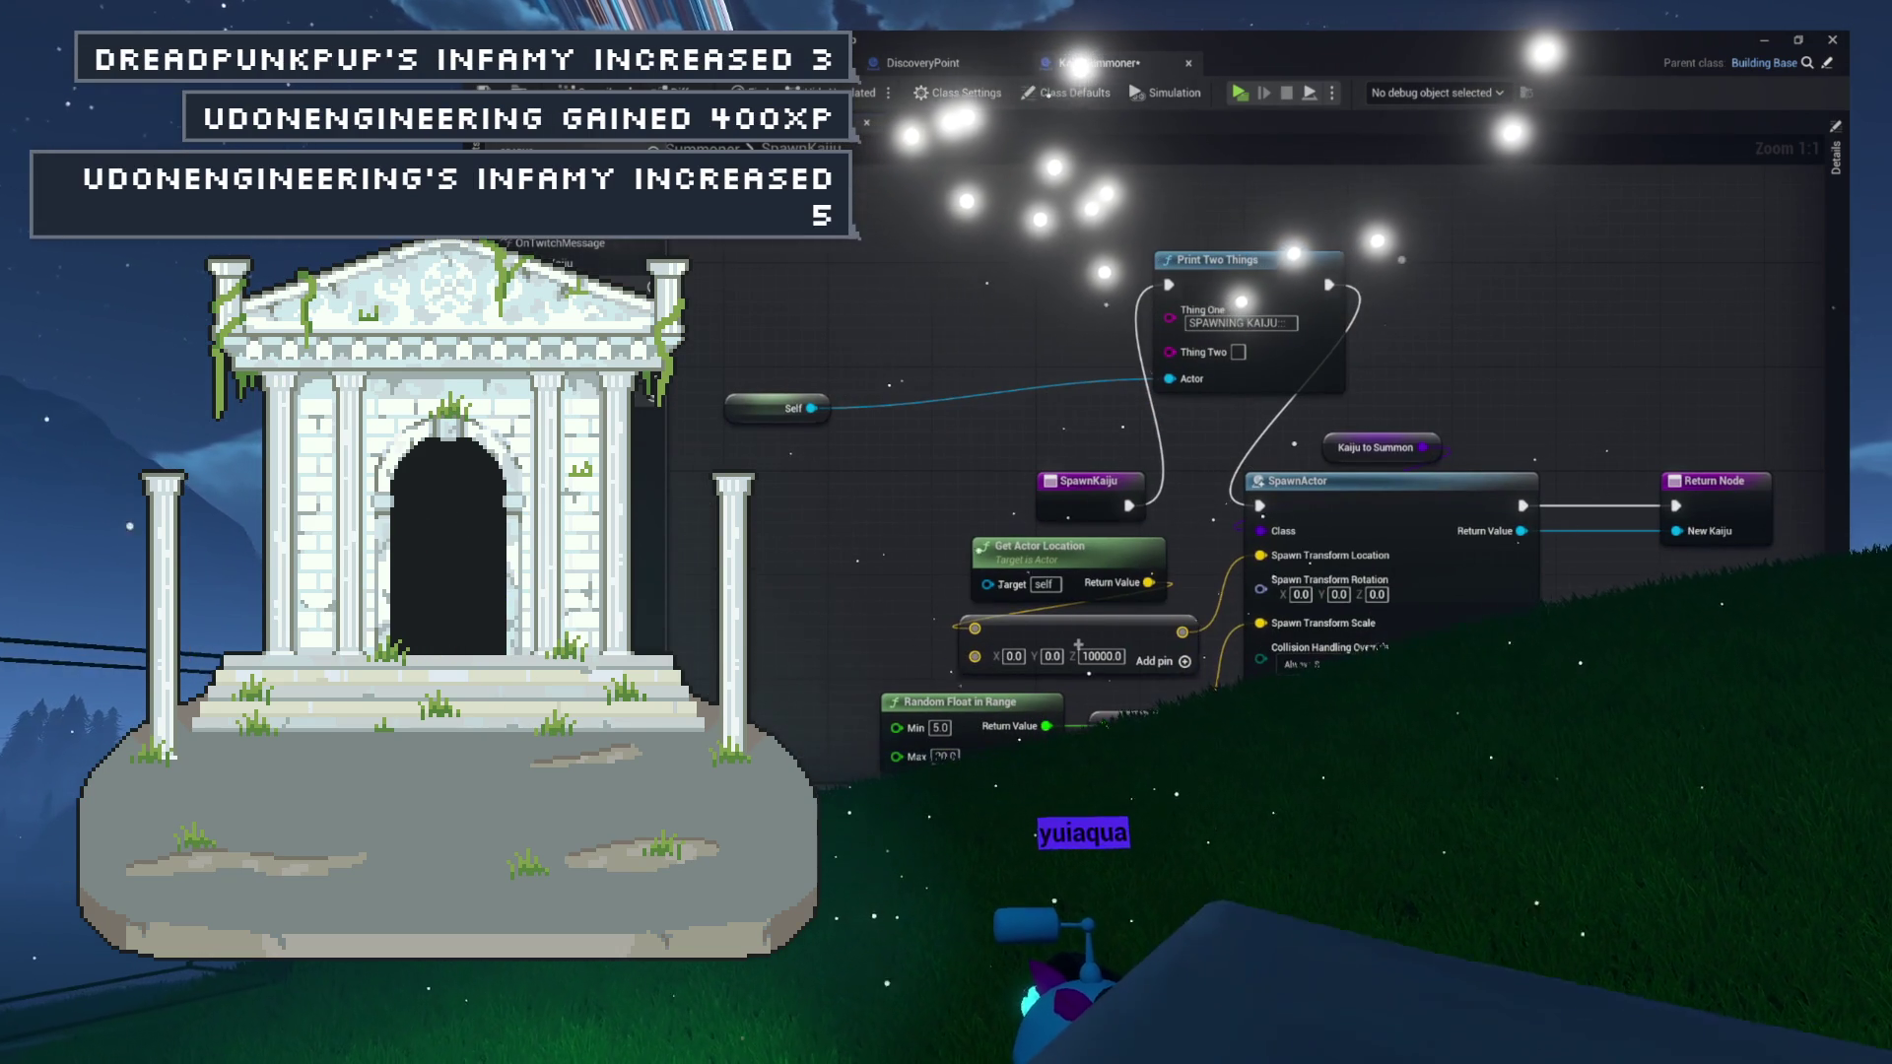
pyautogui.moveTo(972, 317); pyautogui.dragTo(875, 402)
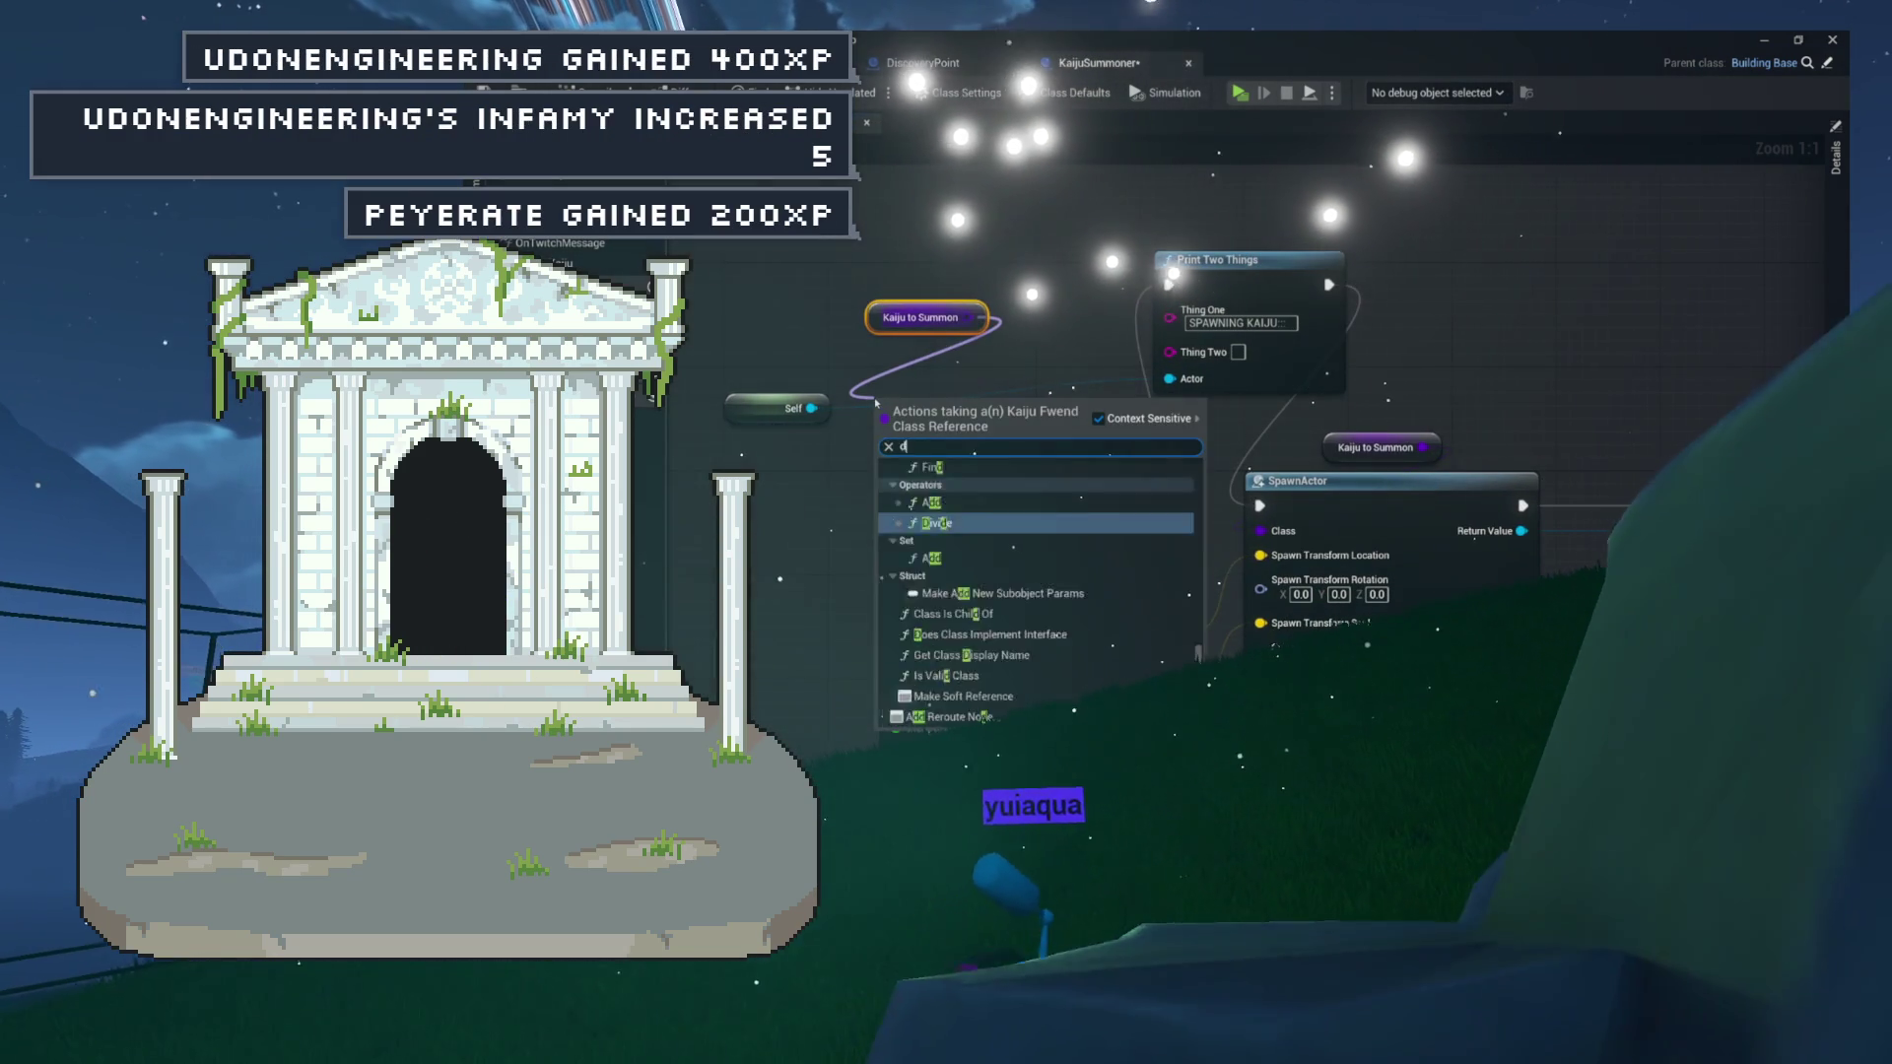
pyautogui.write('def')
pyautogui.press('Return')
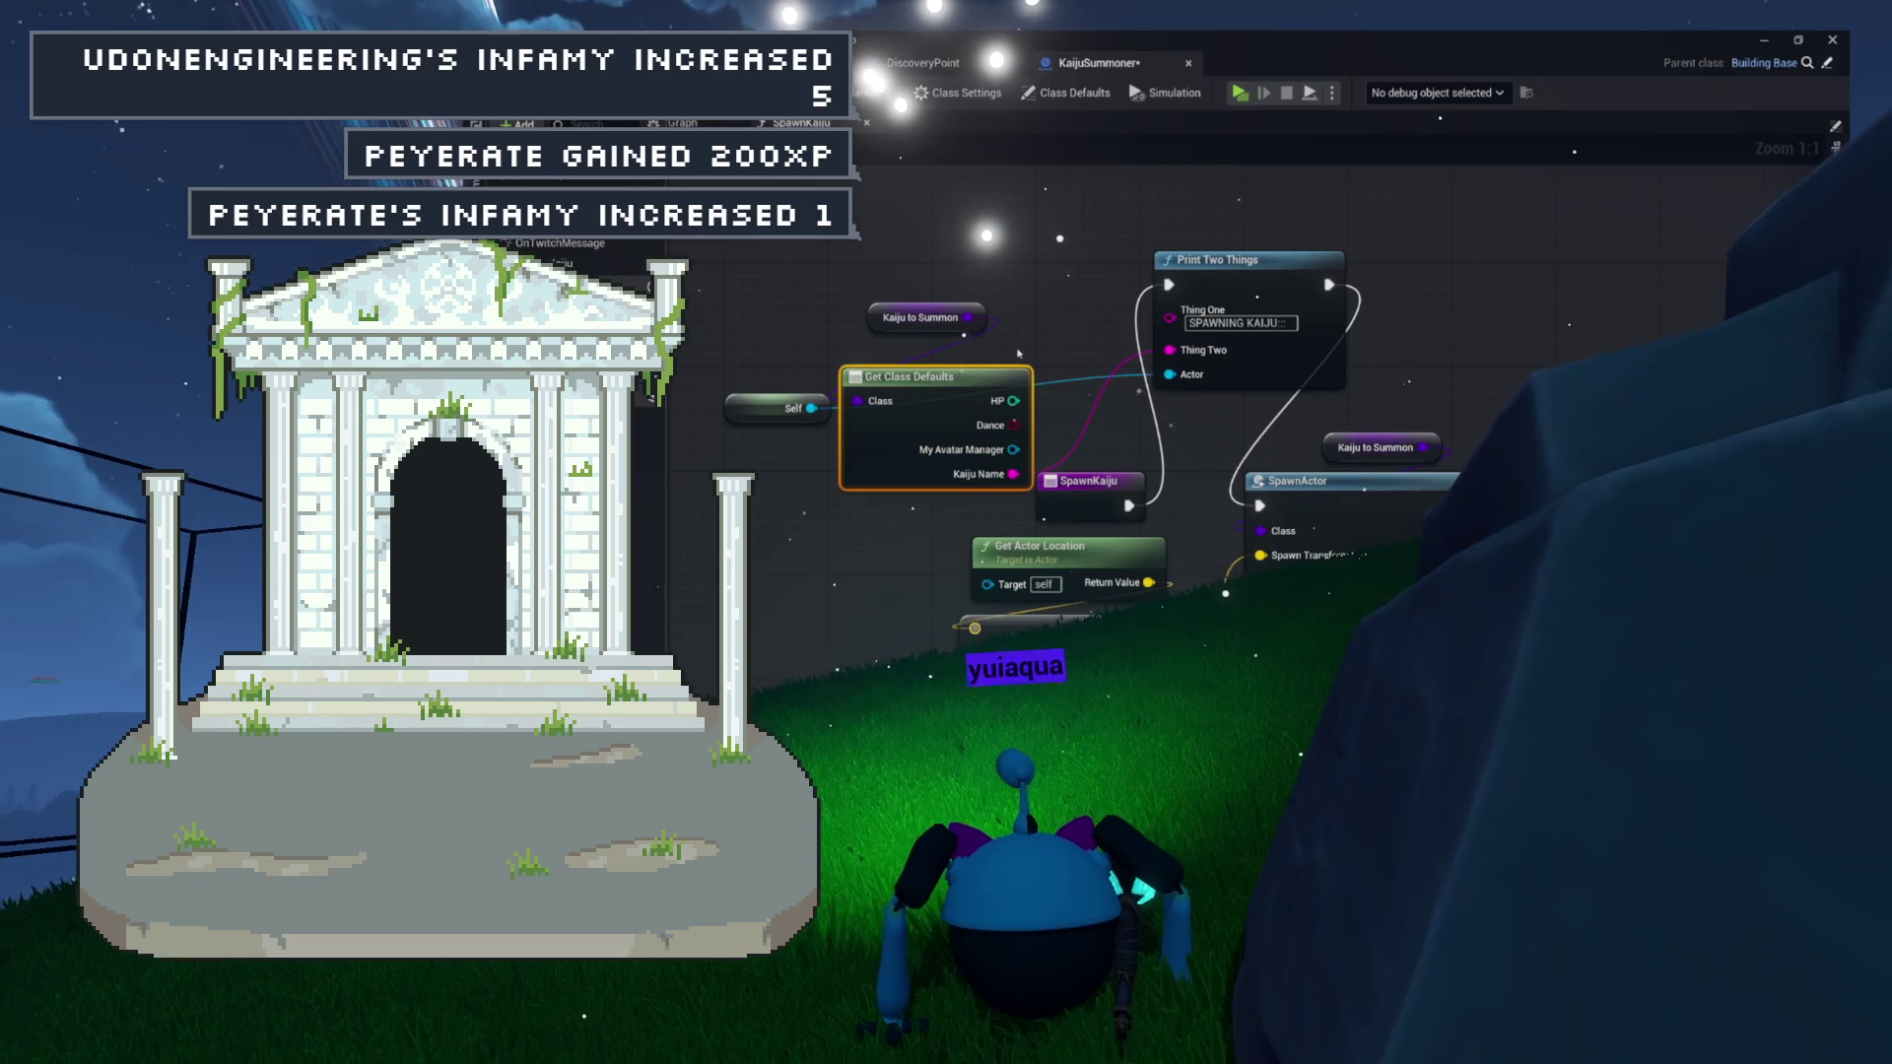
pyautogui.moveTo(928, 422)
pyautogui.mouseDown()
pyautogui.moveTo(904, 343)
pyautogui.moveTo(1013, 261)
pyautogui.mouseUp()
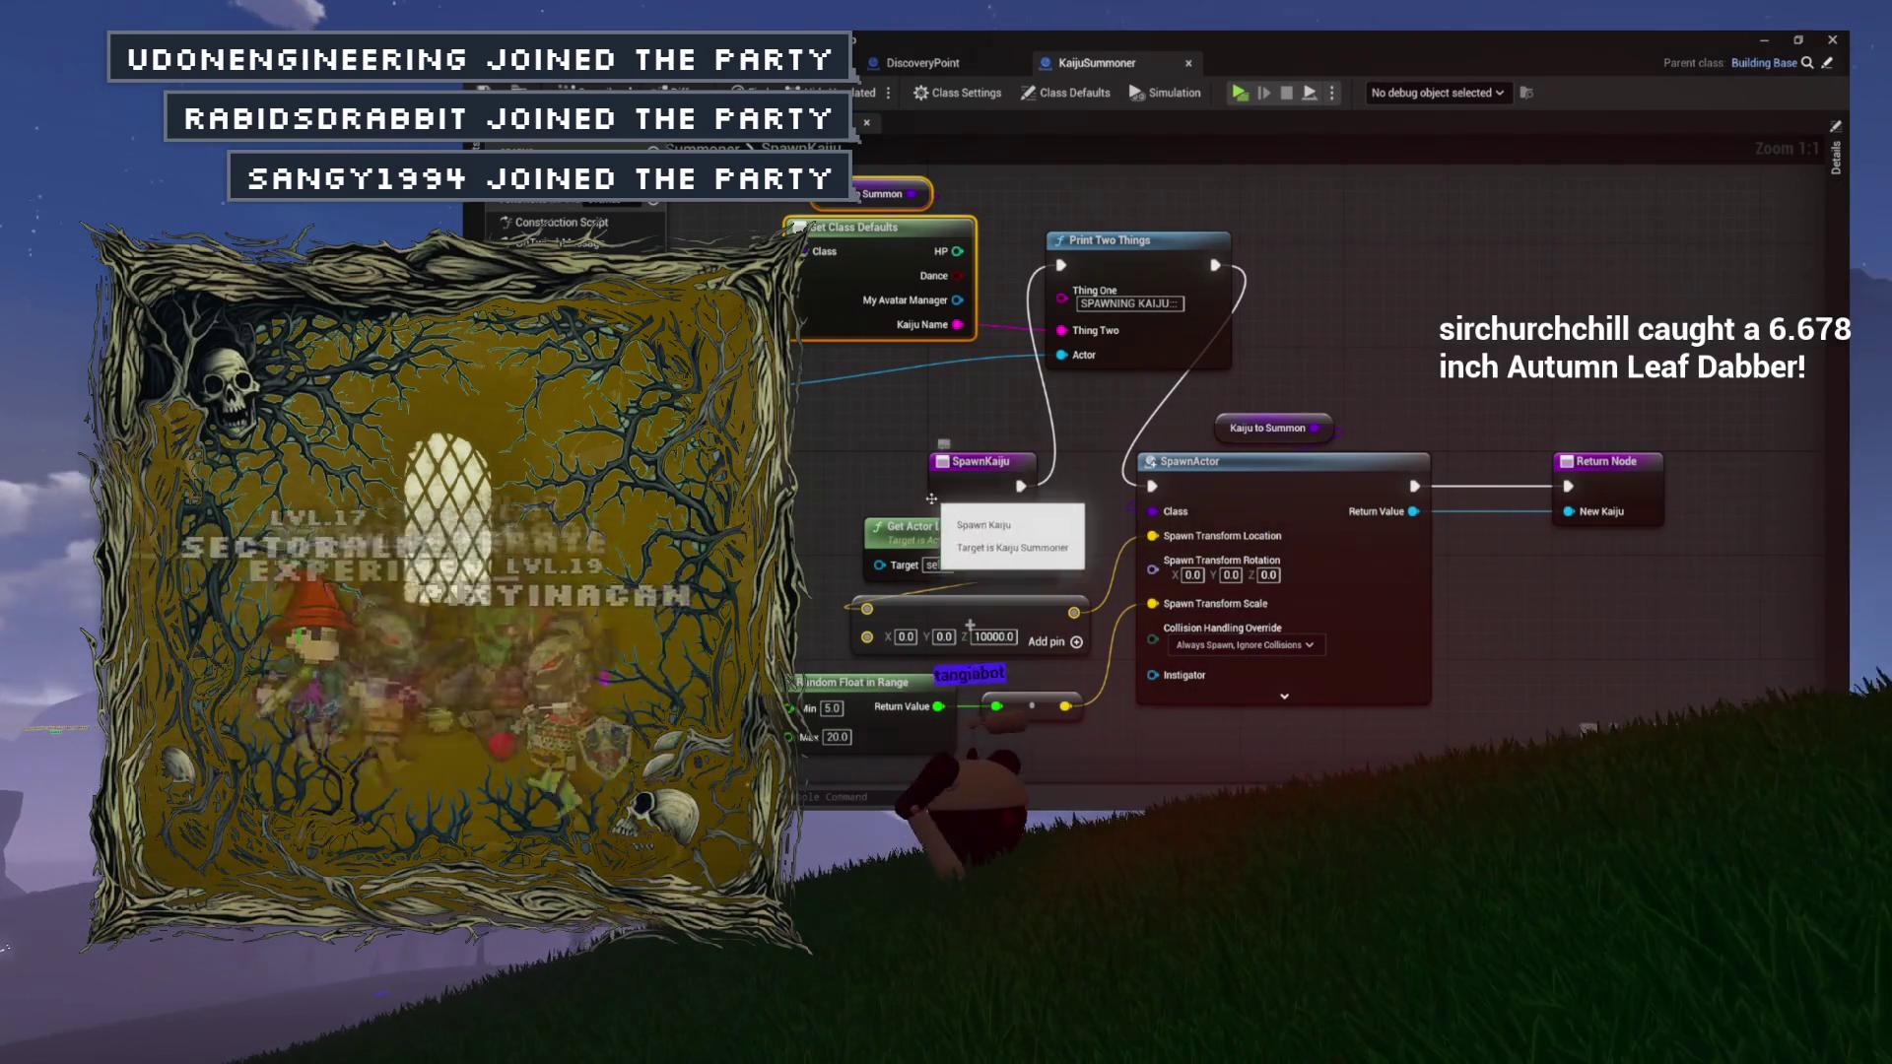
# Inspect the Kaiju to Summon variable in Details, then open the Content Drawer with Ctrl+Space.
pyautogui.moveTo(824, 500); pyautogui.dragTo(732, 495)
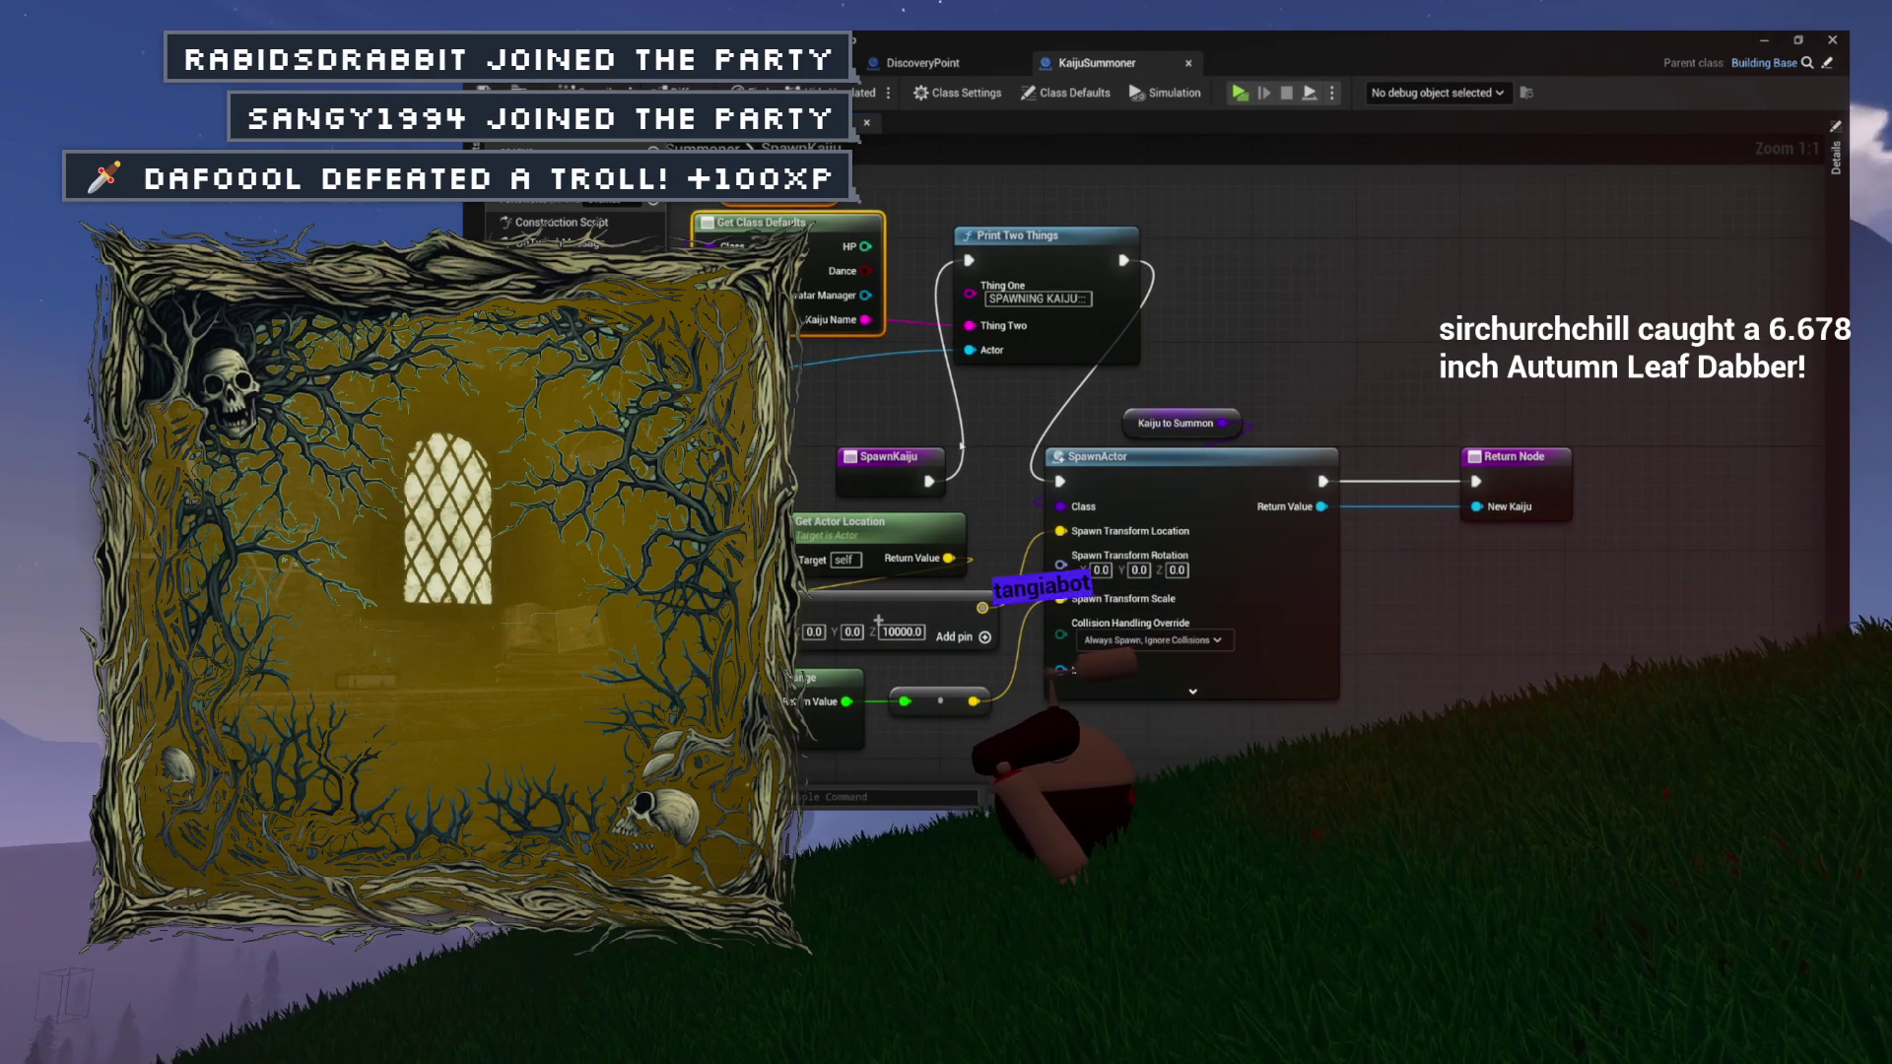
pyautogui.moveTo(1273, 366)
pyautogui.mouseDown()
pyautogui.moveTo(1059, 371)
pyautogui.moveTo(1156, 324)
pyautogui.mouseUp()
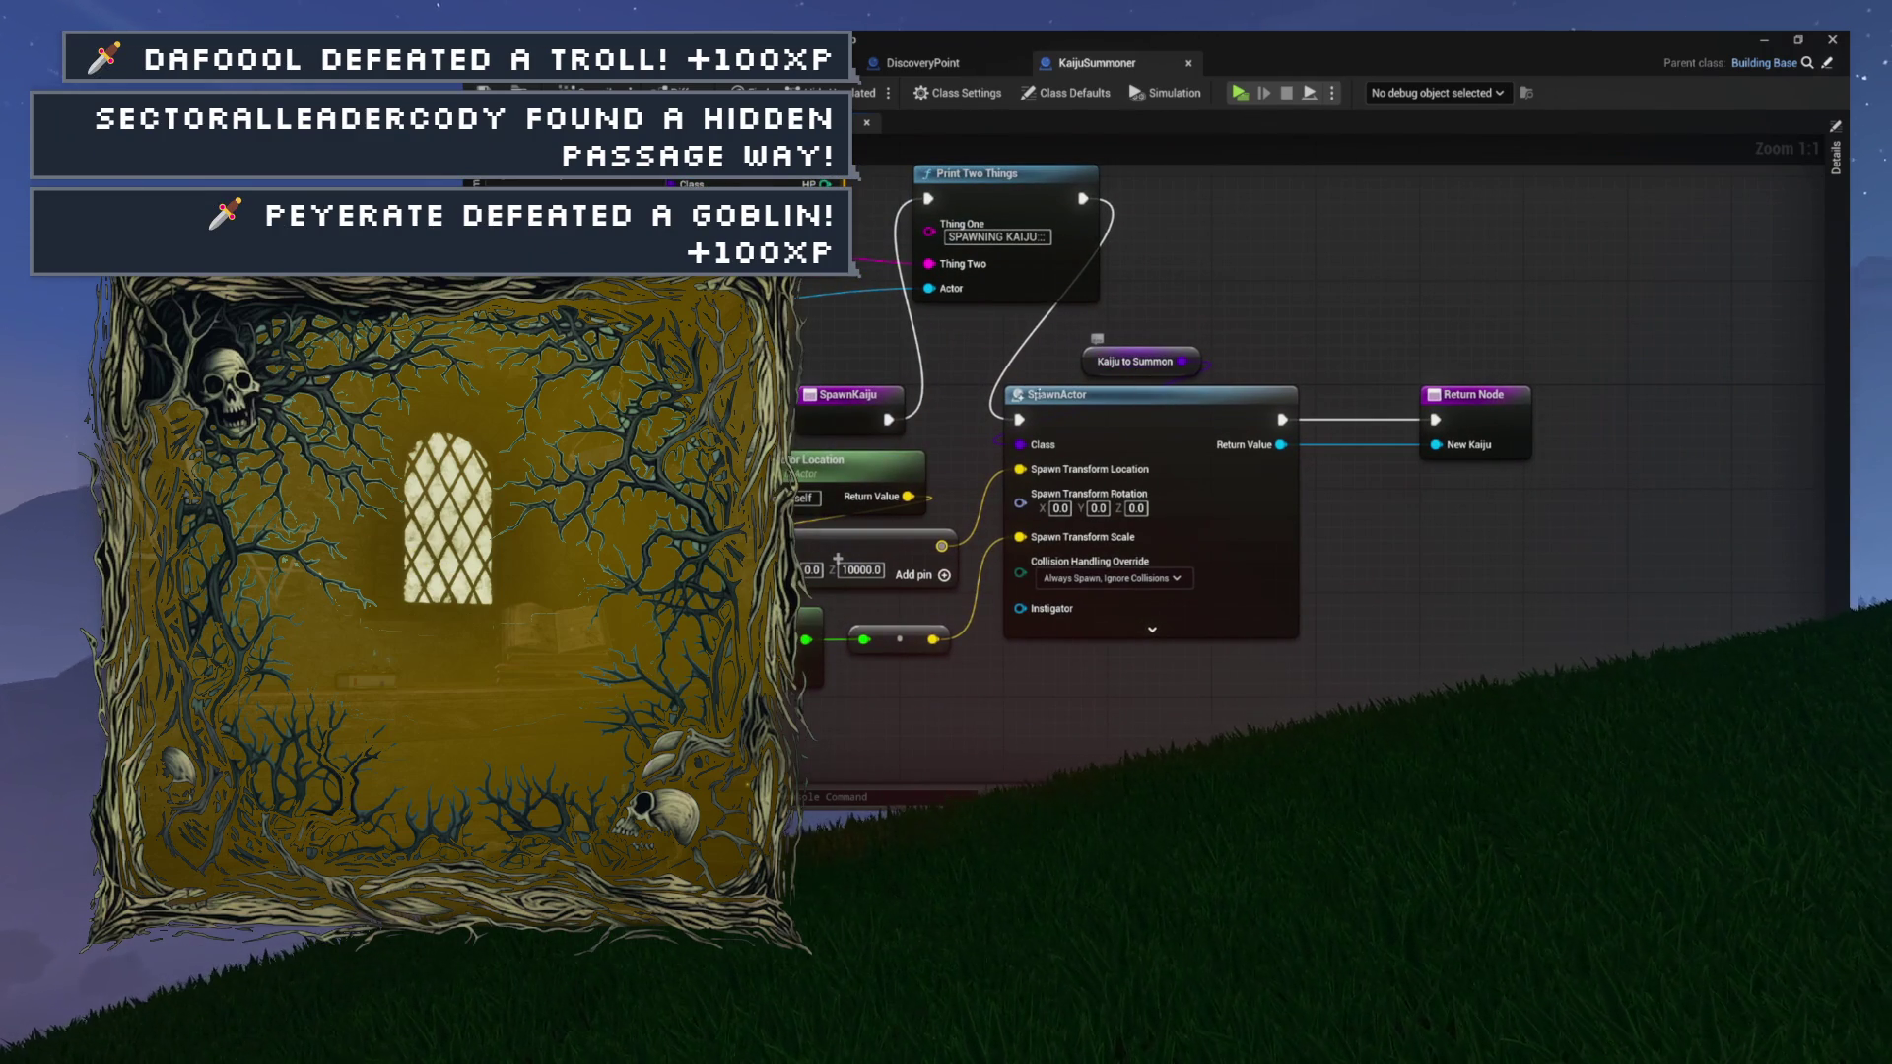
pyautogui.click(1090, 365)
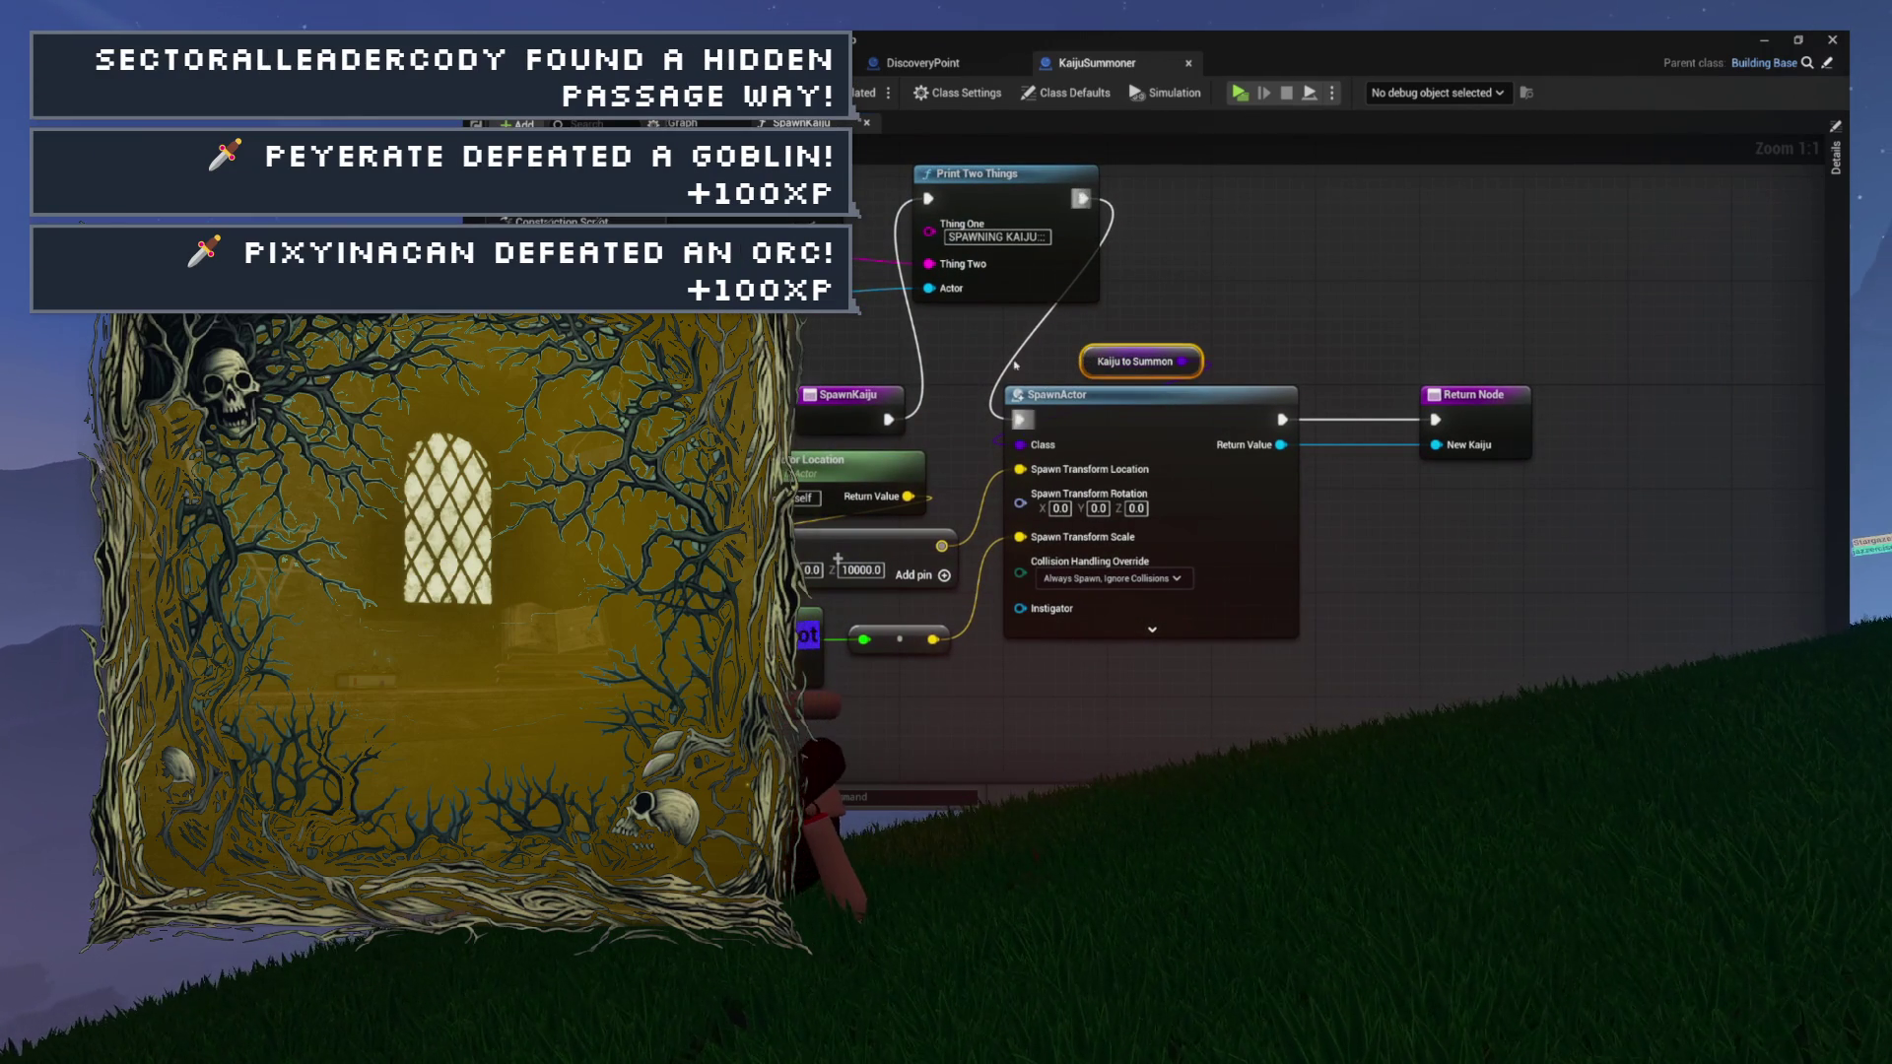
pyautogui.click(1837, 223)
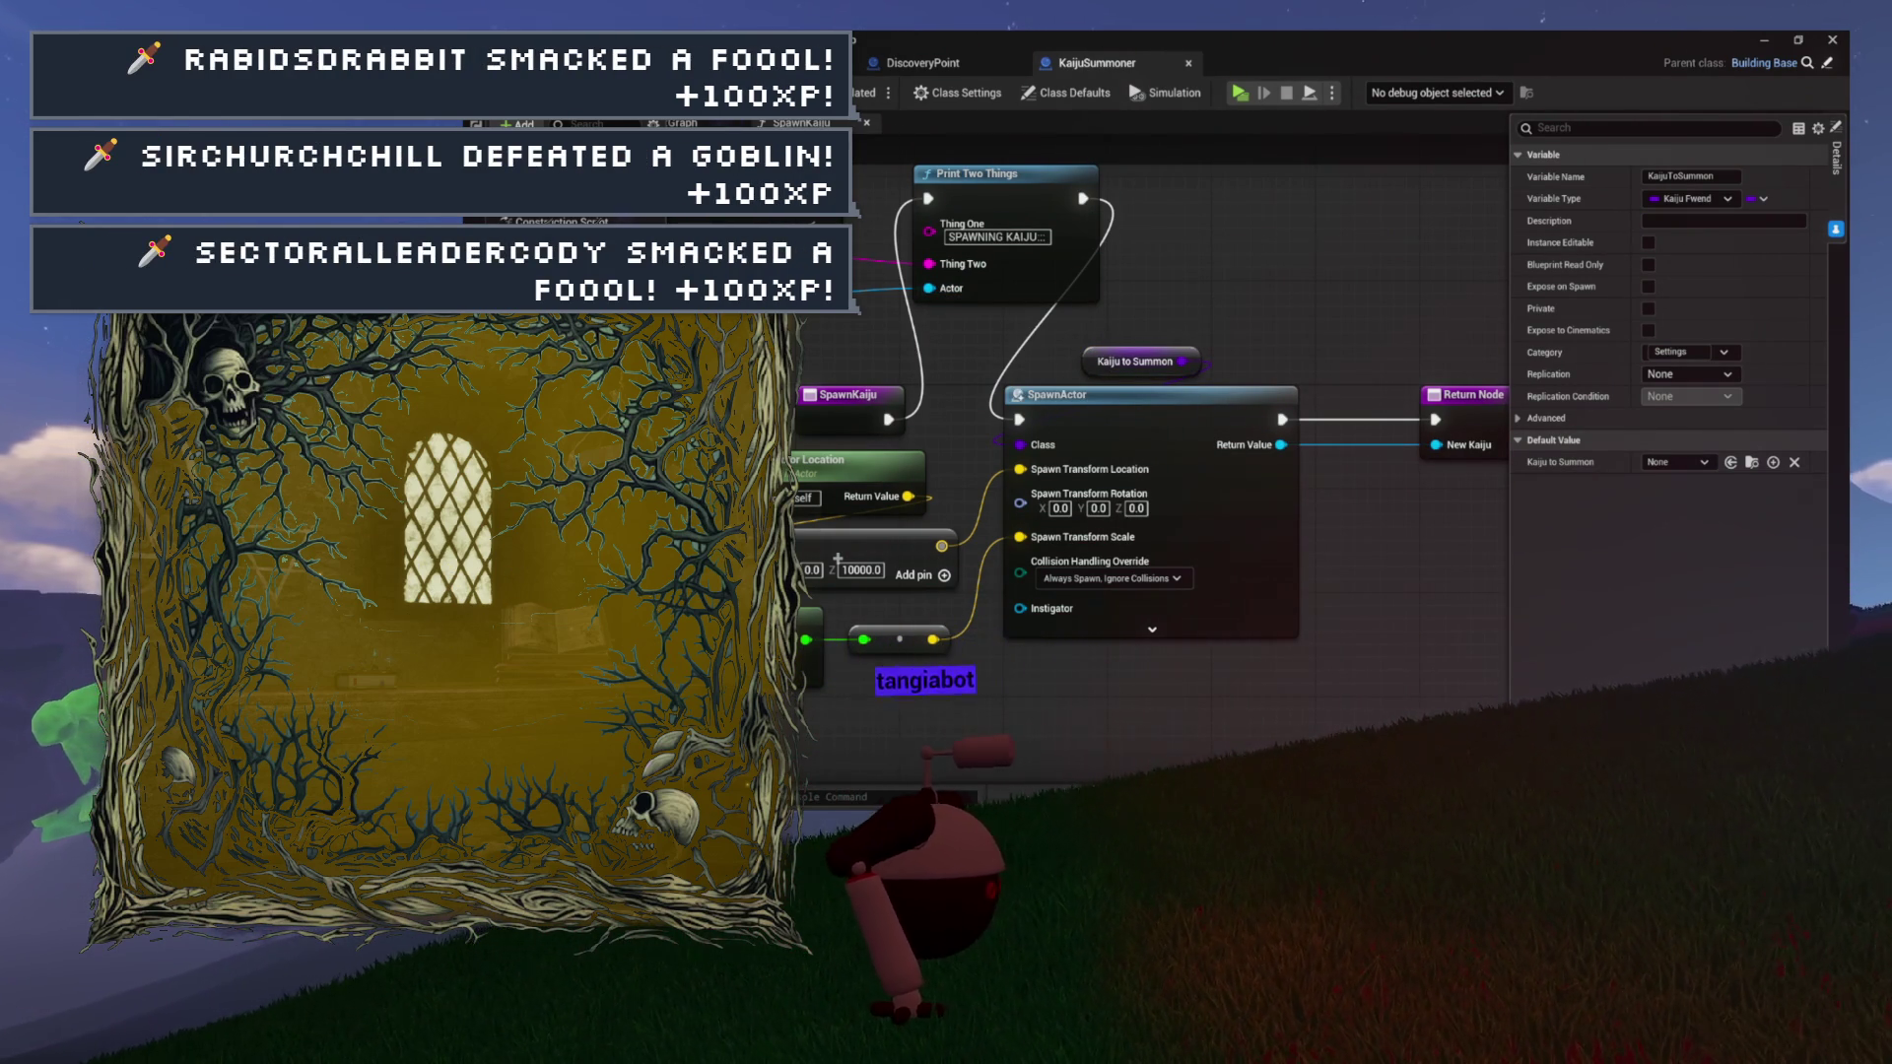
pyautogui.hotkey('ctrl', 'space')
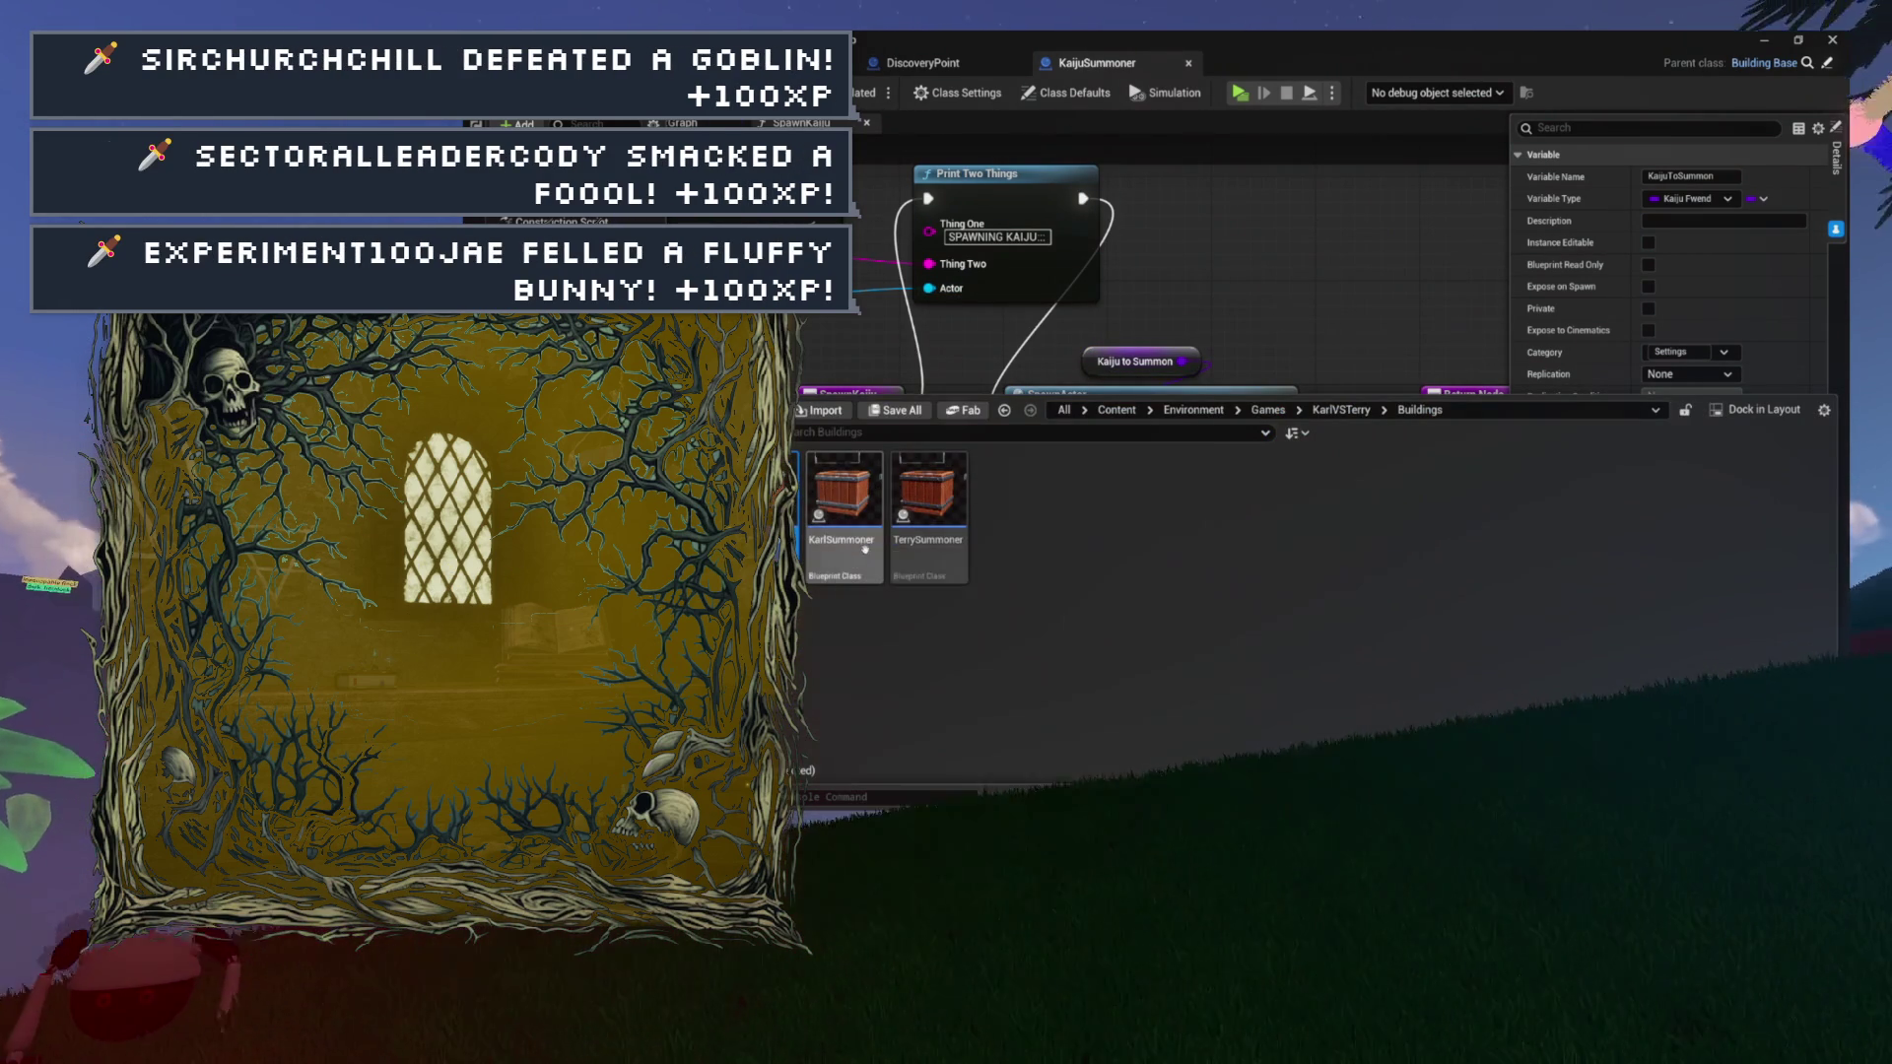
# Open TerrySummoner and show its Class Settings, confirming its parent class is Kaiju Summoner.
pyautogui.click(919, 550)
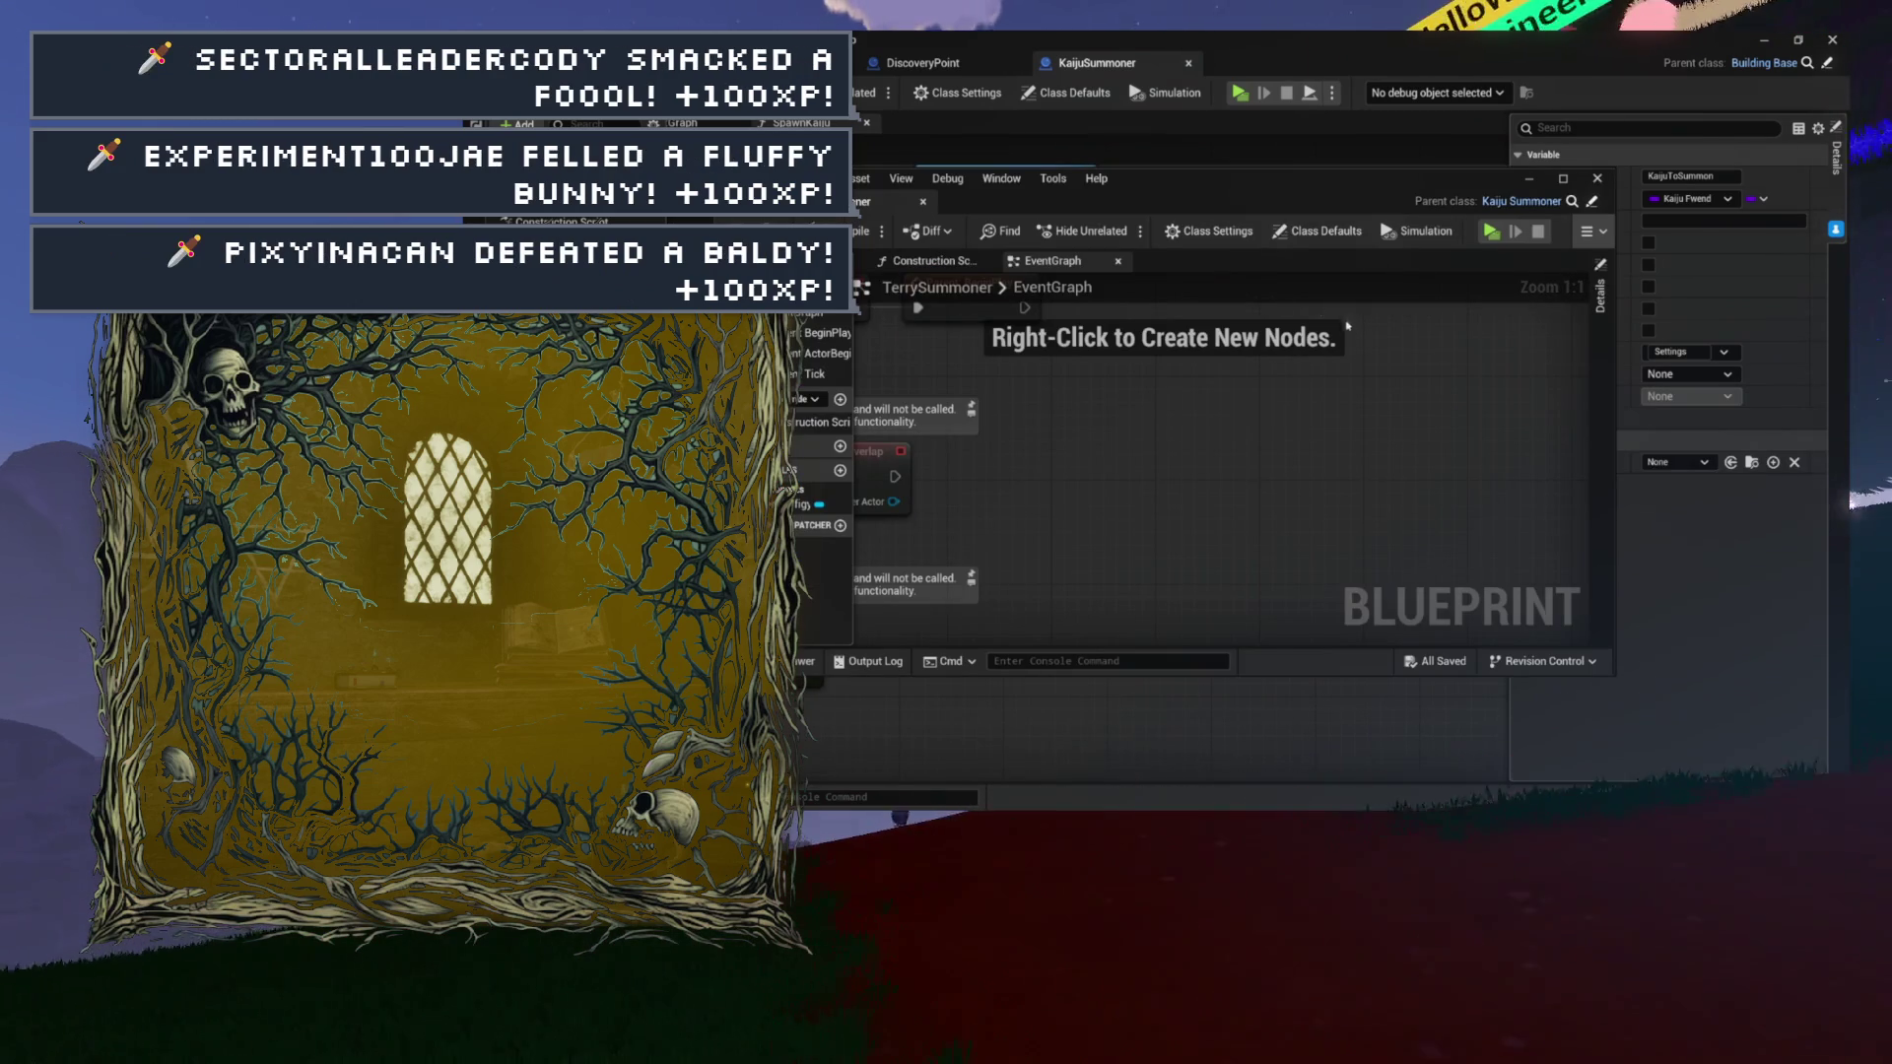
pyautogui.click(1094, 233)
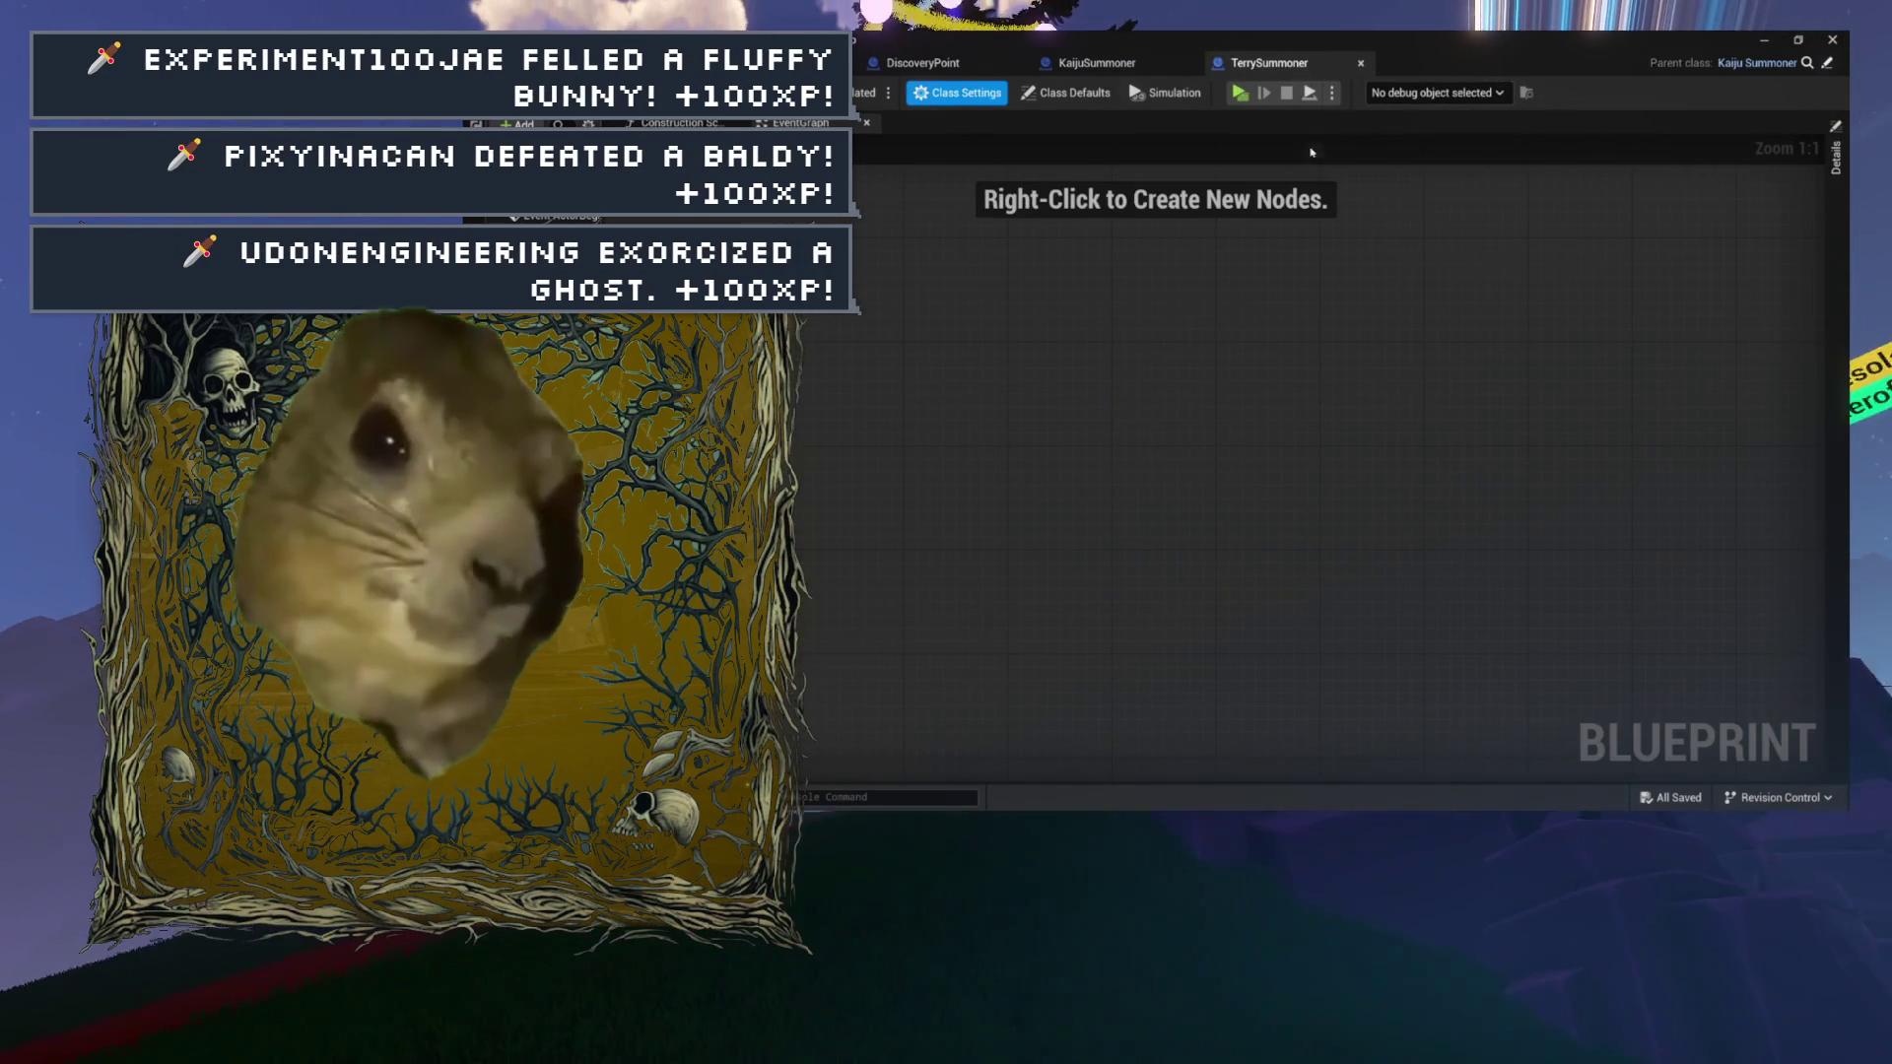
pyautogui.click(1836, 158)
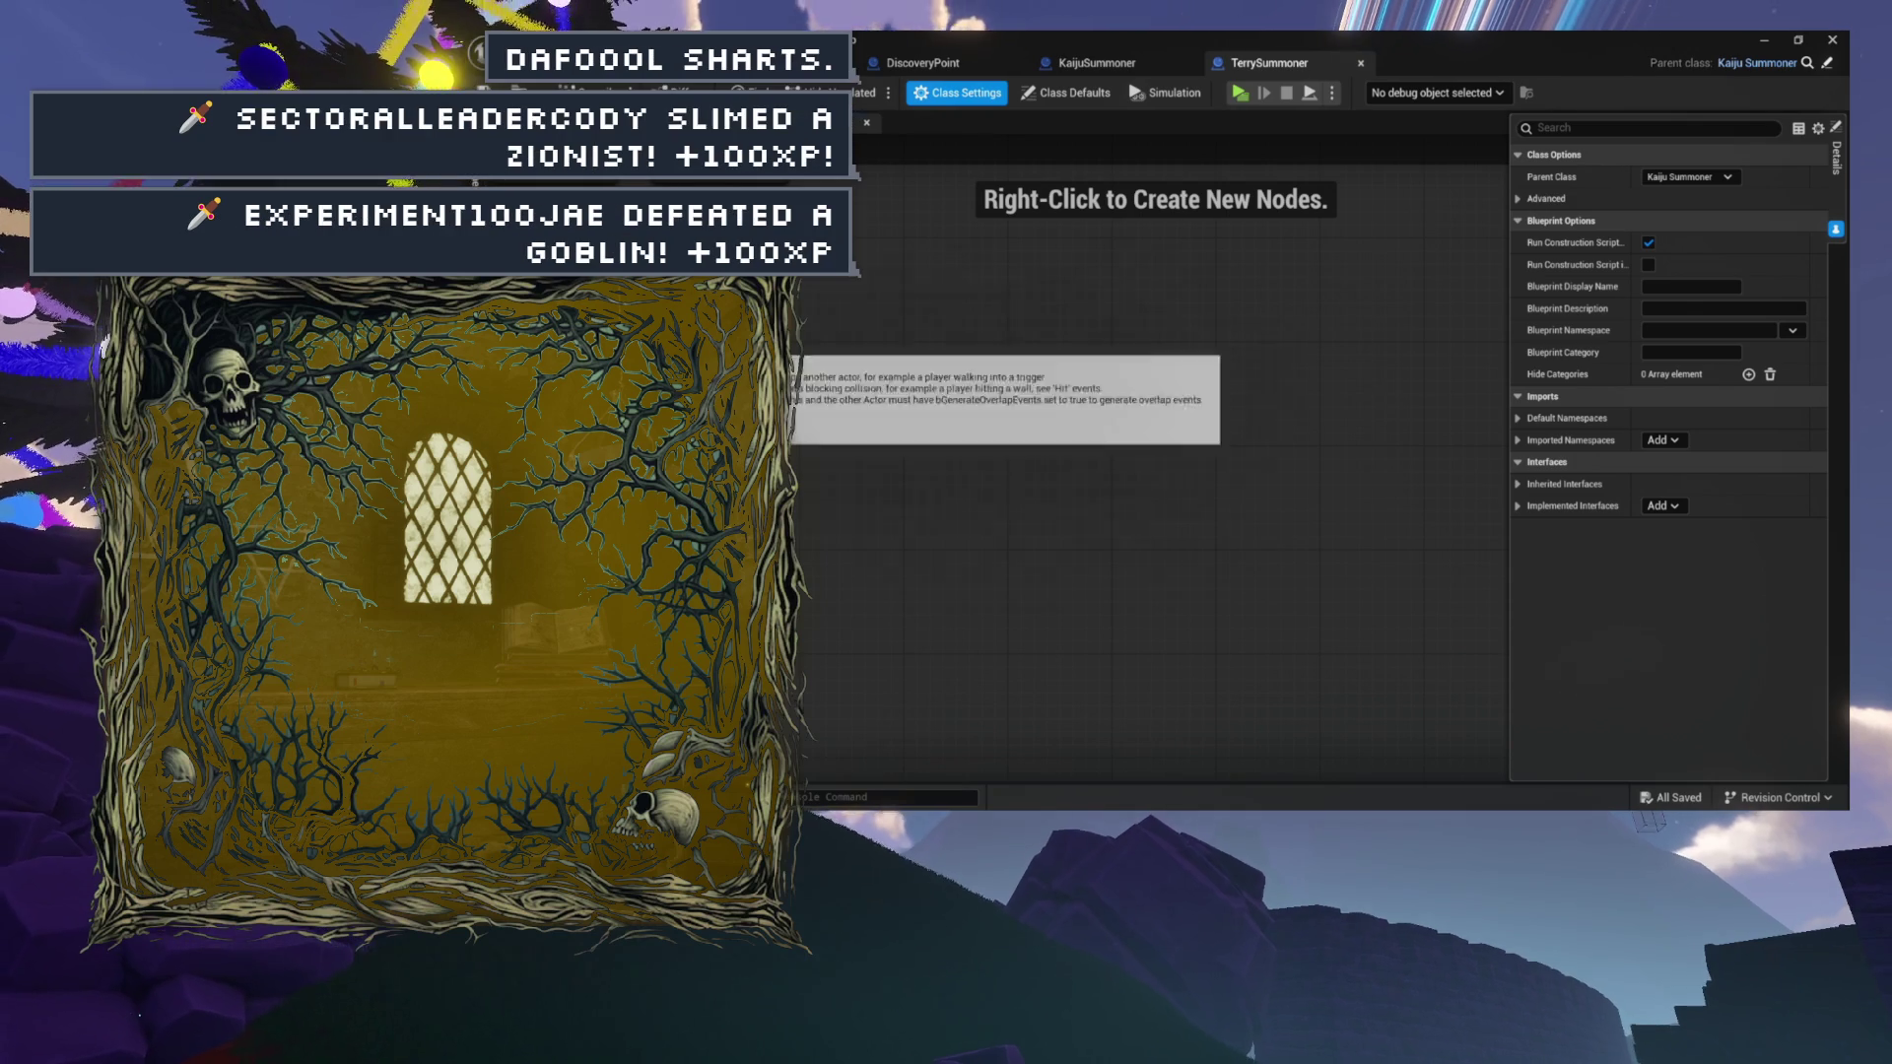
pyautogui.moveTo(813, 355); pyautogui.dragTo(980, 376)
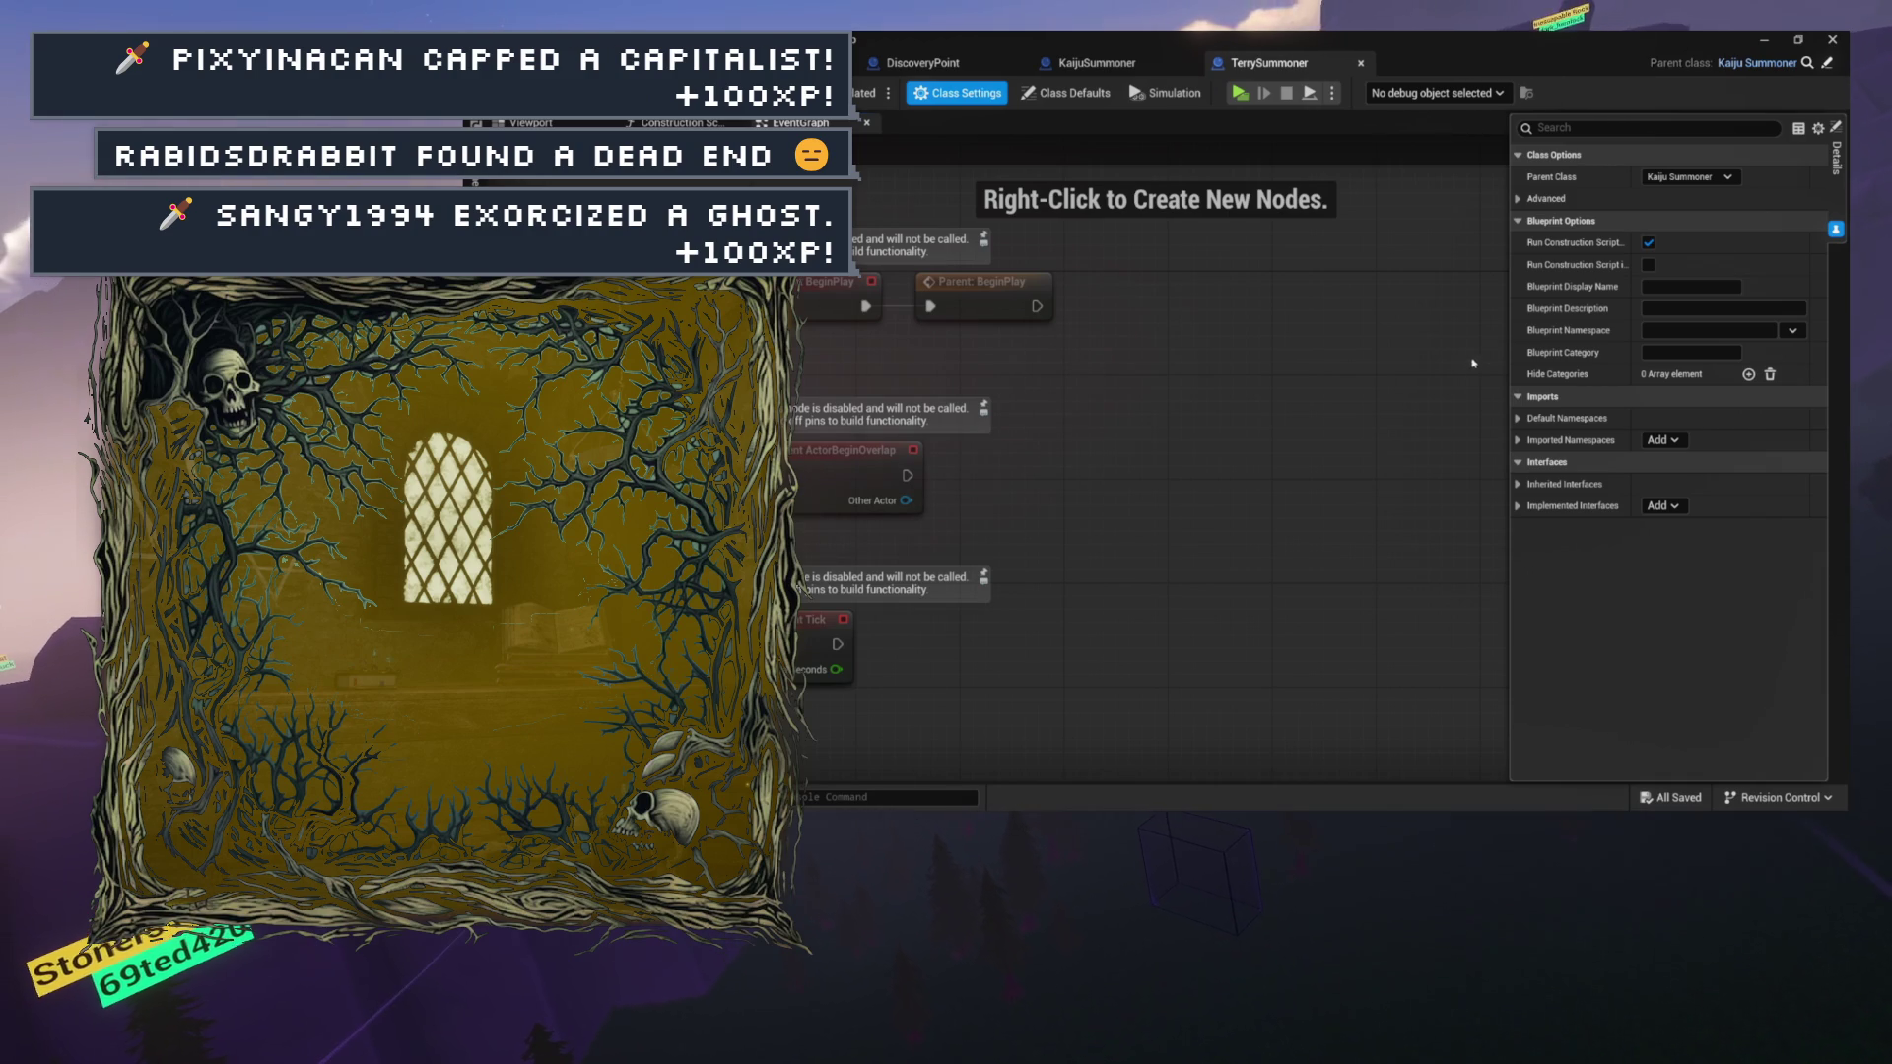
# Pan TerrySummoner's event graph to inspect the disabled BeginPlay, ActorBeginOverlap and Tick nodes.
pyautogui.moveTo(1121, 497)
pyautogui.mouseDown()
pyautogui.moveTo(1166, 452)
pyautogui.moveTo(1106, 502)
pyautogui.moveTo(1133, 497)
pyautogui.moveTo(1039, 496)
pyautogui.mouseUp()
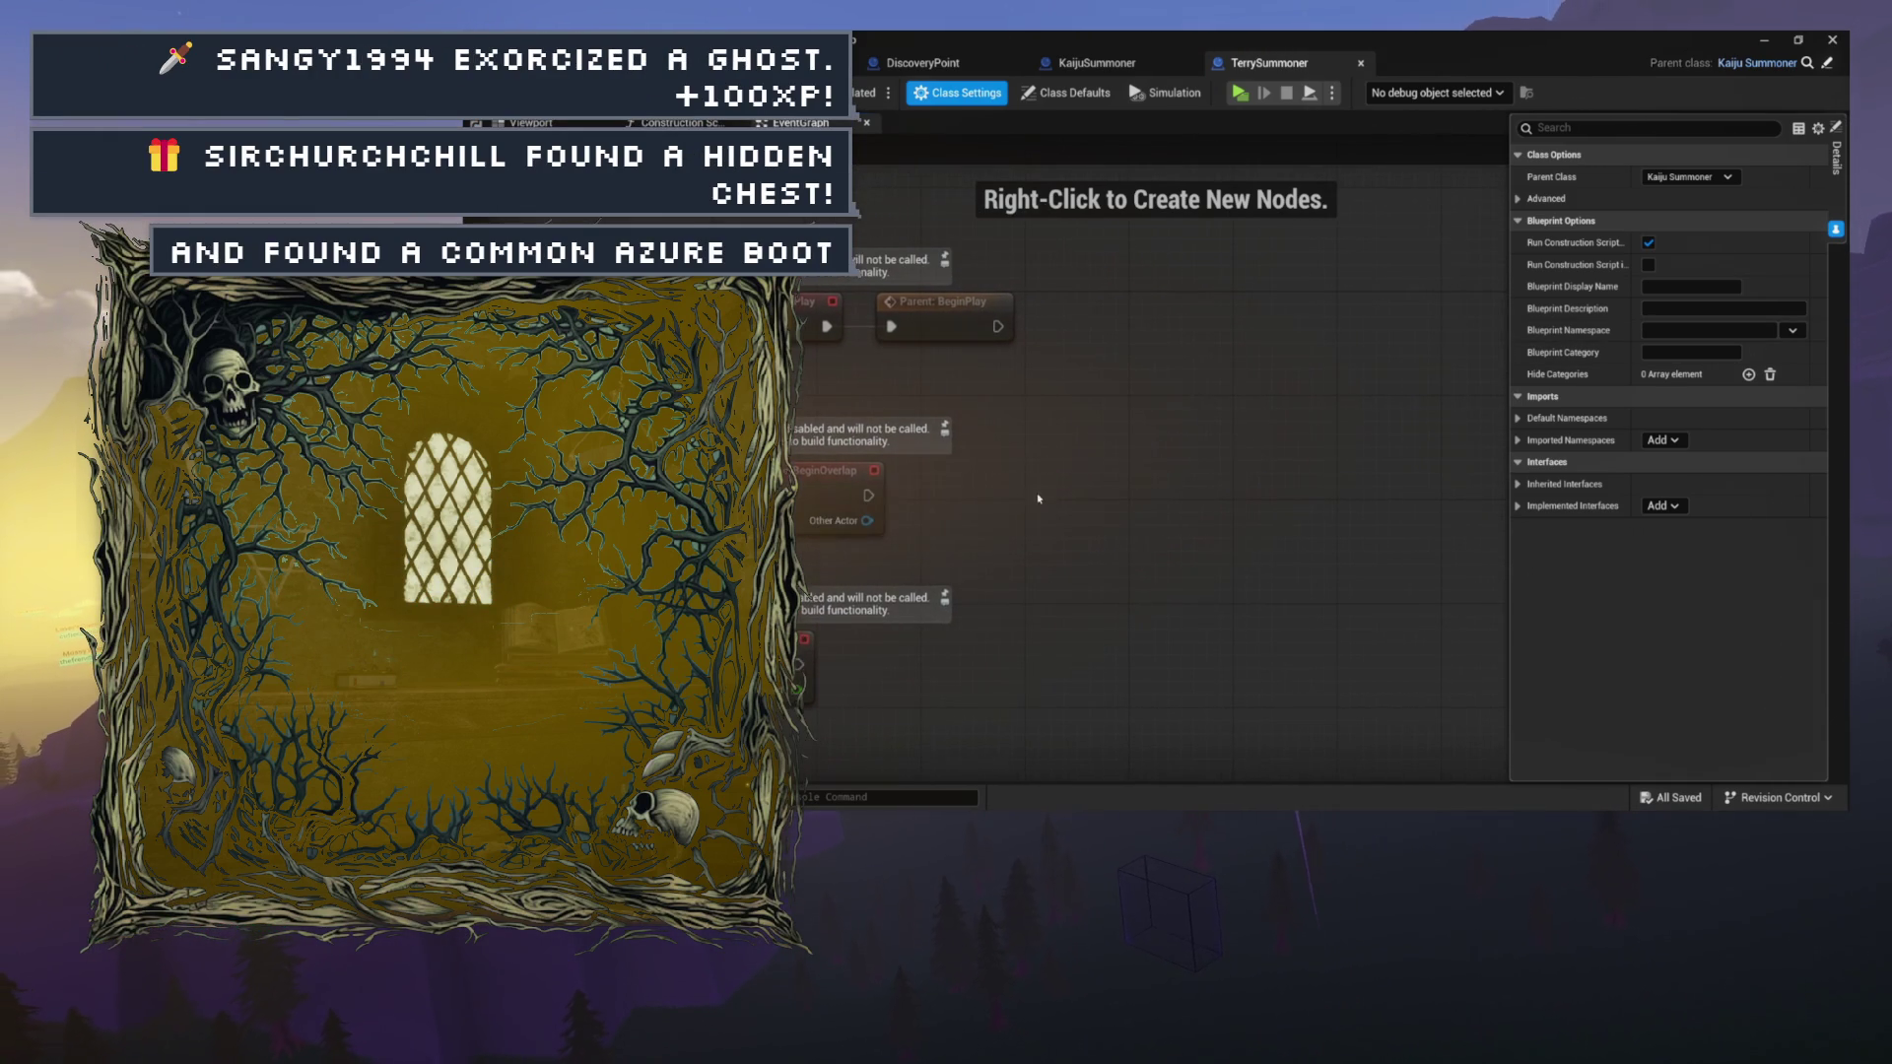
pyautogui.moveTo(946, 550); pyautogui.dragTo(919, 611)
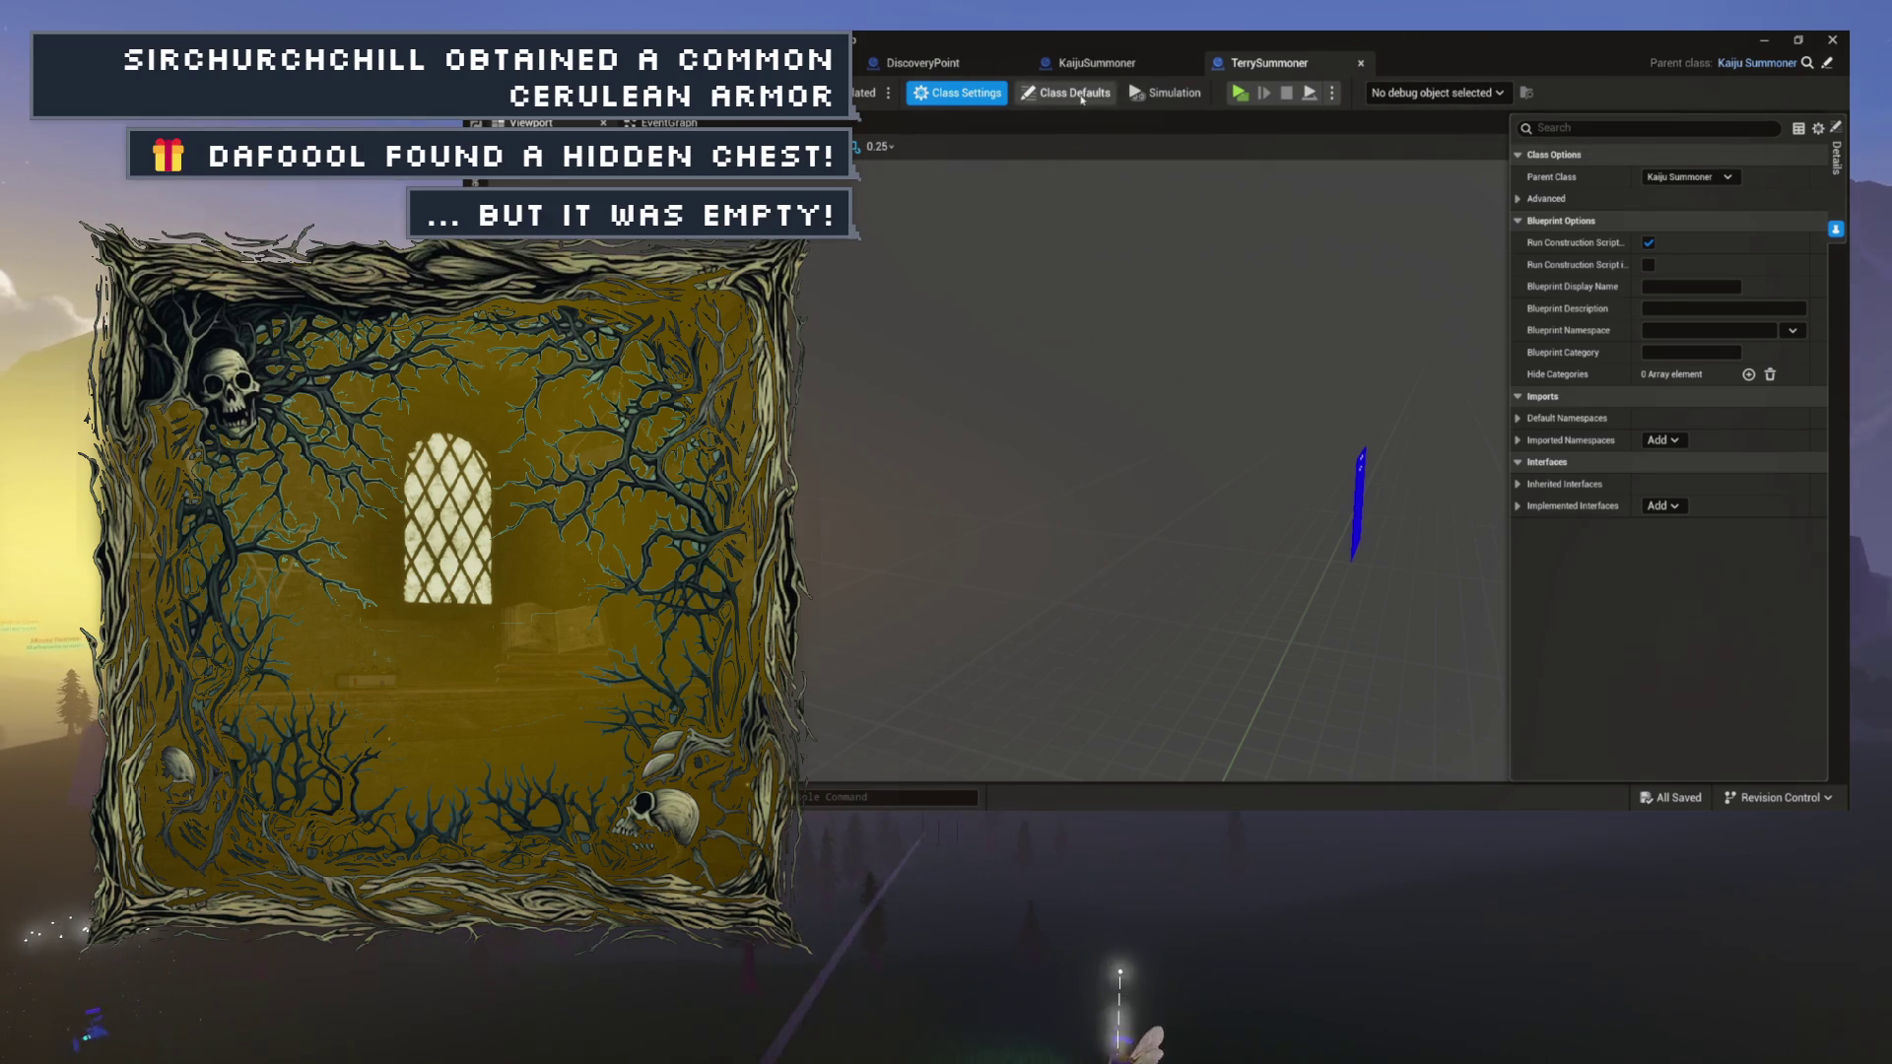
# Confirm Kaiju to Summon defaults to KaijuFwend, locate that asset, and open it for editing.
pyautogui.click(1067, 93)
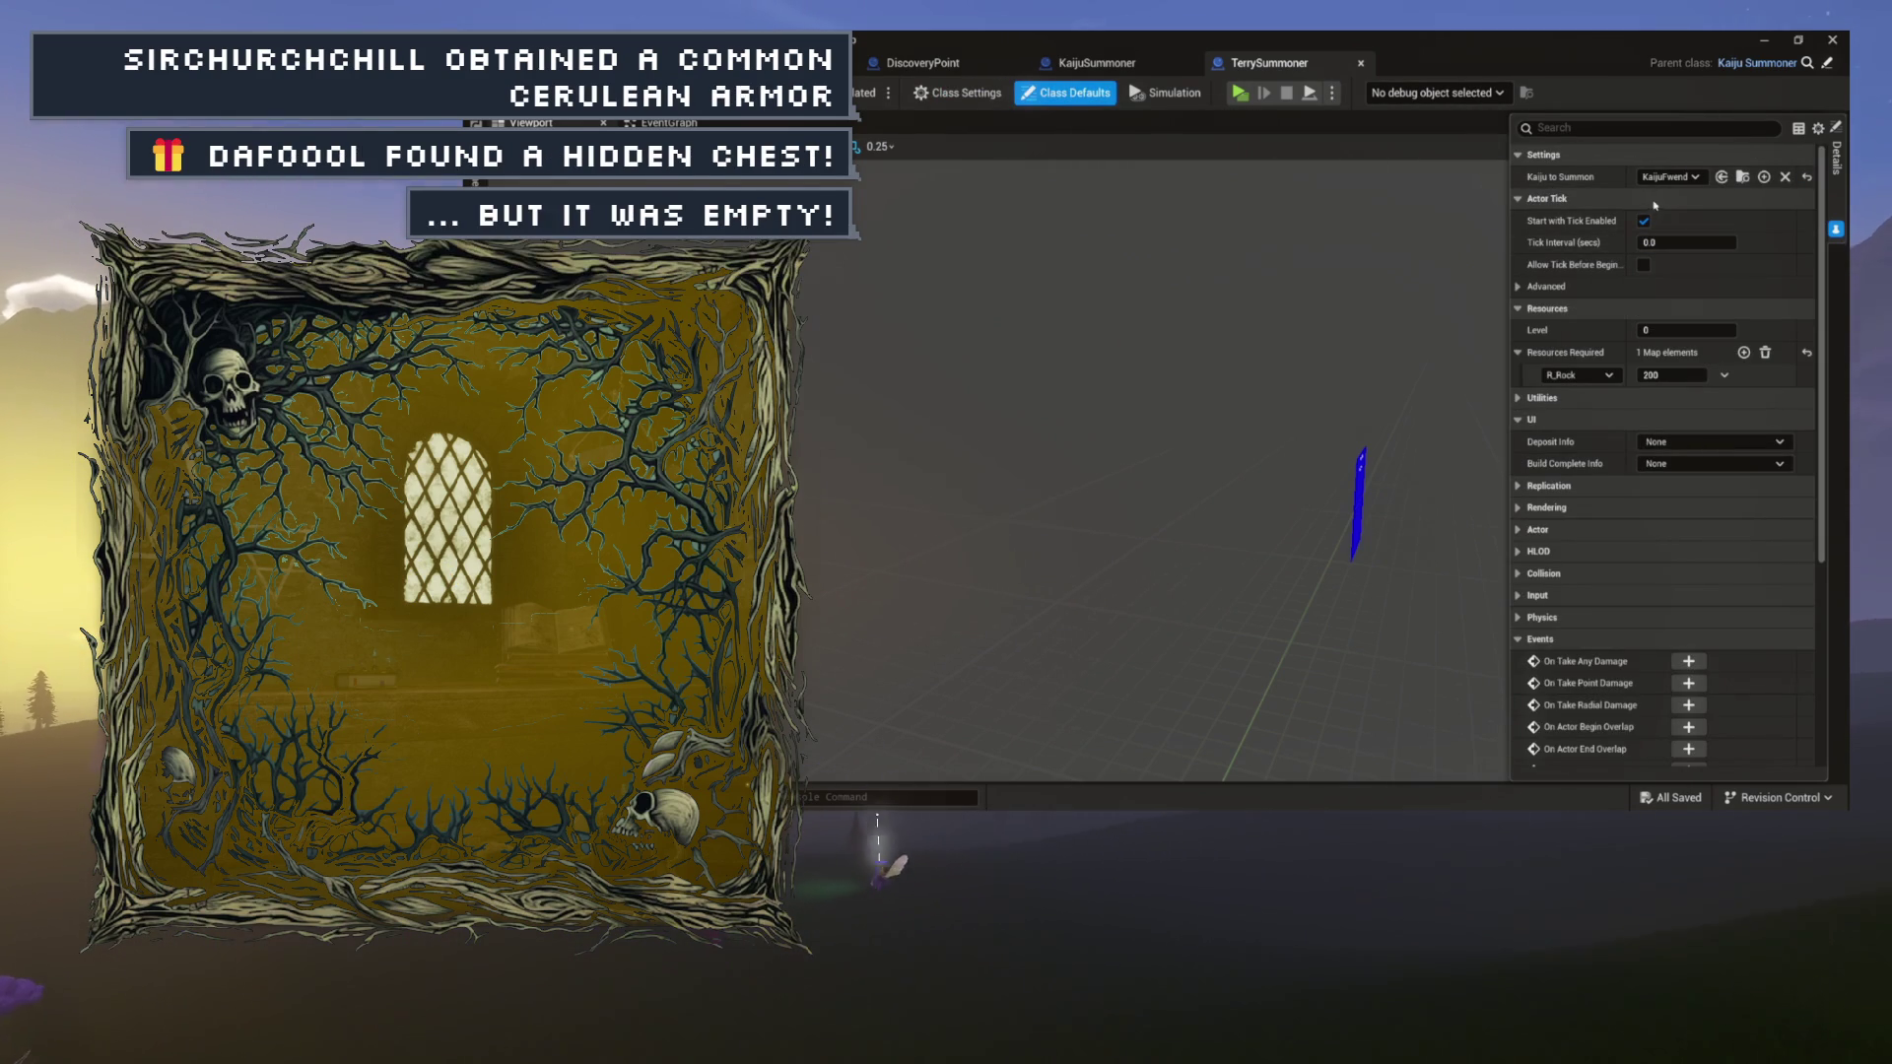
pyautogui.click(1742, 177)
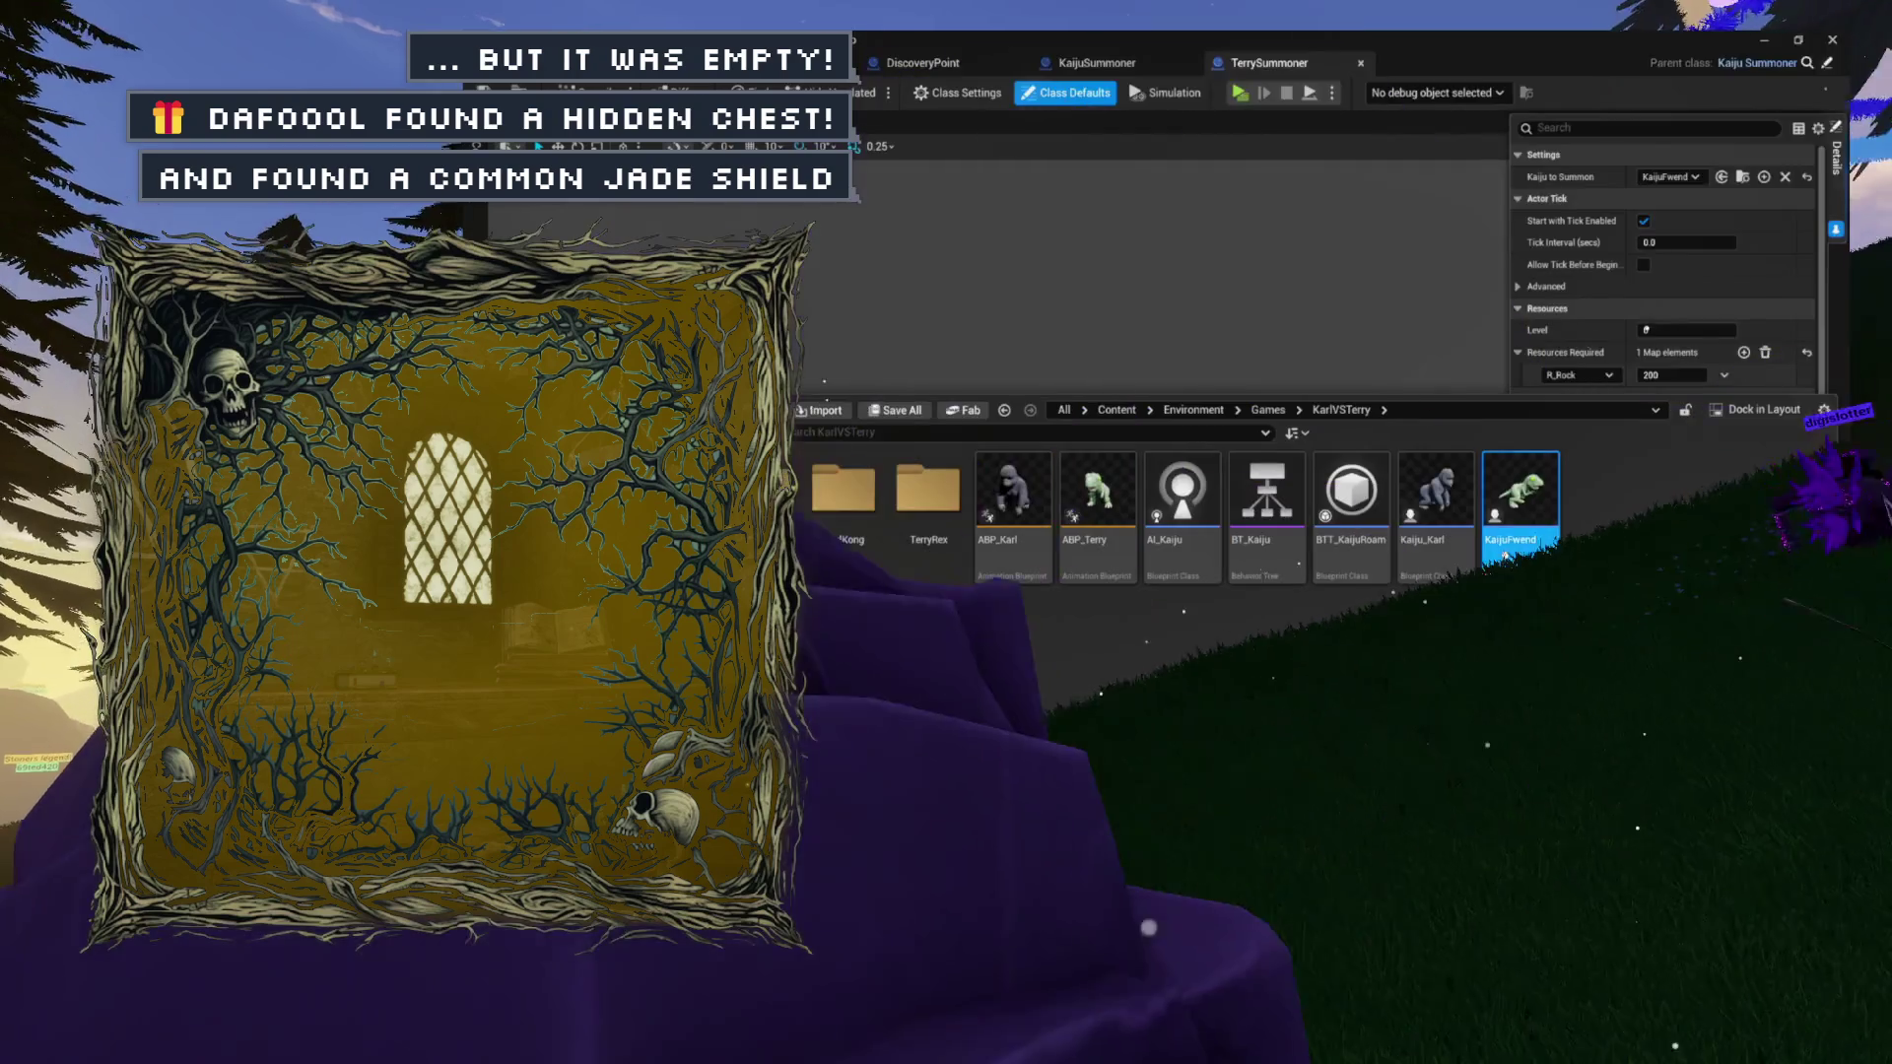
pyautogui.doubleClick(1505, 555)
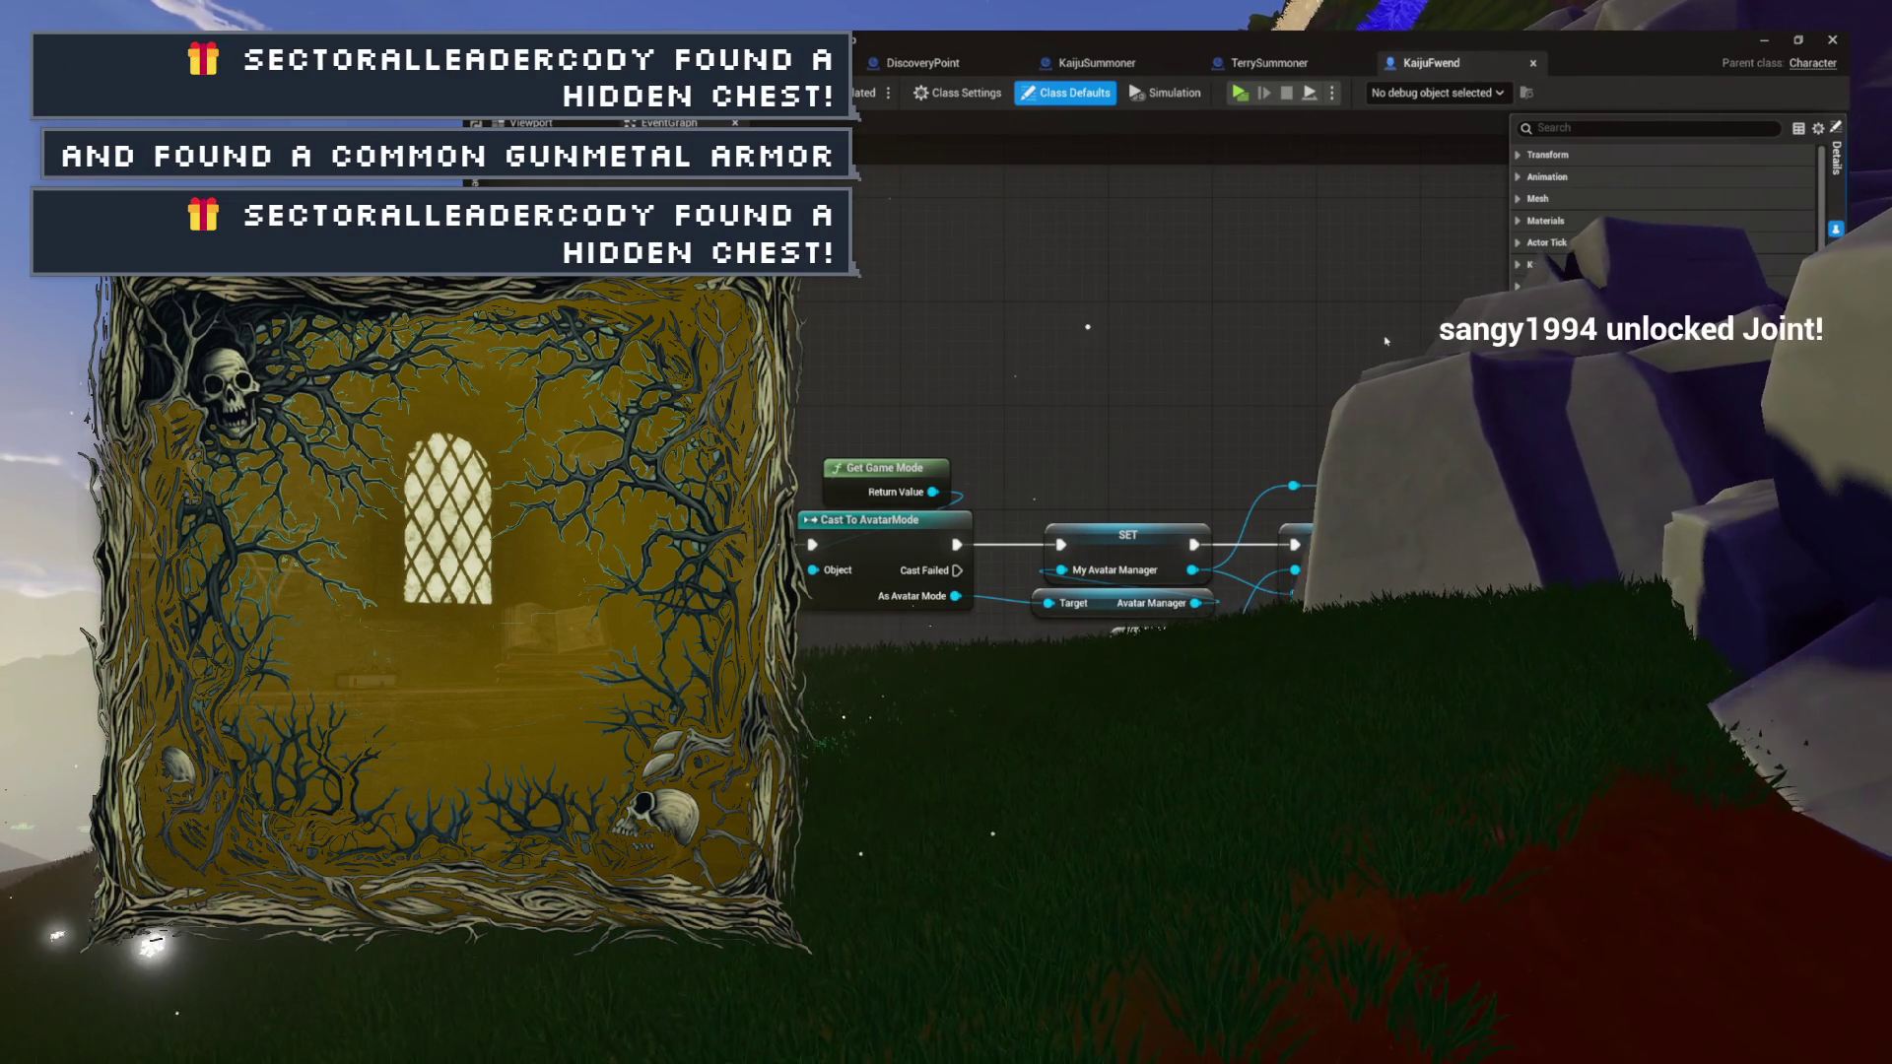
# Follow KaijuFwend's Current Kaiju setter chain, review its Kaiju defaults (HP 10), and bring up the Content Drawer.
pyautogui.moveTo(1342, 369); pyautogui.dragTo(1158, 359)
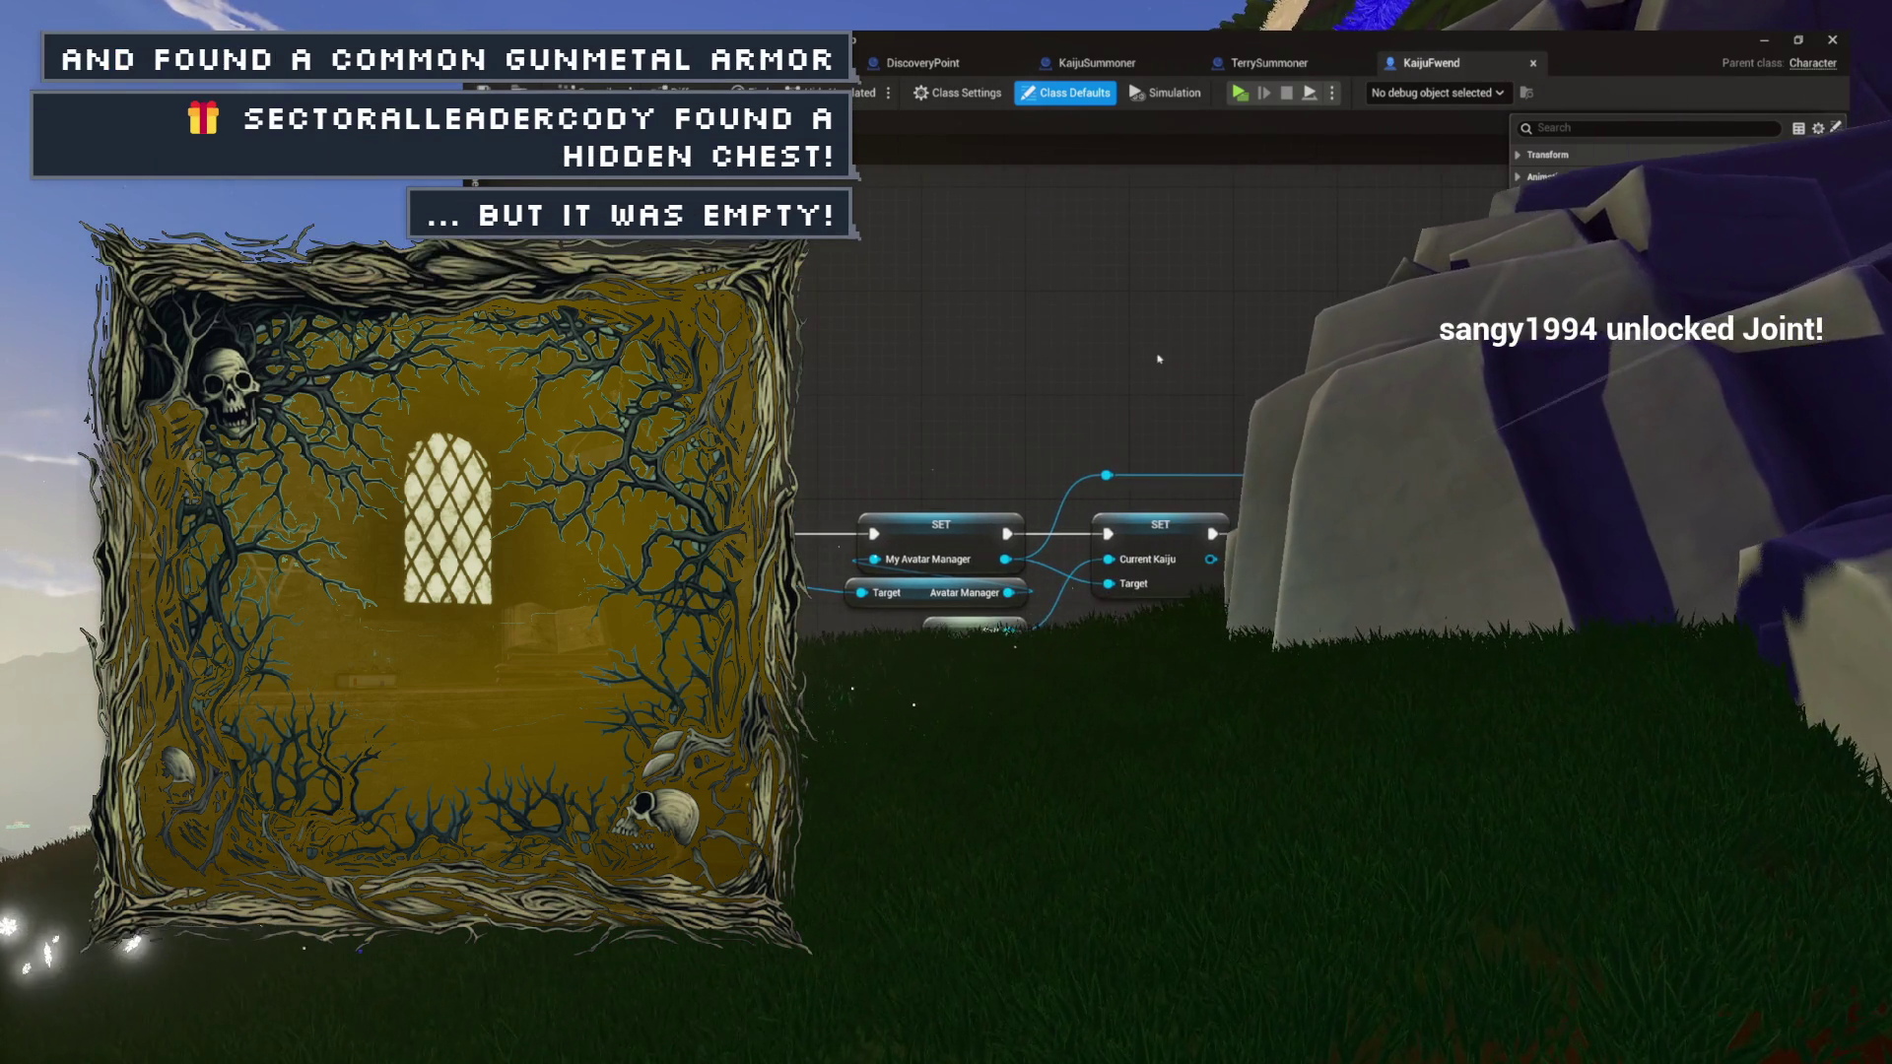
pyautogui.moveTo(1106, 473); pyautogui.dragTo(1032, 528)
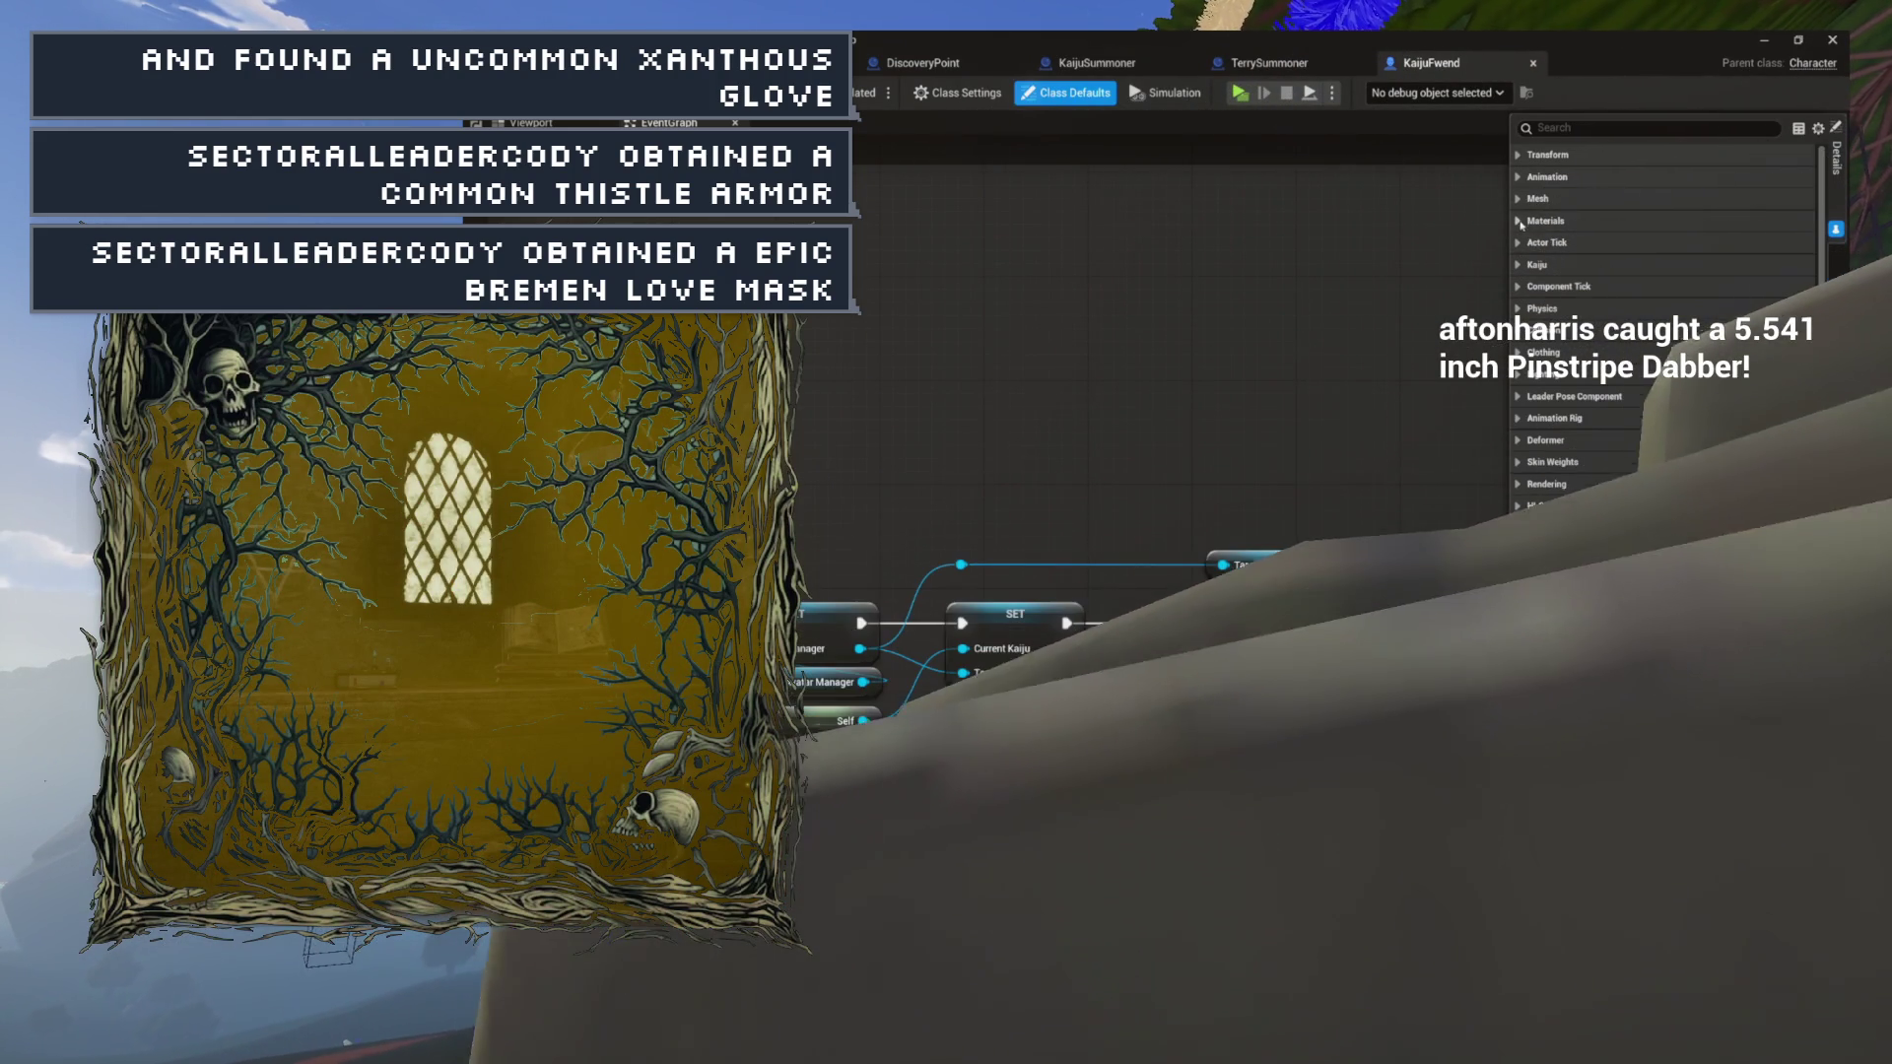
pyautogui.click(1522, 270)
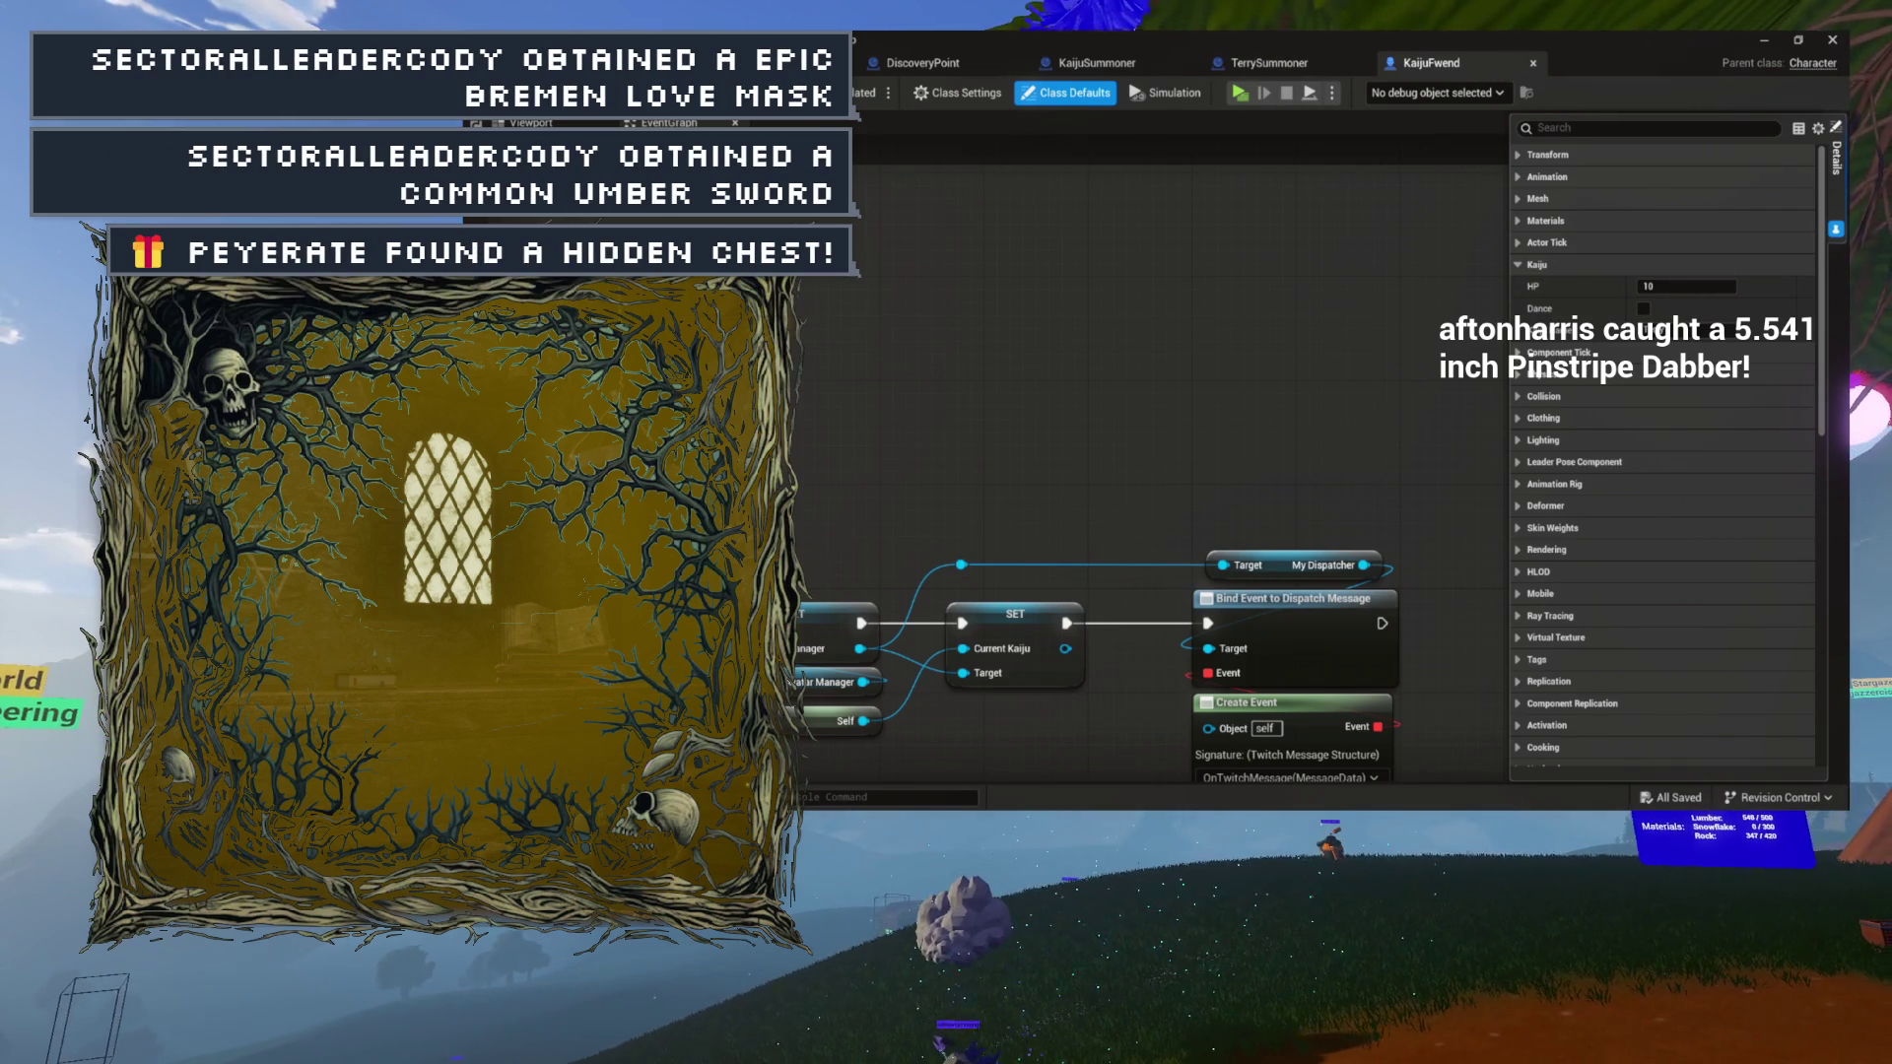
pyautogui.hotkey('ctrl', 'space')
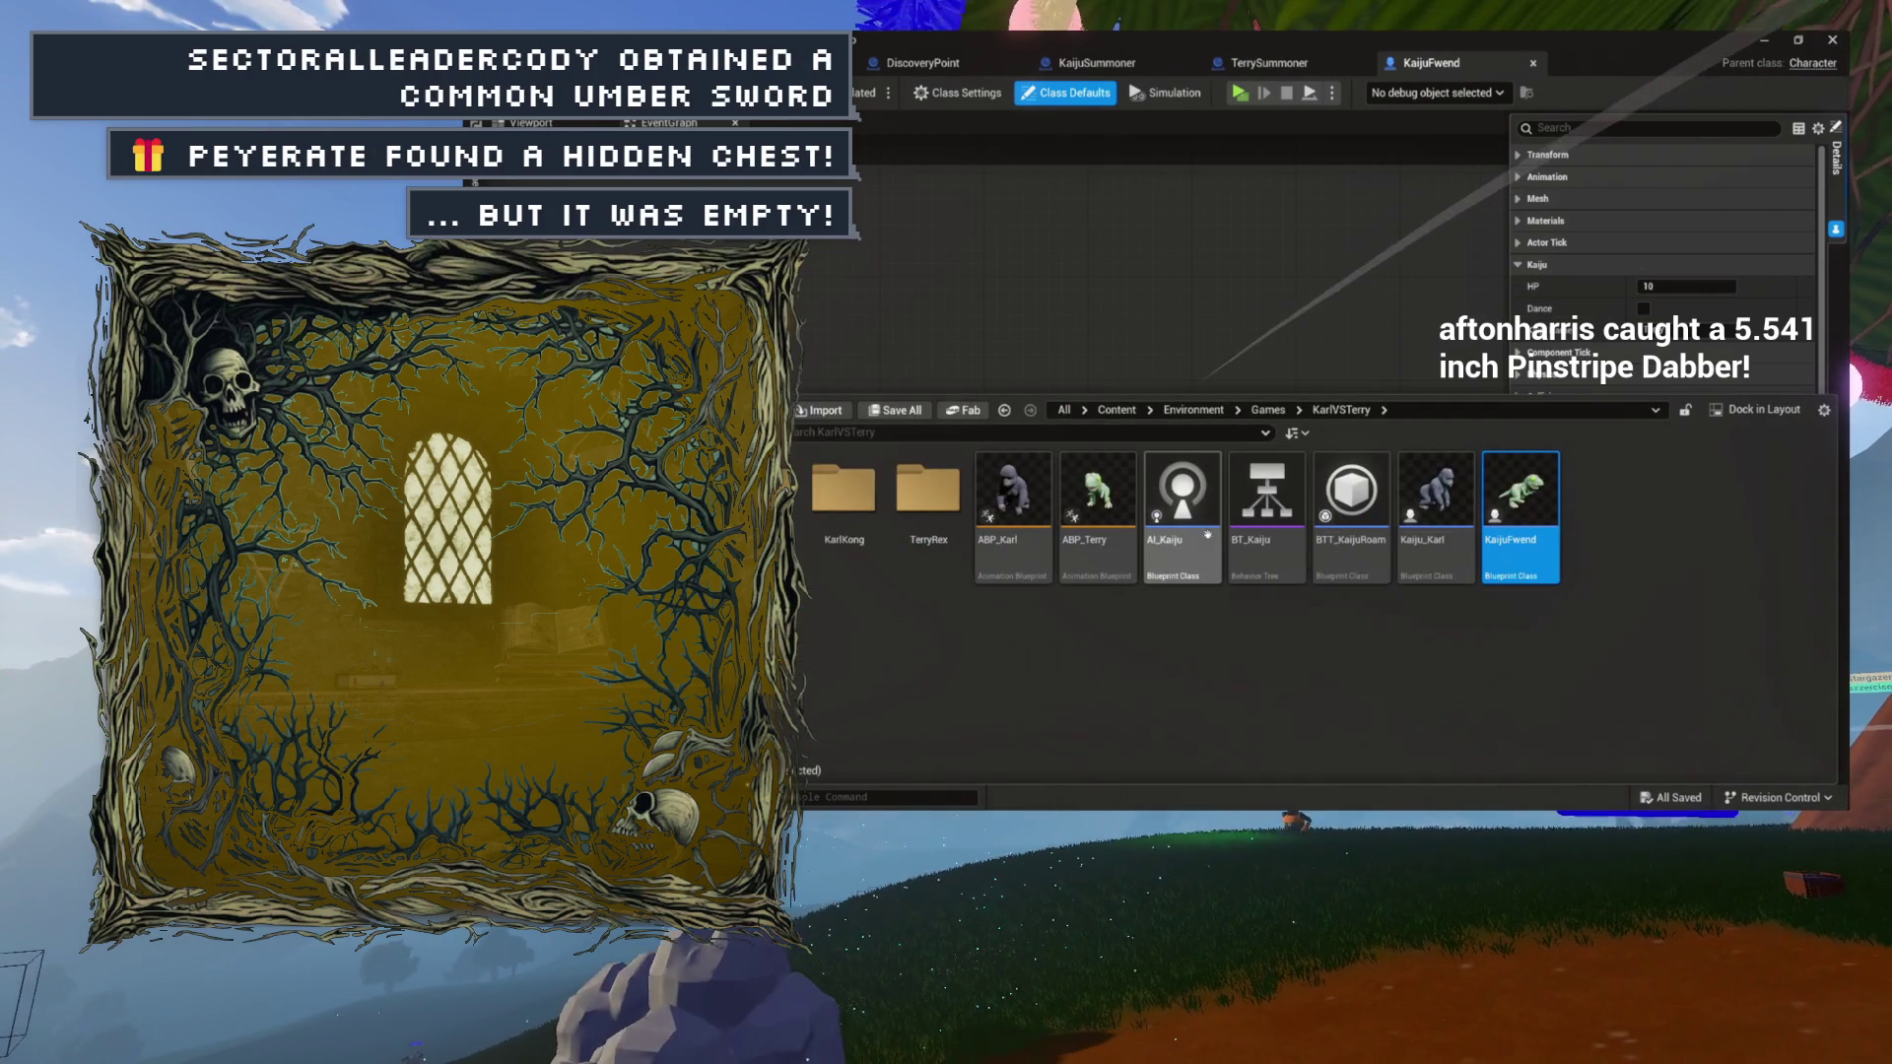
# Change Kaiju_Karl's Kaiju Name default from Terry to Karl, save it, and close its tab.
pyautogui.click(1466, 508)
pyautogui.doubleClick(1467, 507)
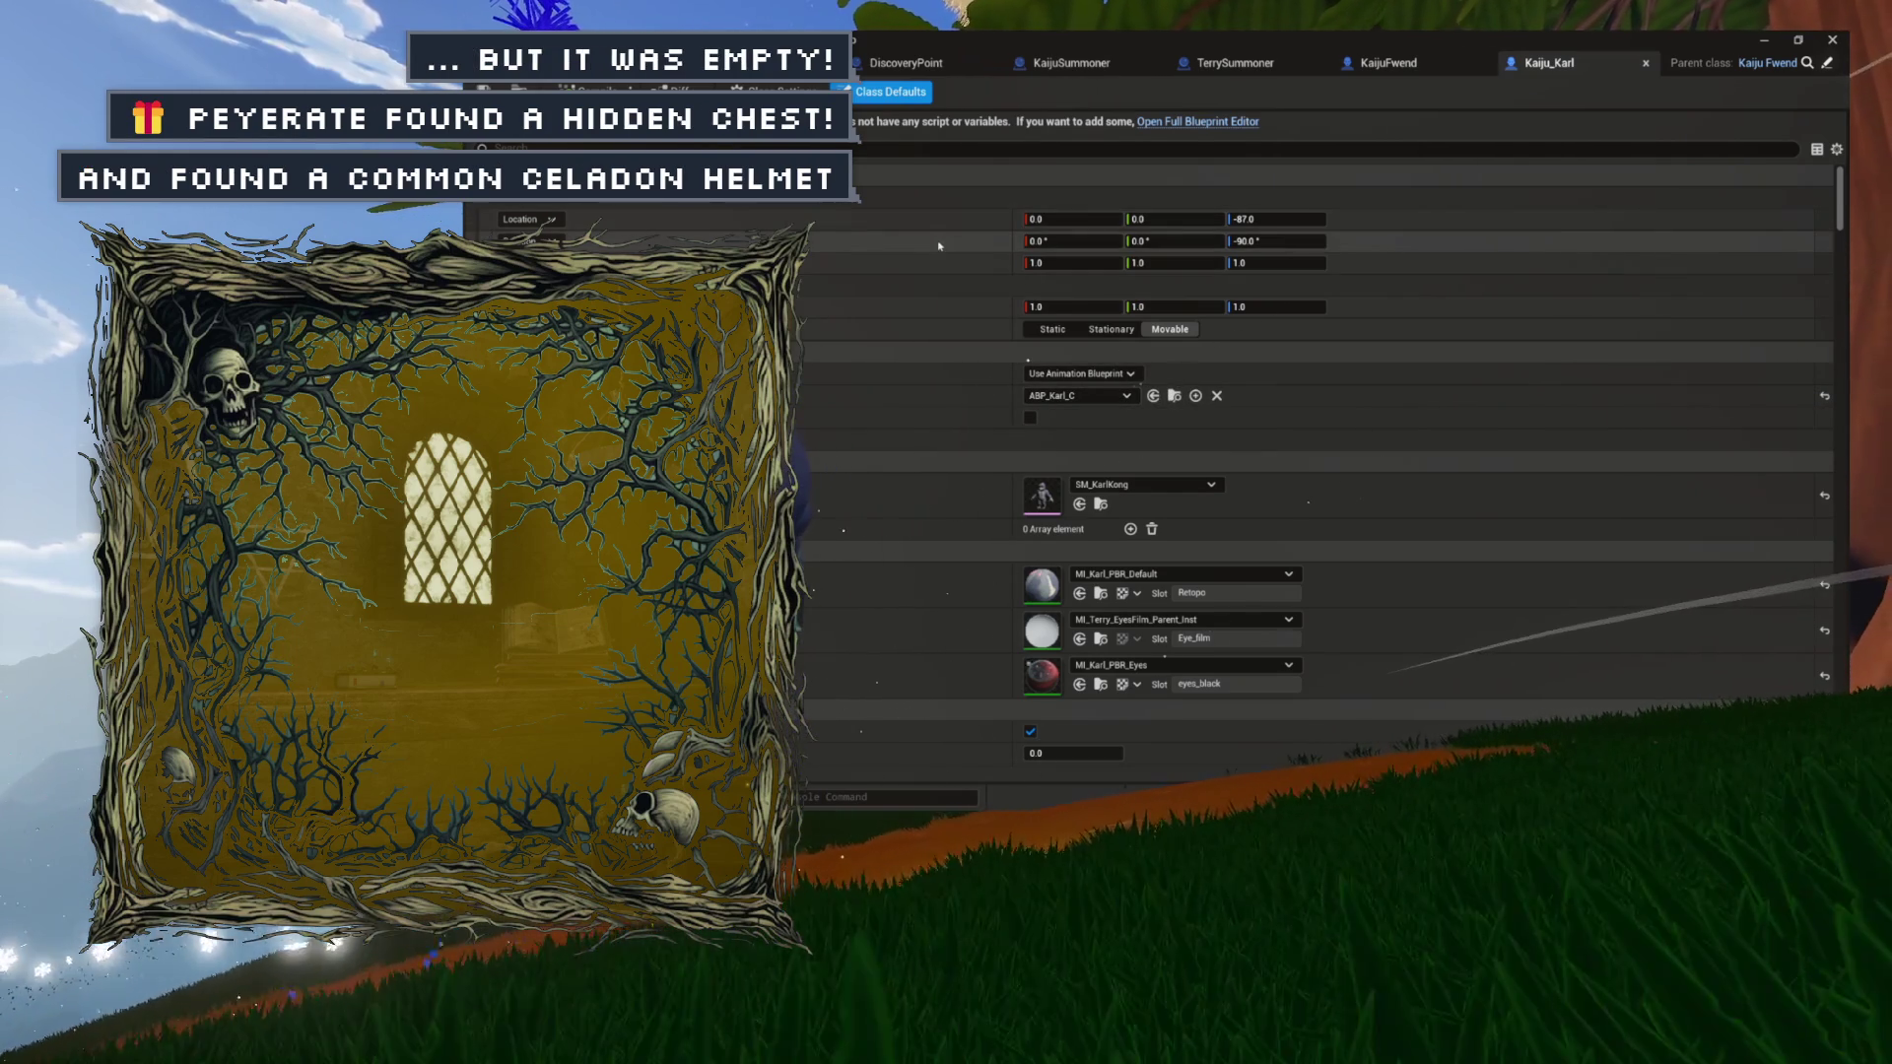
pyautogui.scroll(-3, 938, 254)
pyautogui.scroll(-4, 939, 295)
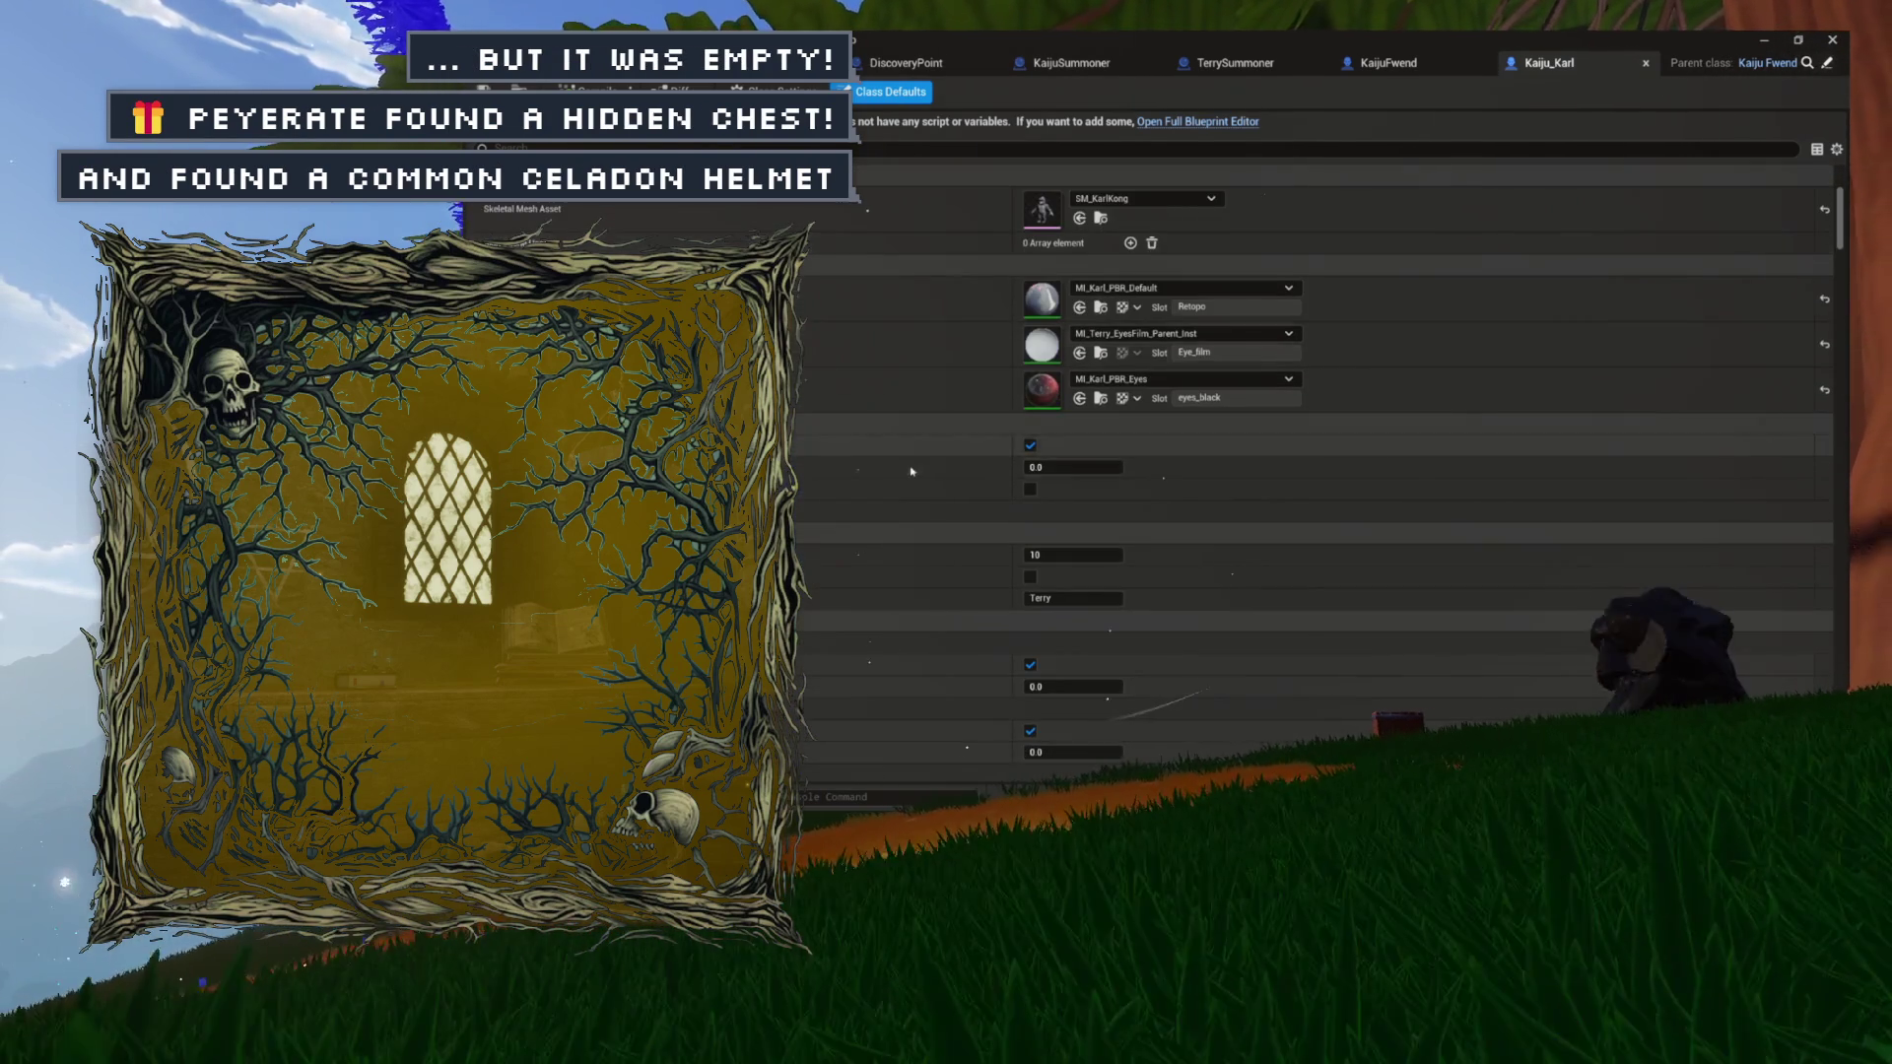
pyautogui.click(1074, 599)
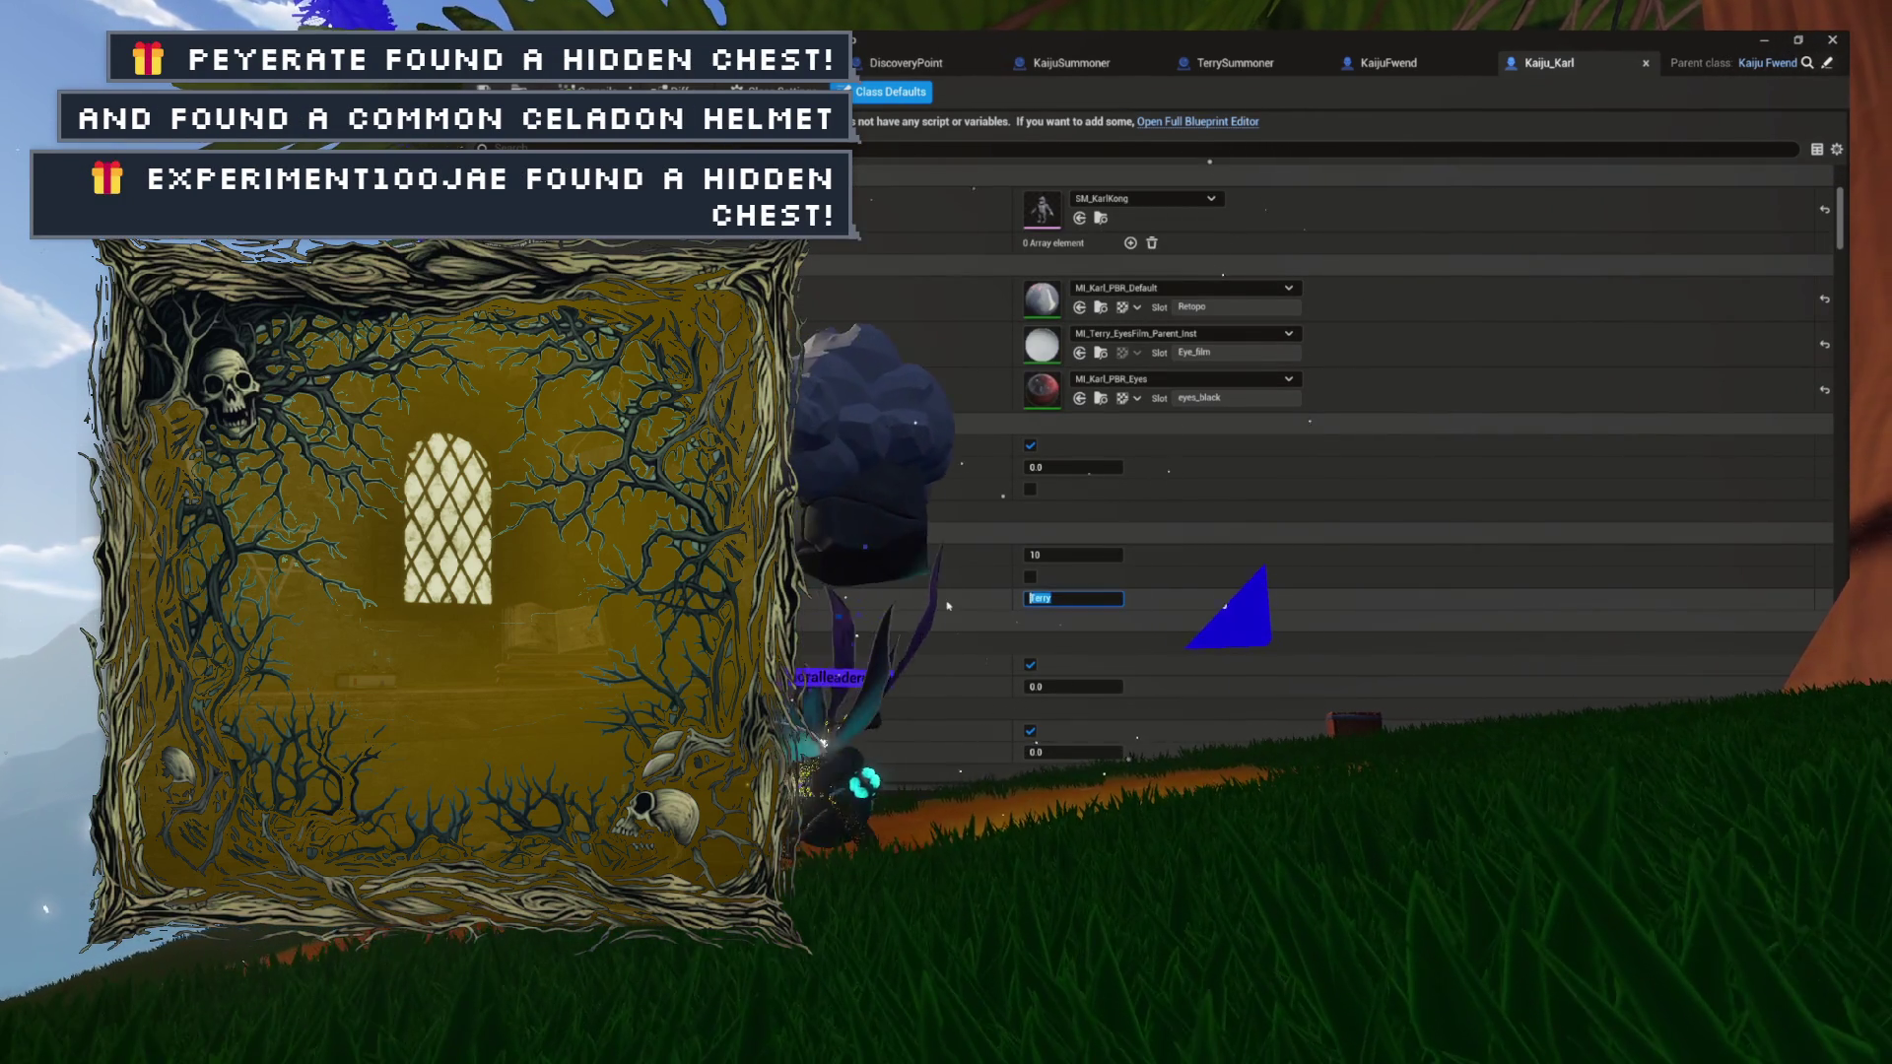
pyautogui.write('Karl')
pyautogui.press('Return')
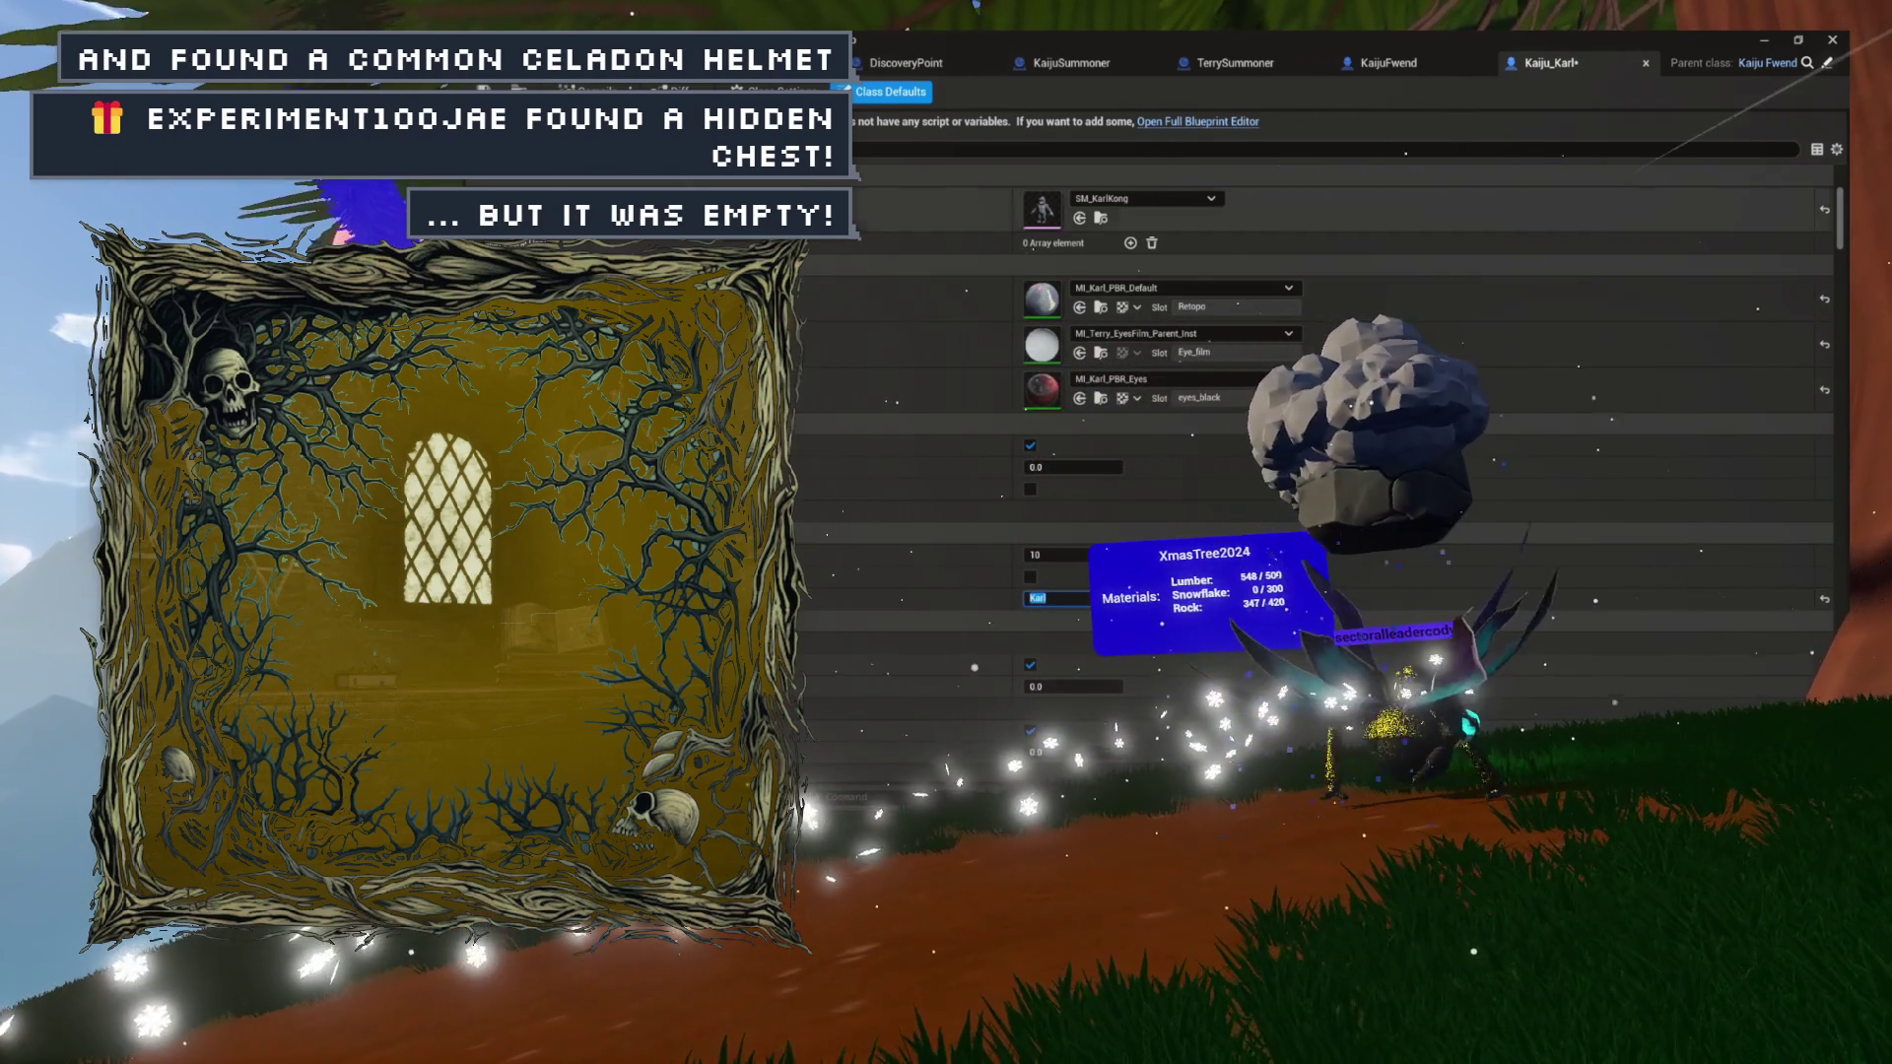
pyautogui.hotkey('ctrl', 's')
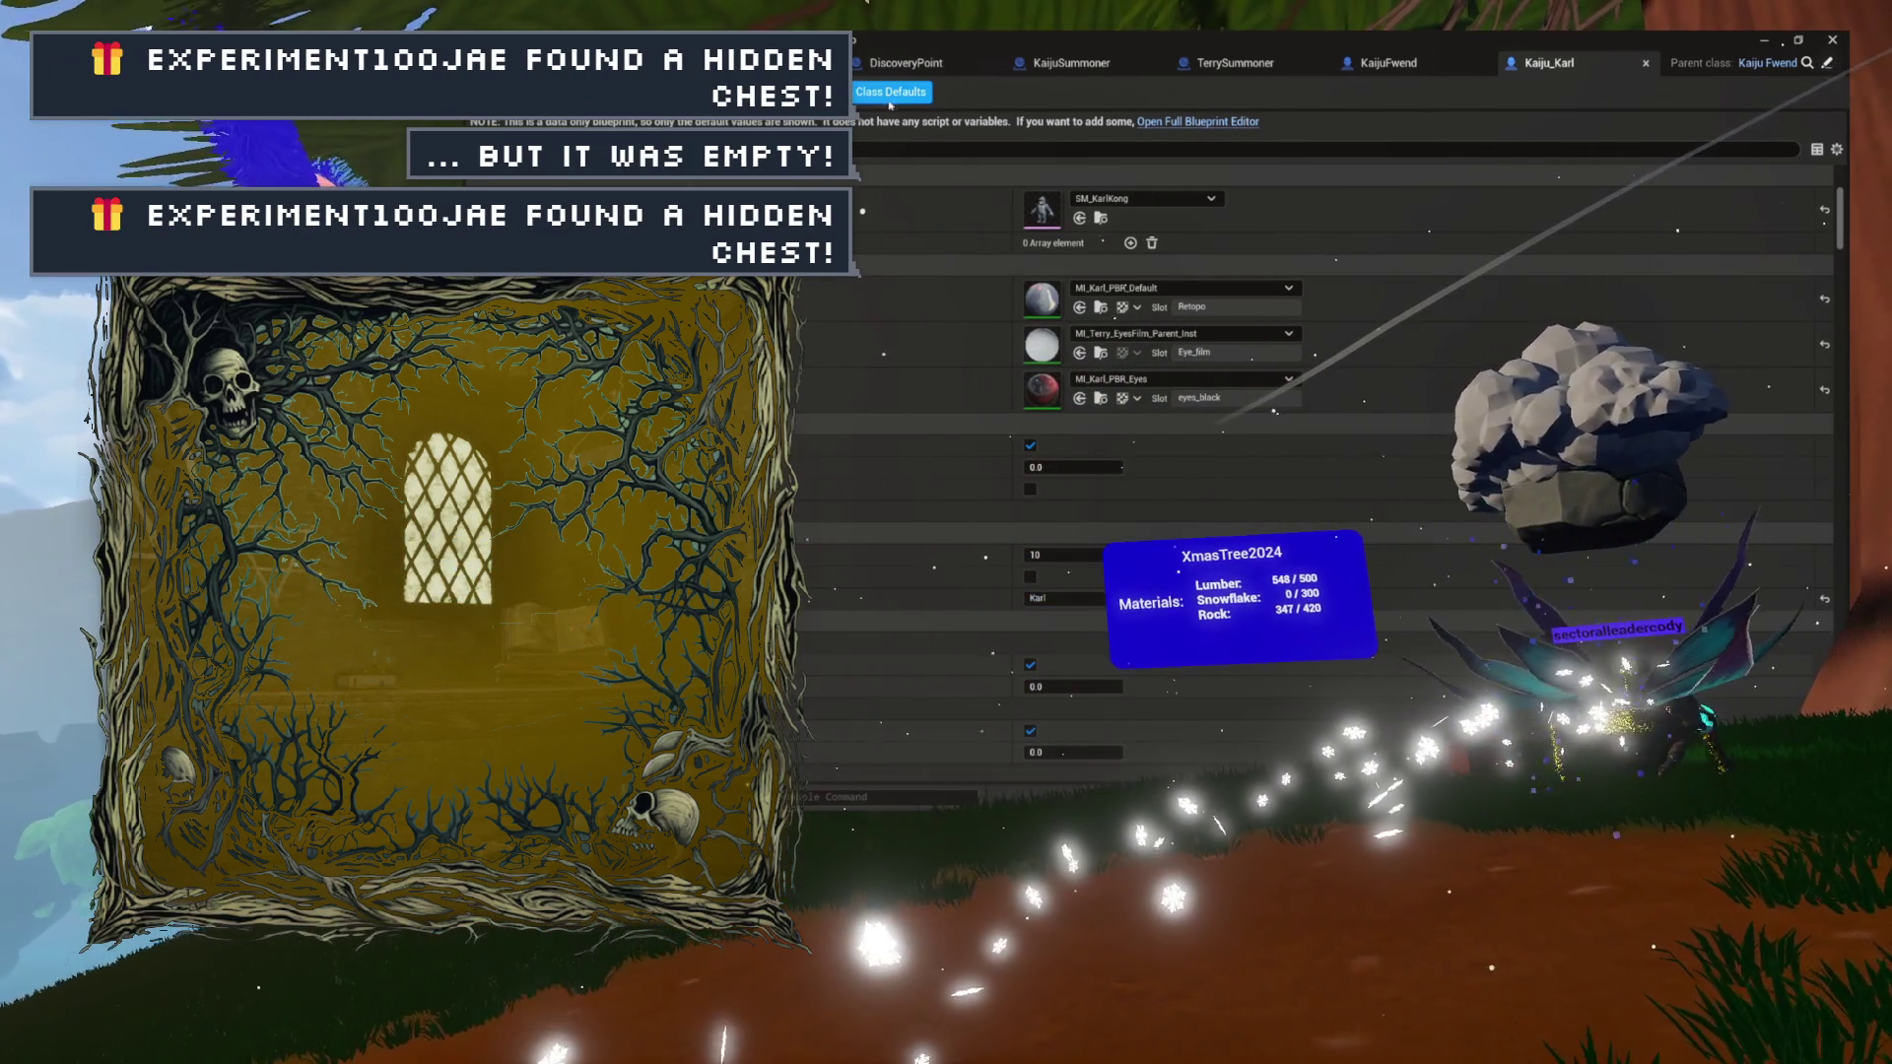
pyautogui.click(1646, 64)
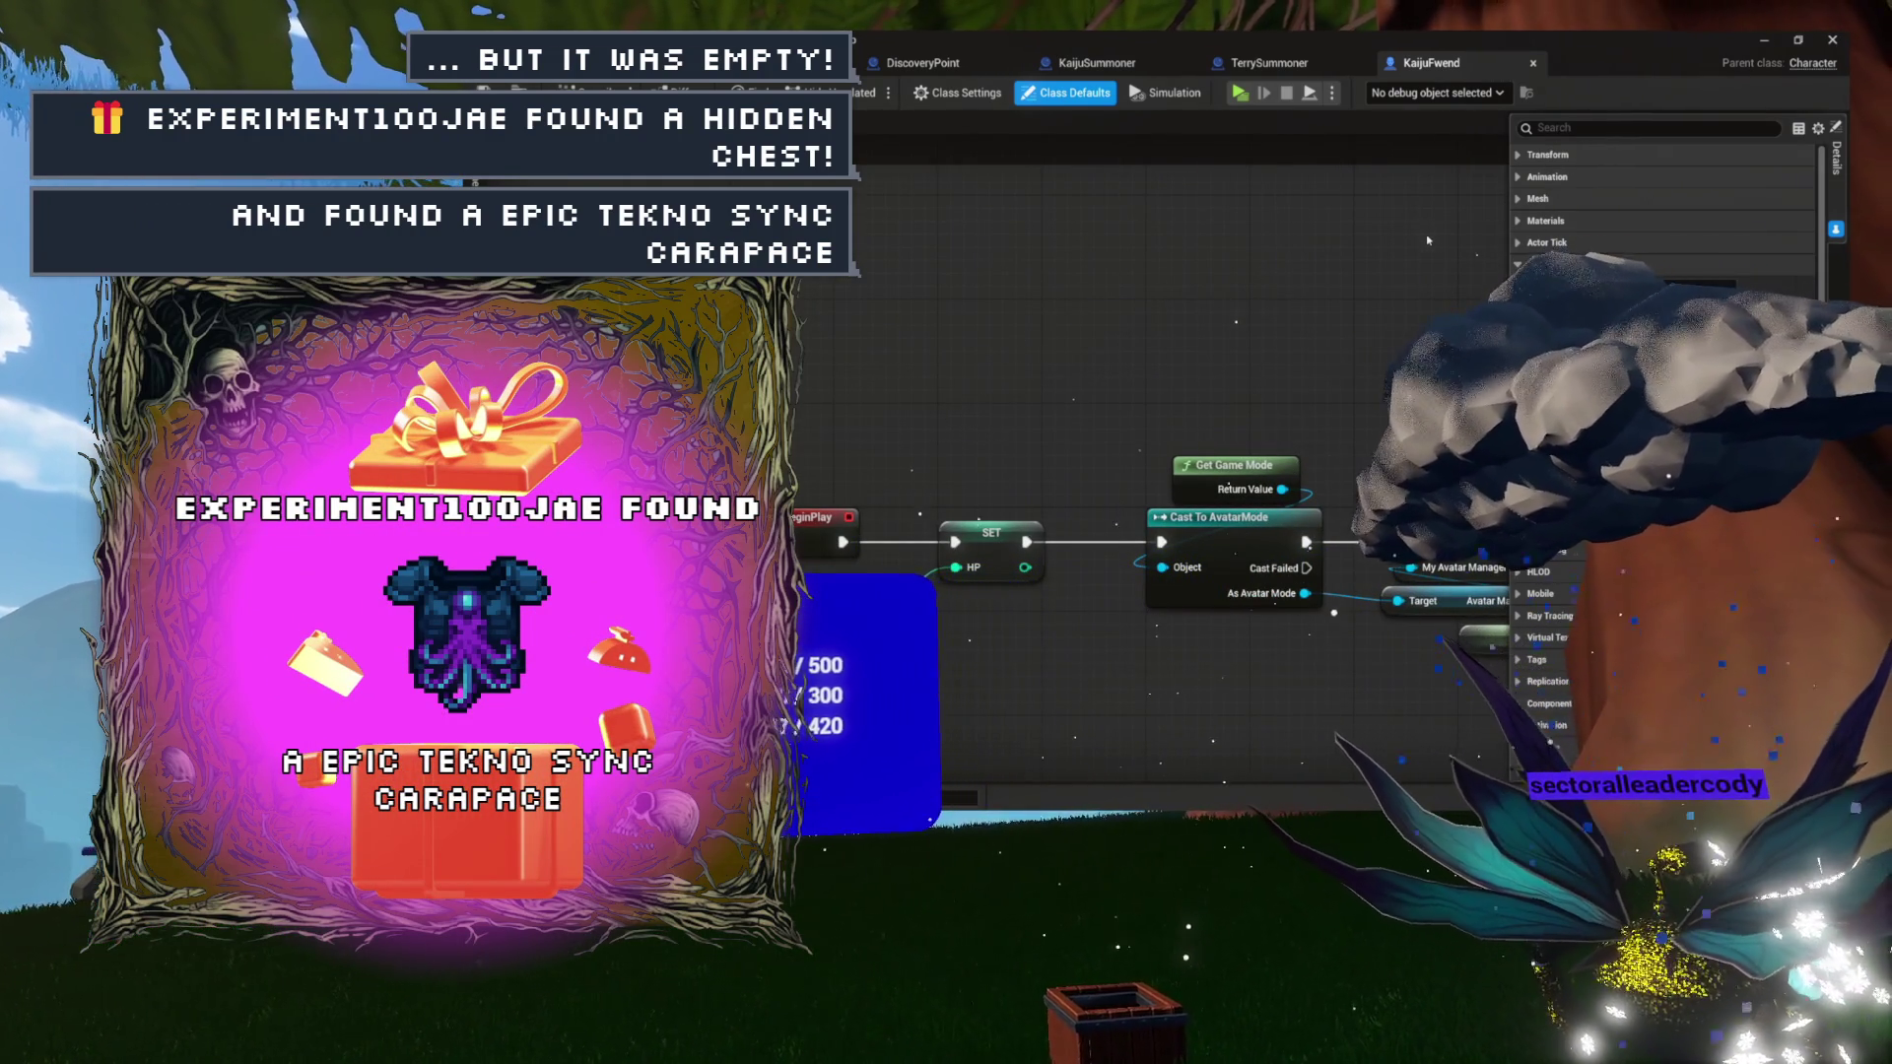
pyautogui.moveTo(1205, 337)
pyautogui.mouseDown()
pyautogui.moveTo(1084, 313)
pyautogui.moveTo(1020, 266)
pyautogui.mouseUp()
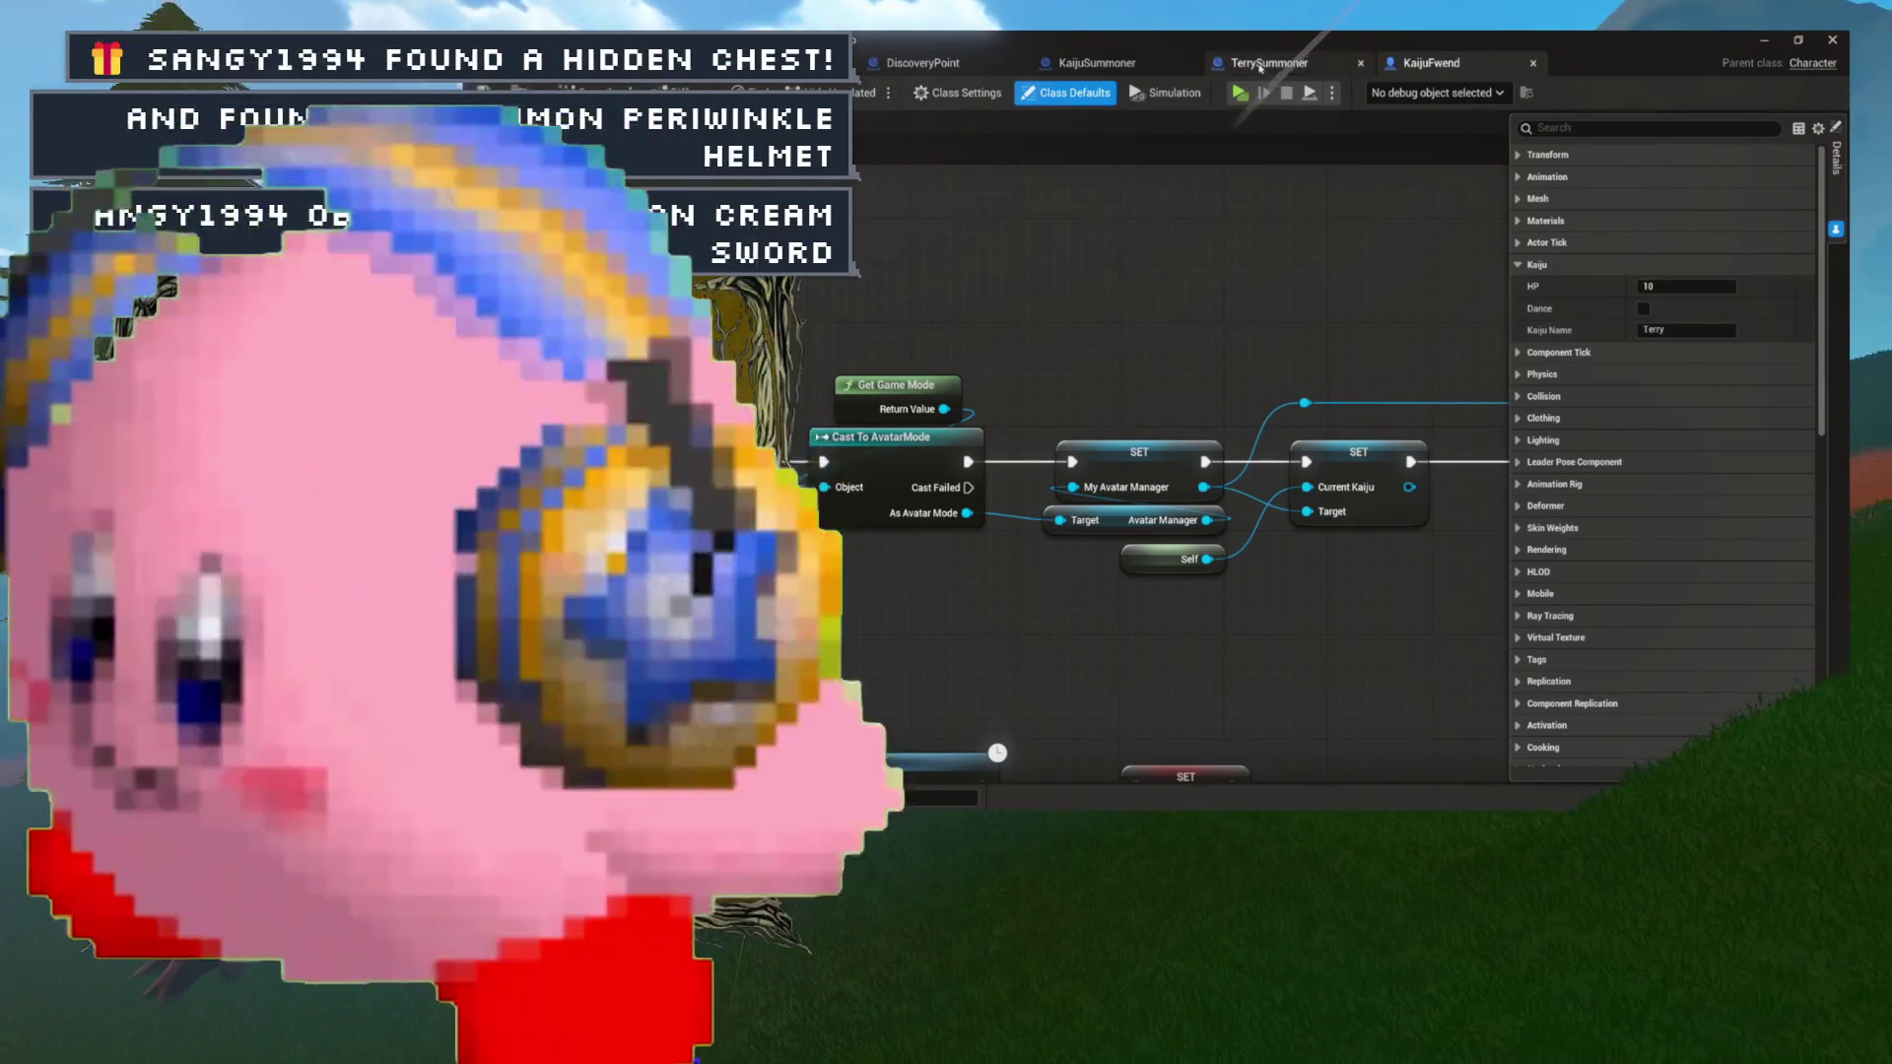
pyautogui.click(1261, 65)
pyautogui.click(1419, 63)
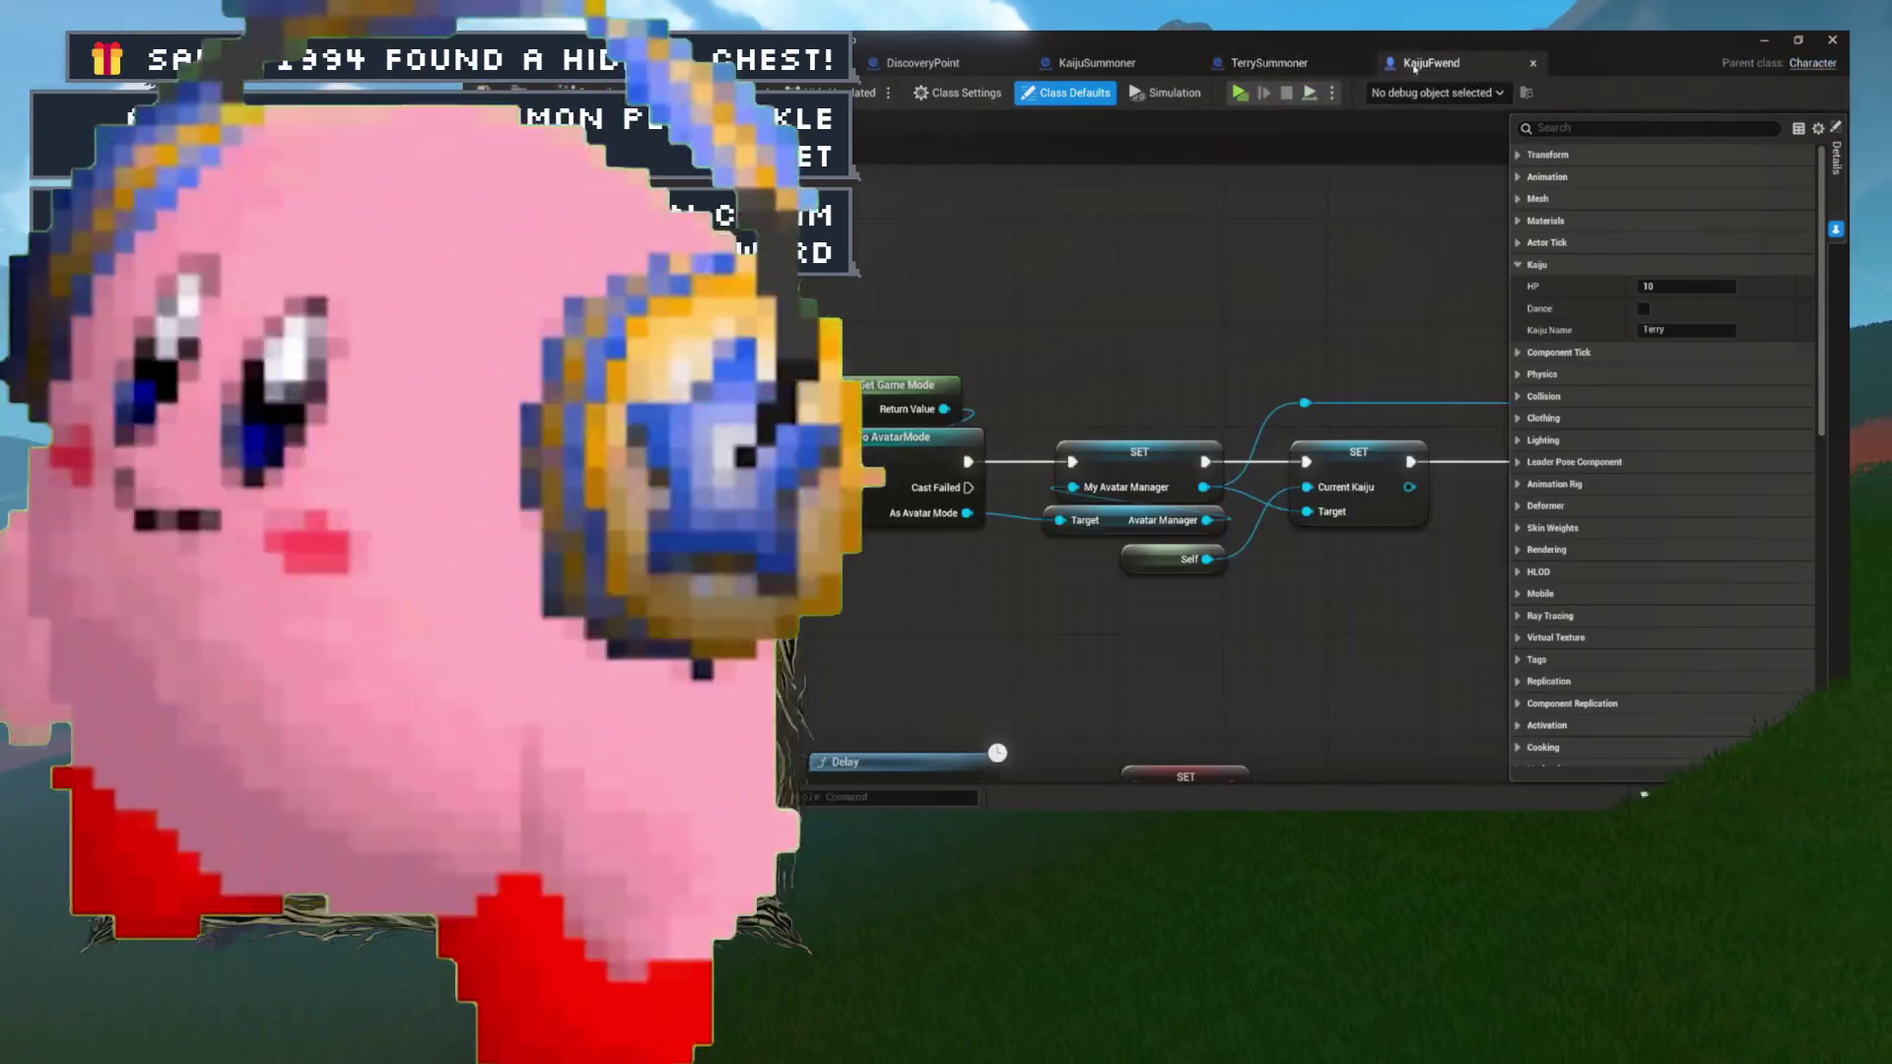
pyautogui.scroll(3, 942, 294)
pyautogui.moveTo(943, 294)
pyautogui.mouseDown()
pyautogui.moveTo(798, 432)
pyautogui.moveTo(608, 450)
pyautogui.moveTo(591, 510)
pyautogui.mouseUp()
# Place a Print Two Things node in KaijuFwend's graph with a Self reference for Actor.
pyautogui.rightClick(749, 372)
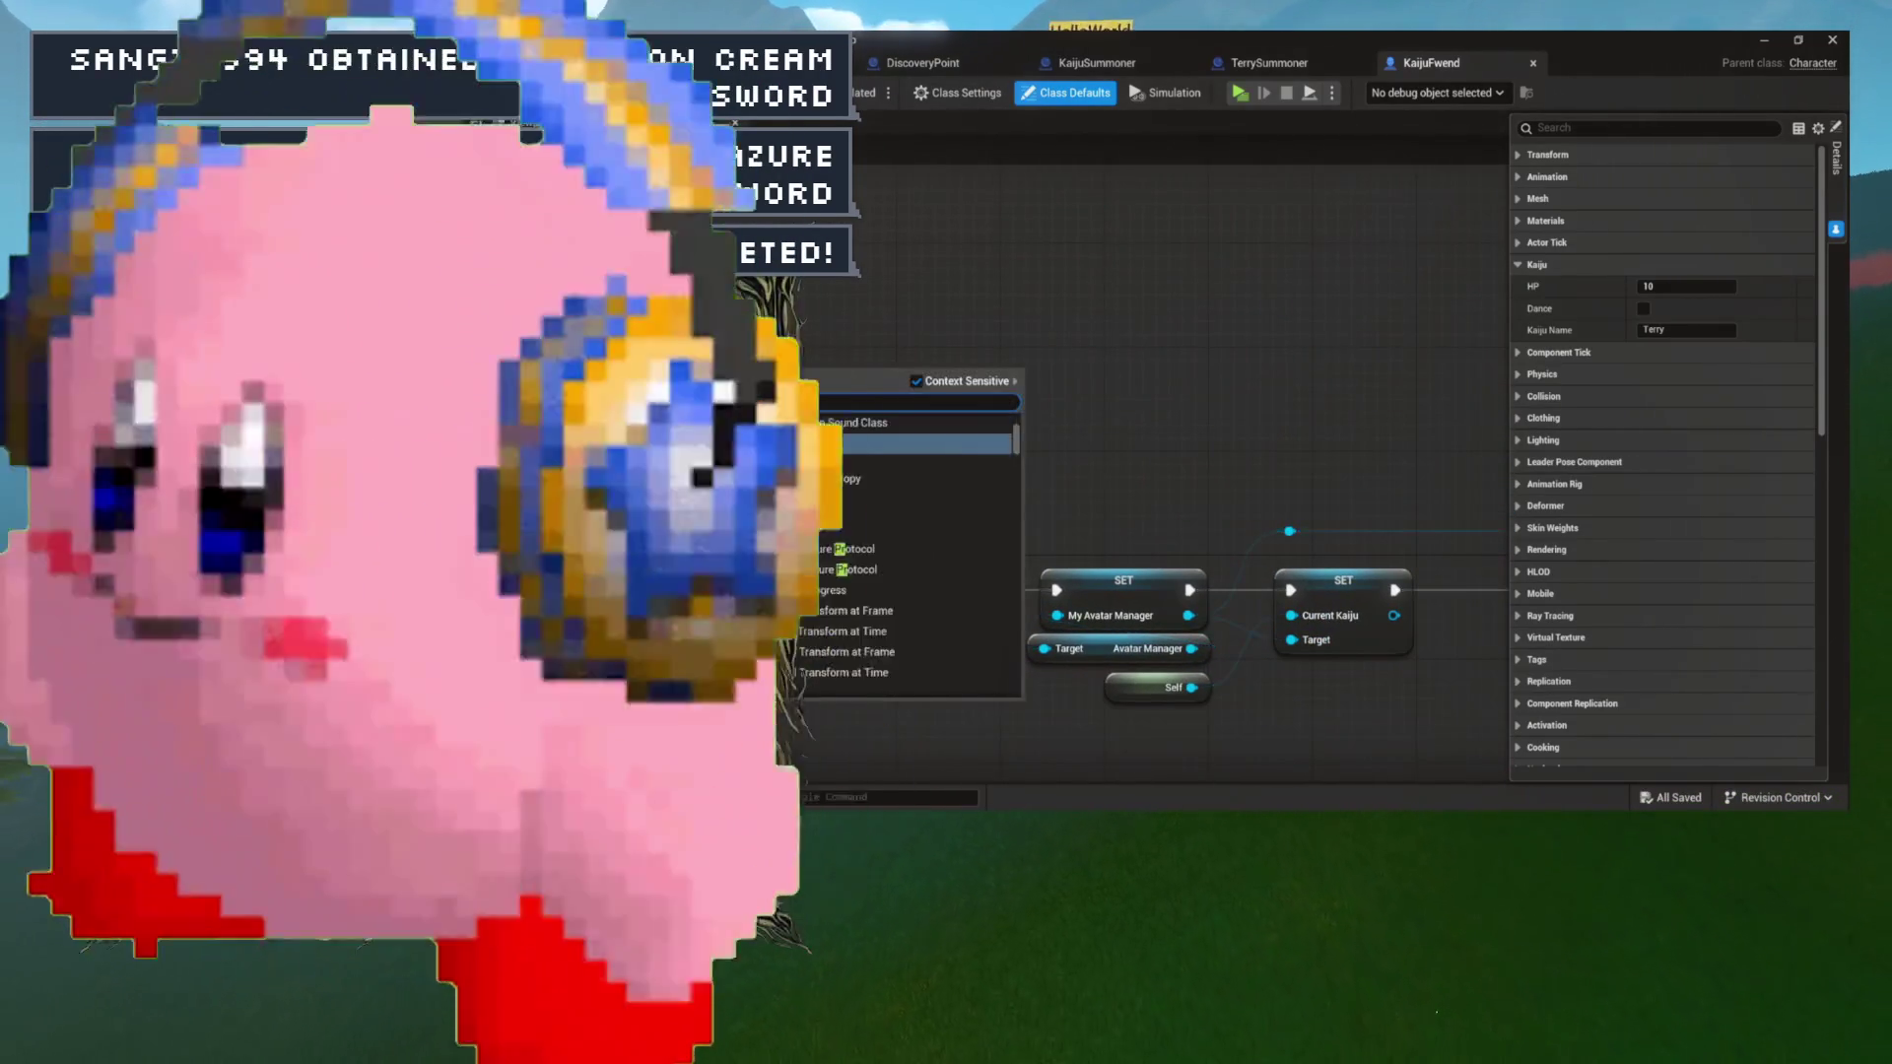
pyautogui.press('Return')
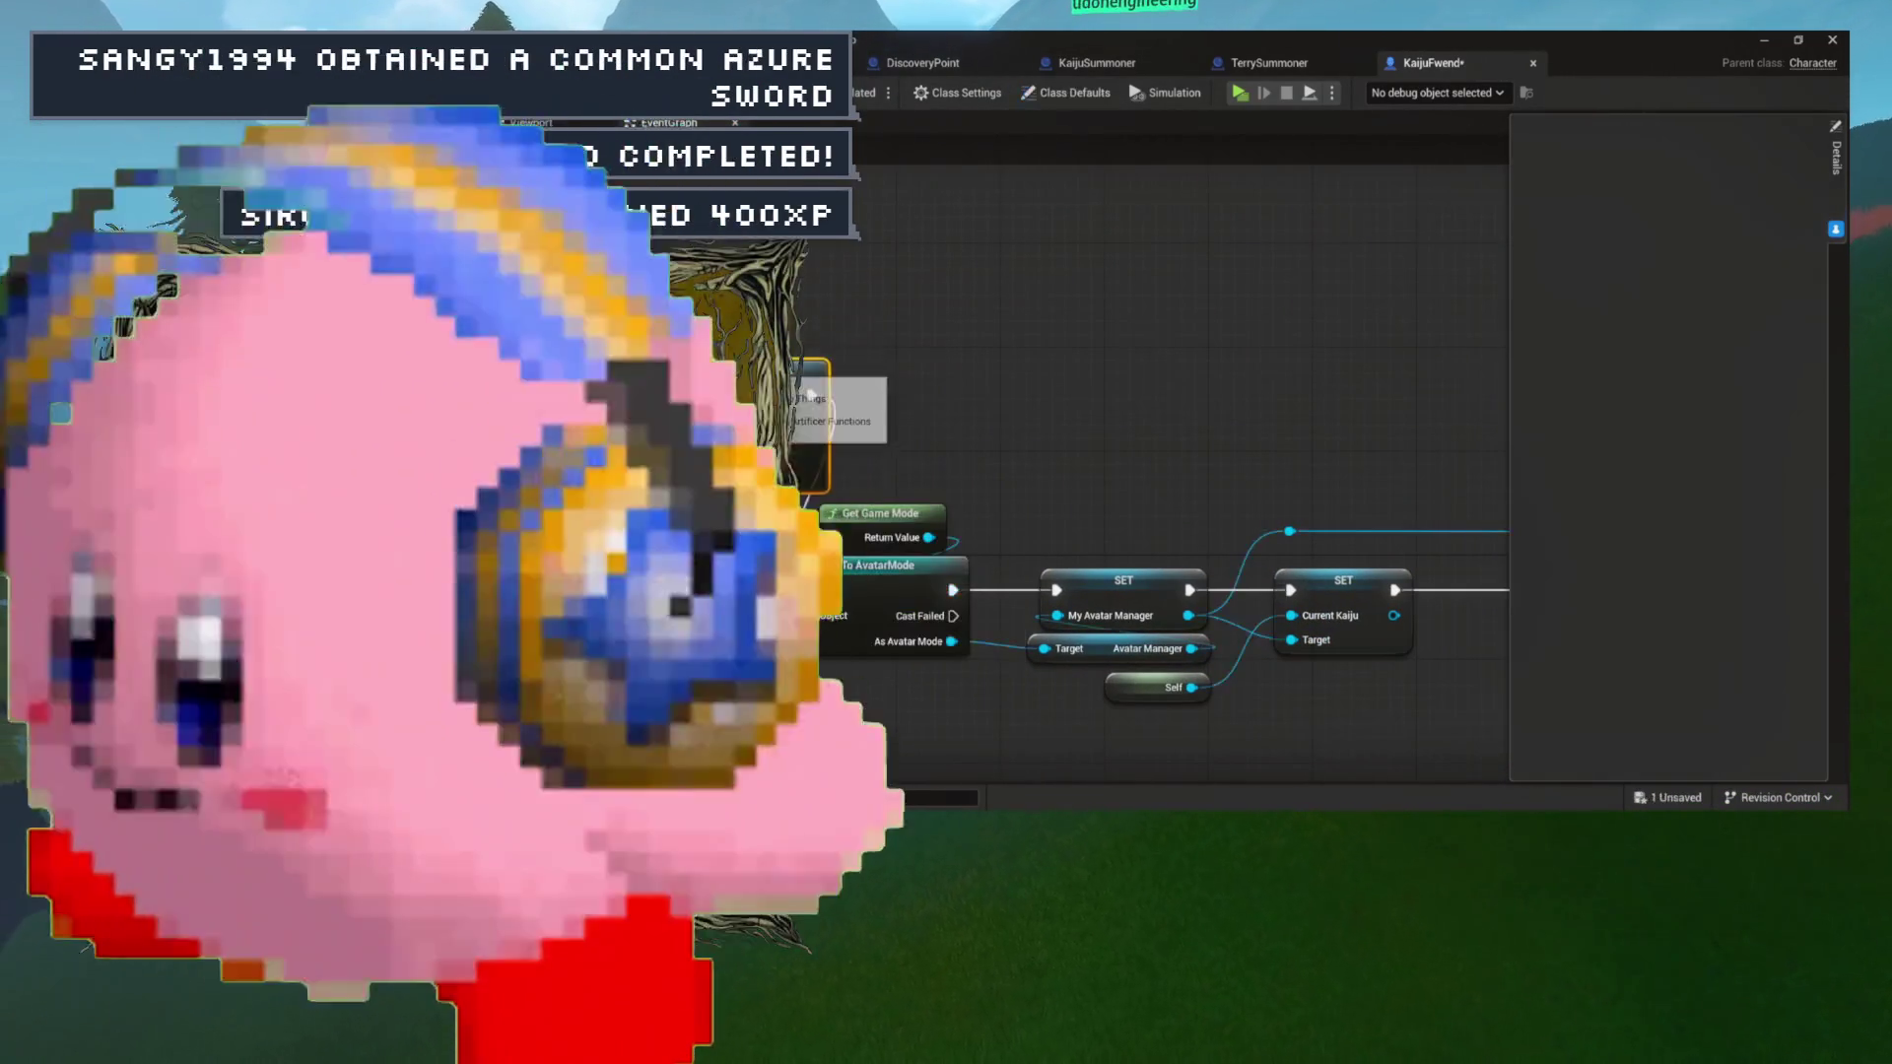
pyautogui.moveTo(722, 358); pyautogui.dragTo(908, 333)
pyautogui.moveTo(797, 366); pyautogui.dragTo(791, 363)
pyautogui.press('Escape')
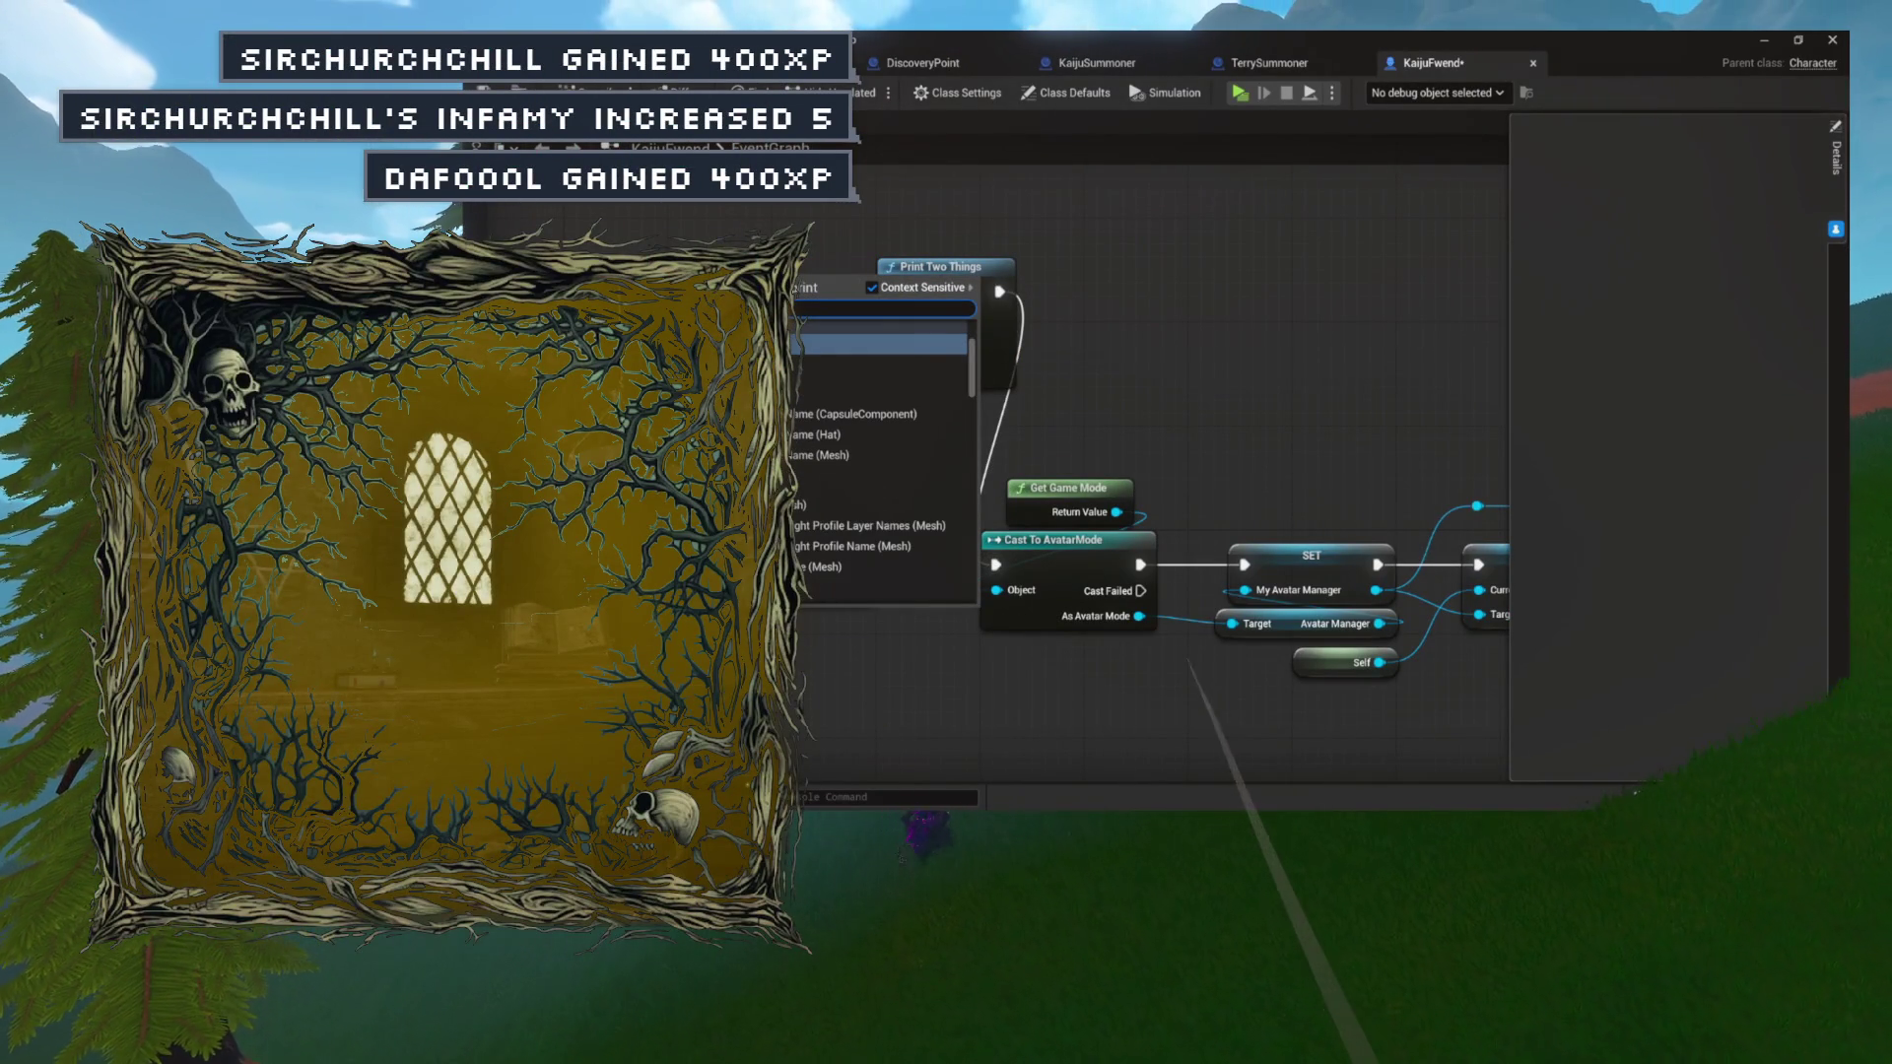
pyautogui.scroll(-3, 888, 453)
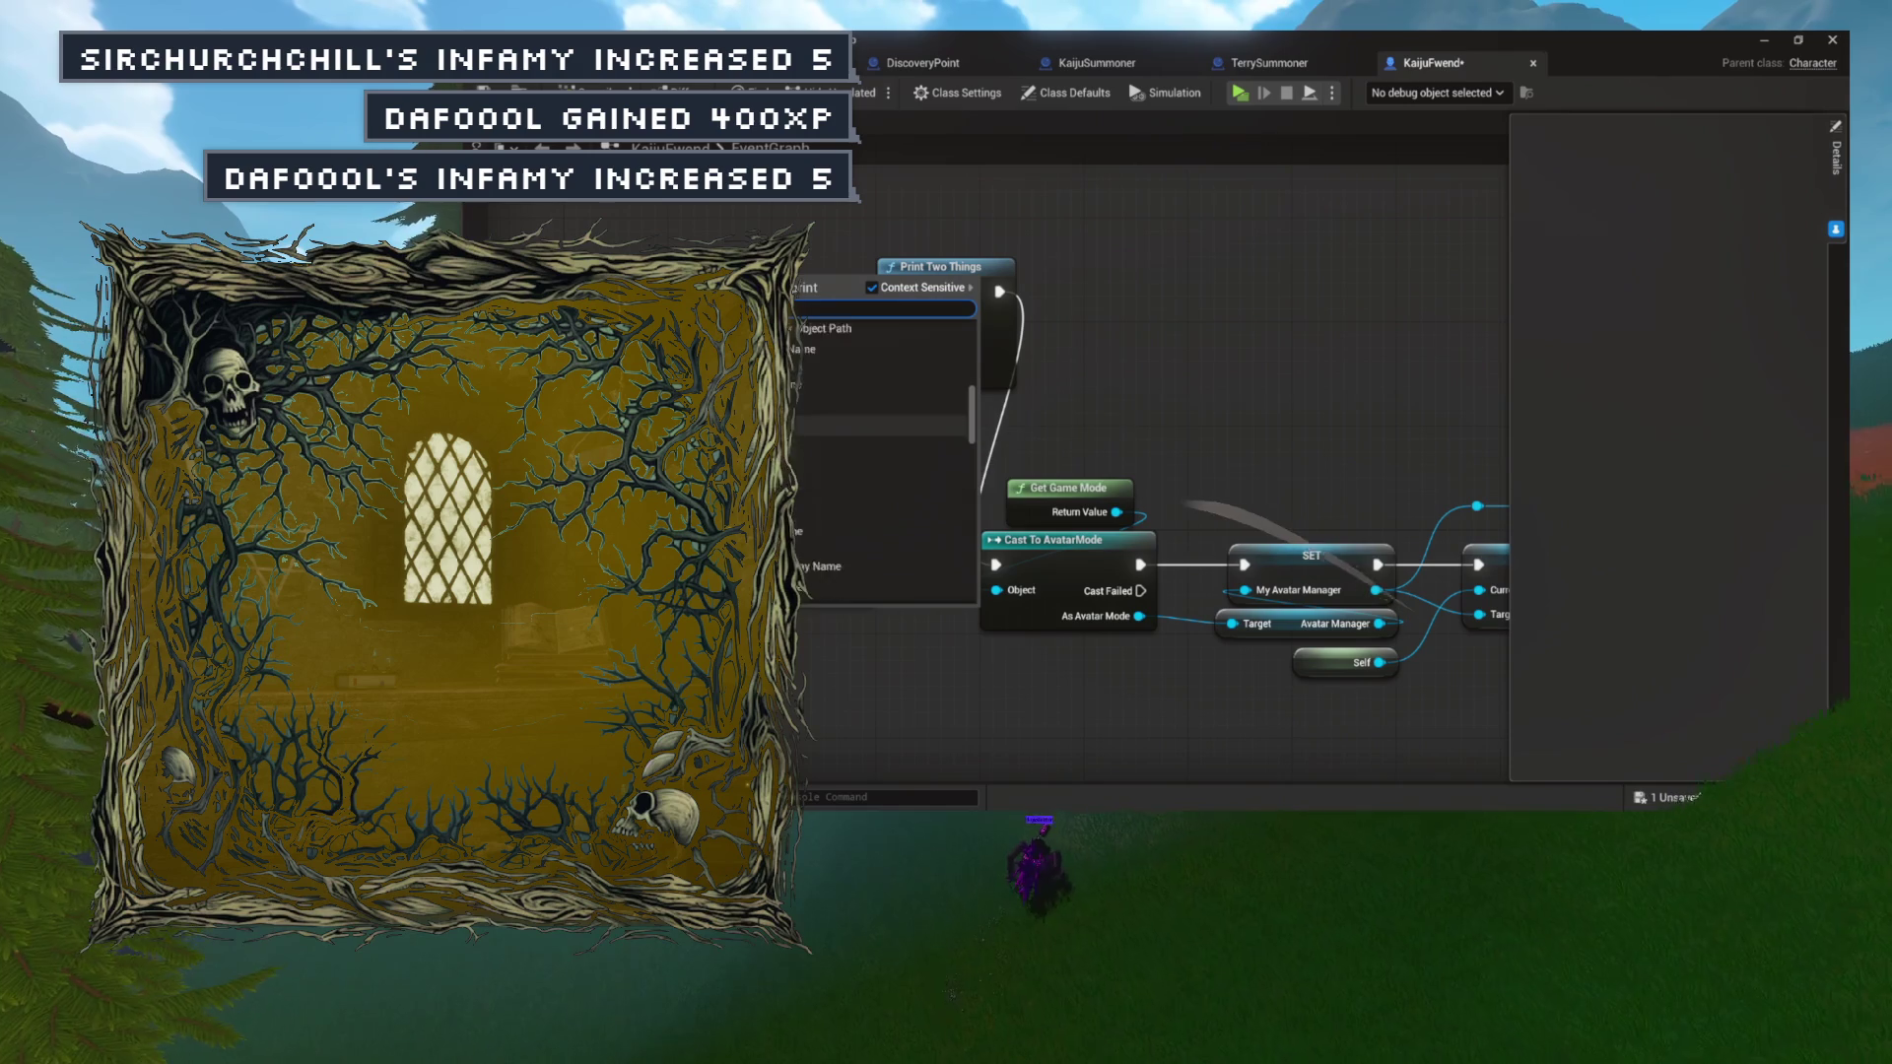
pyautogui.scroll(-5, 887, 454)
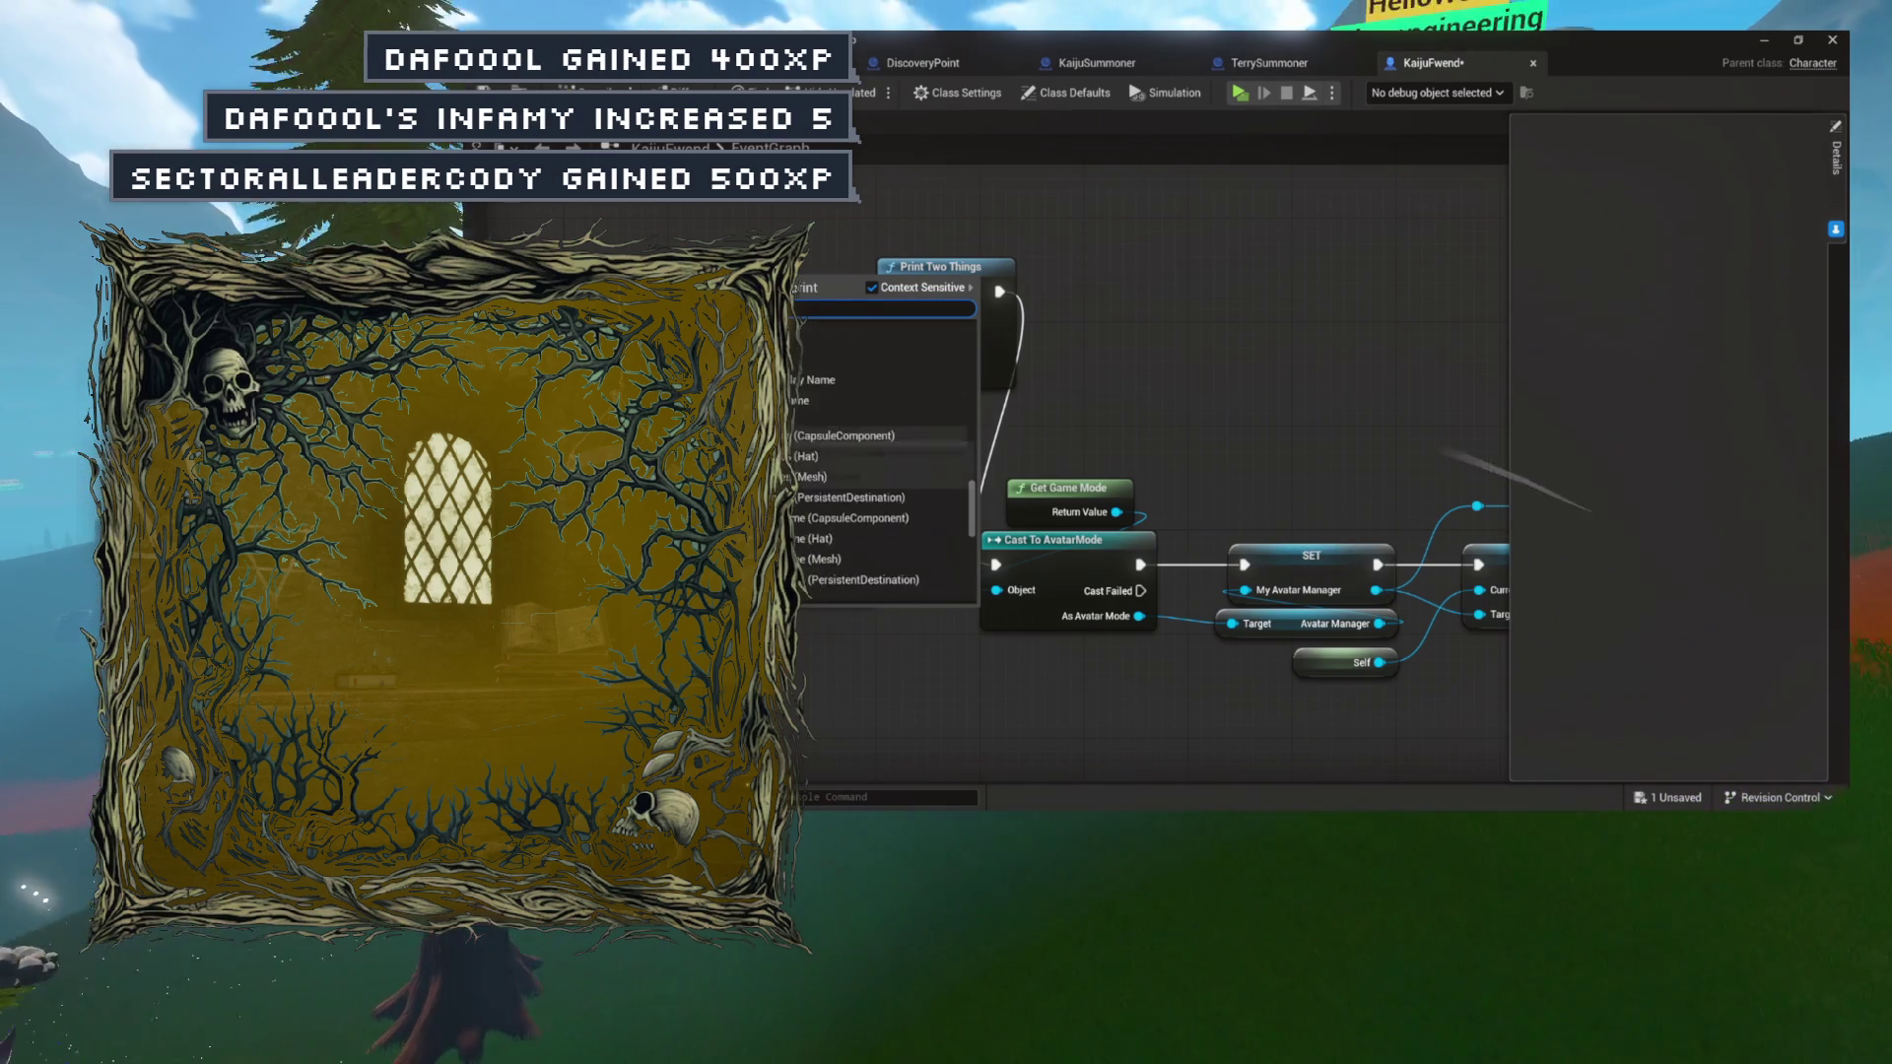
pyautogui.scroll(-3, 887, 454)
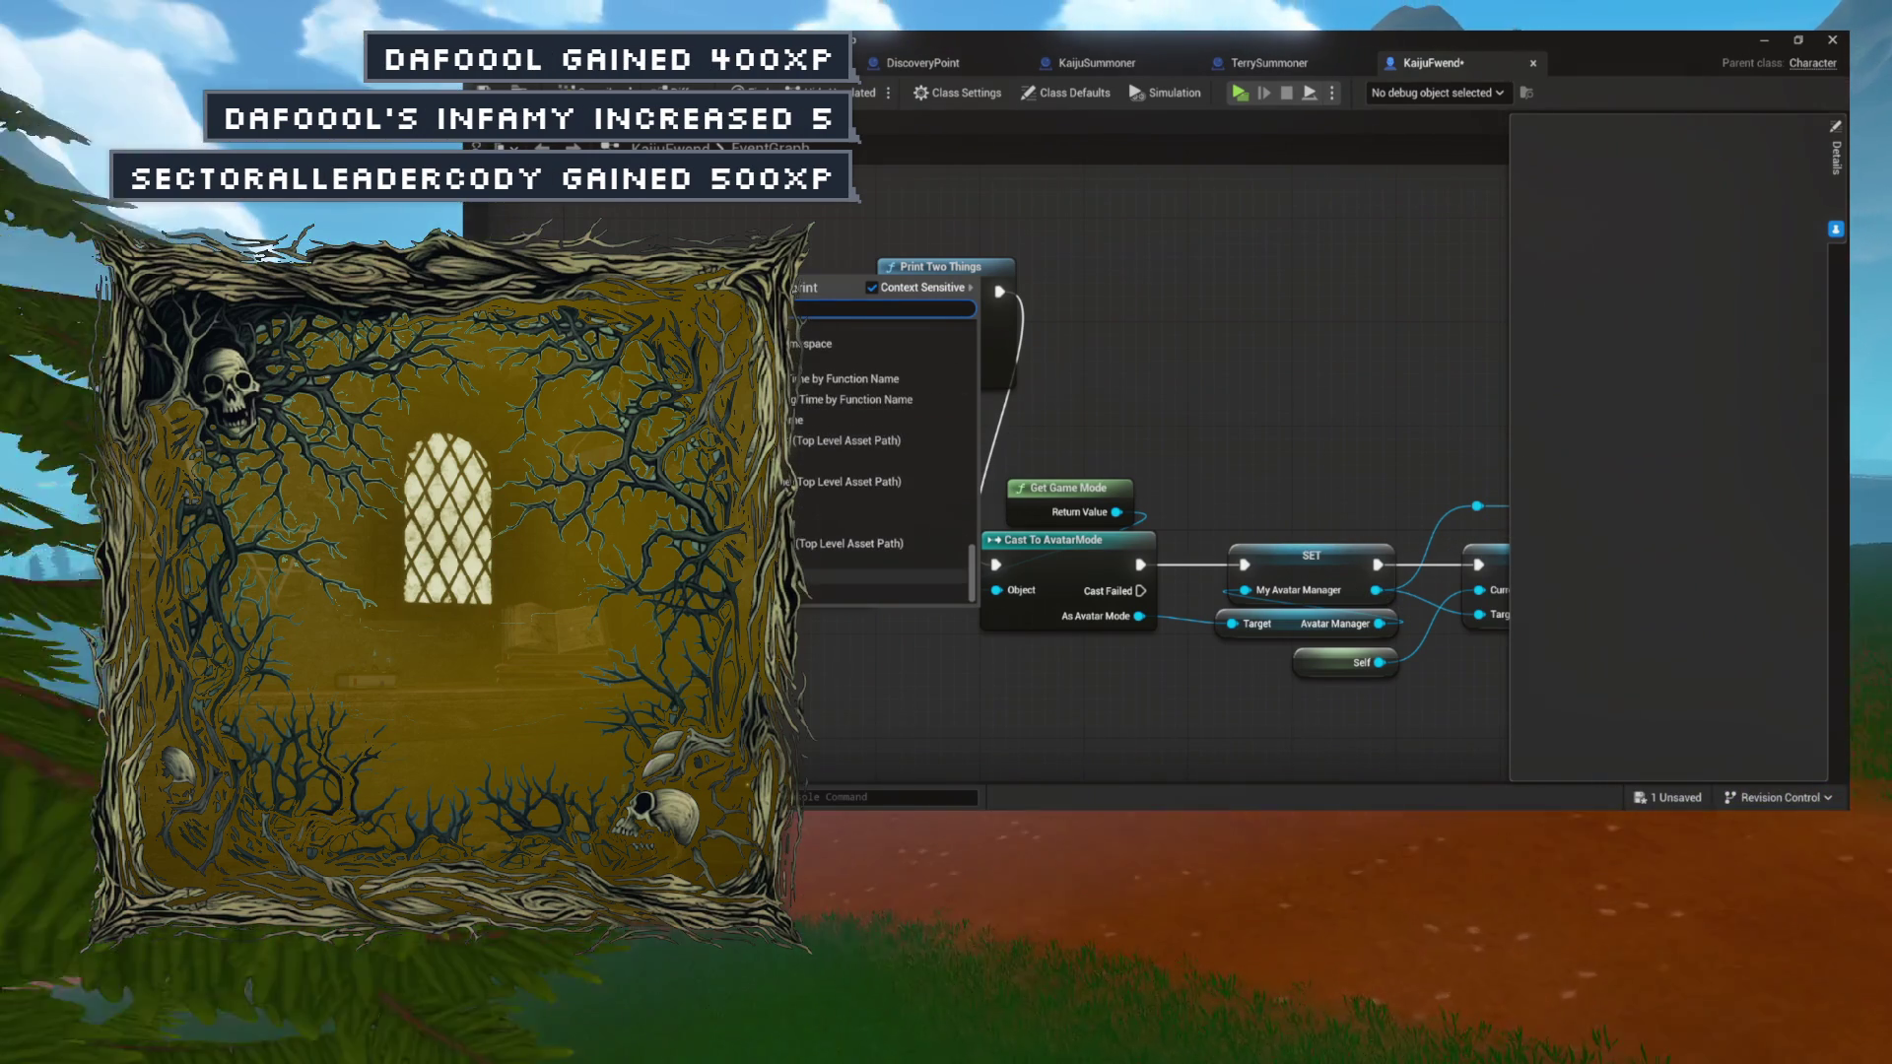
pyautogui.press('Escape')
# Wire Kaiju Name into Thing One and enter 'IN THE HOUSE!!' as Thing Two.
pyautogui.moveTo(892, 318)
pyautogui.mouseDown()
pyautogui.moveTo(818, 303)
pyautogui.moveTo(892, 319)
pyautogui.mouseUp()
pyautogui.click(803, 295)
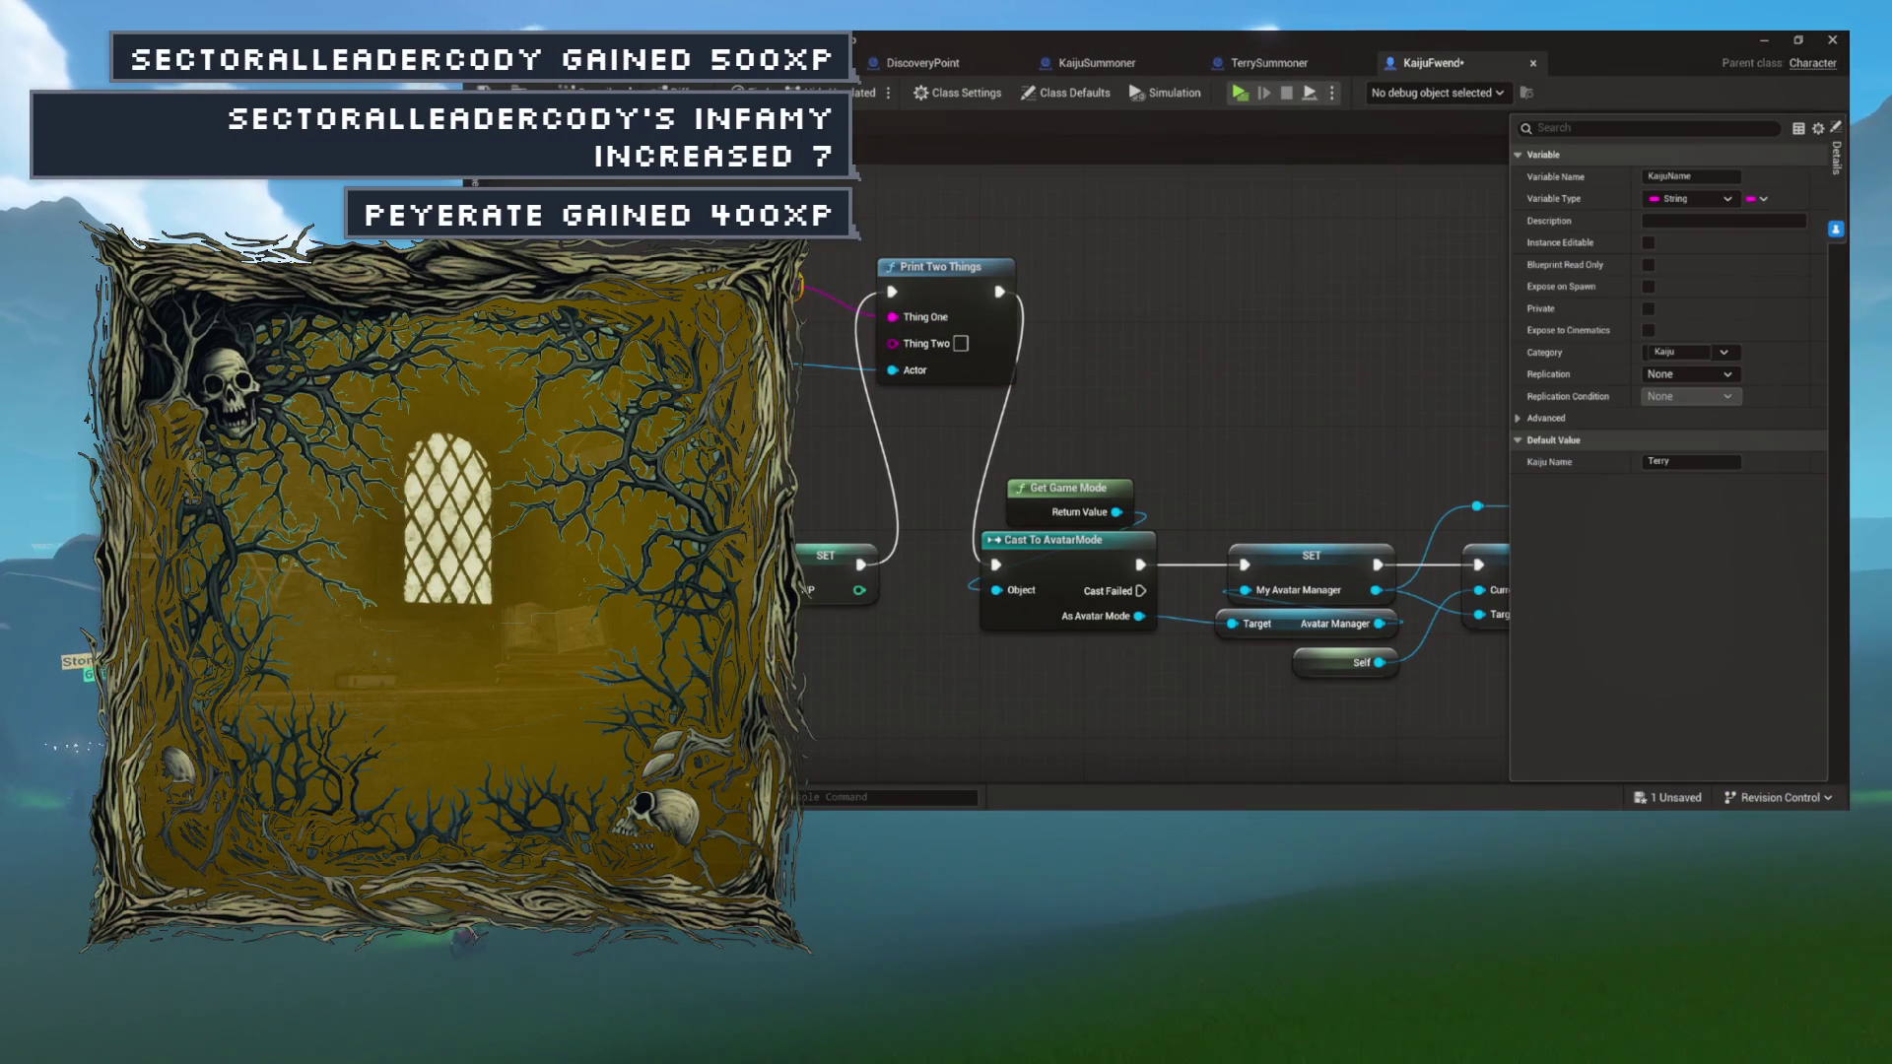
pyautogui.click(799, 375)
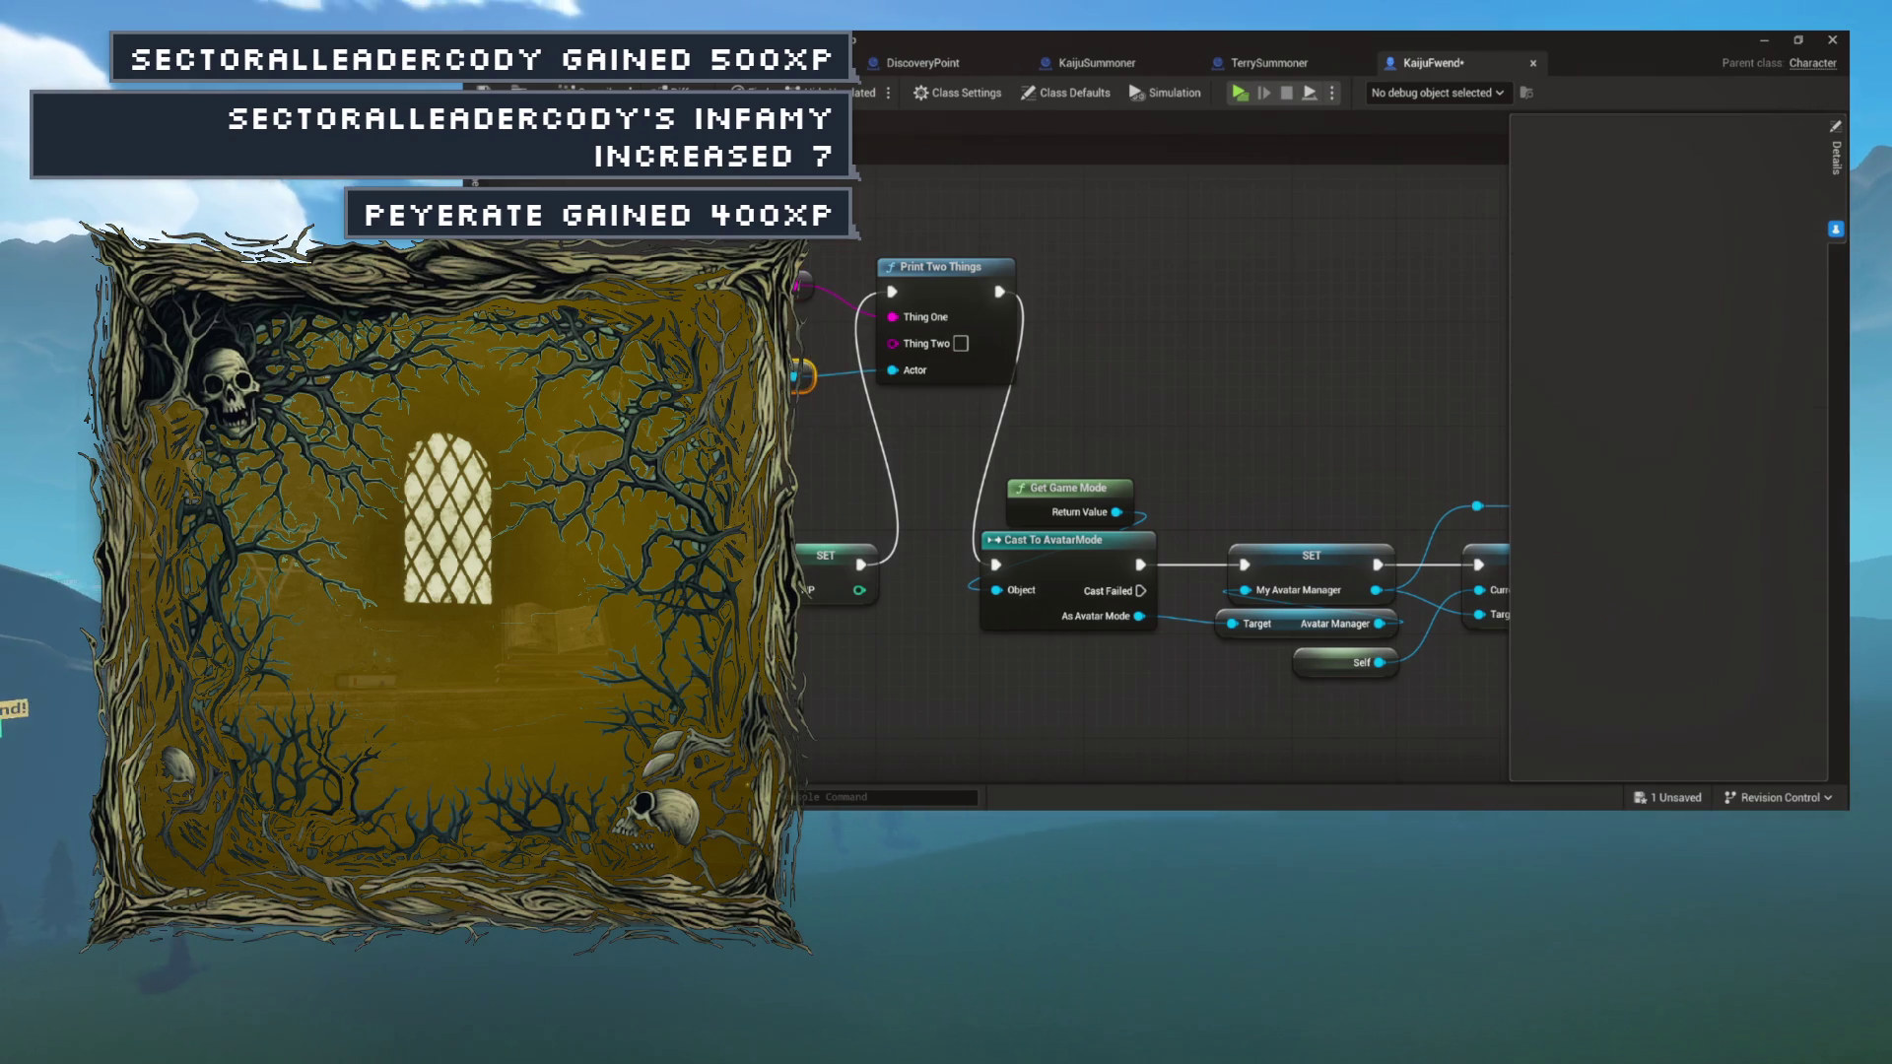
pyautogui.click(806, 284)
pyautogui.moveTo(890, 290); pyautogui.dragTo(808, 253)
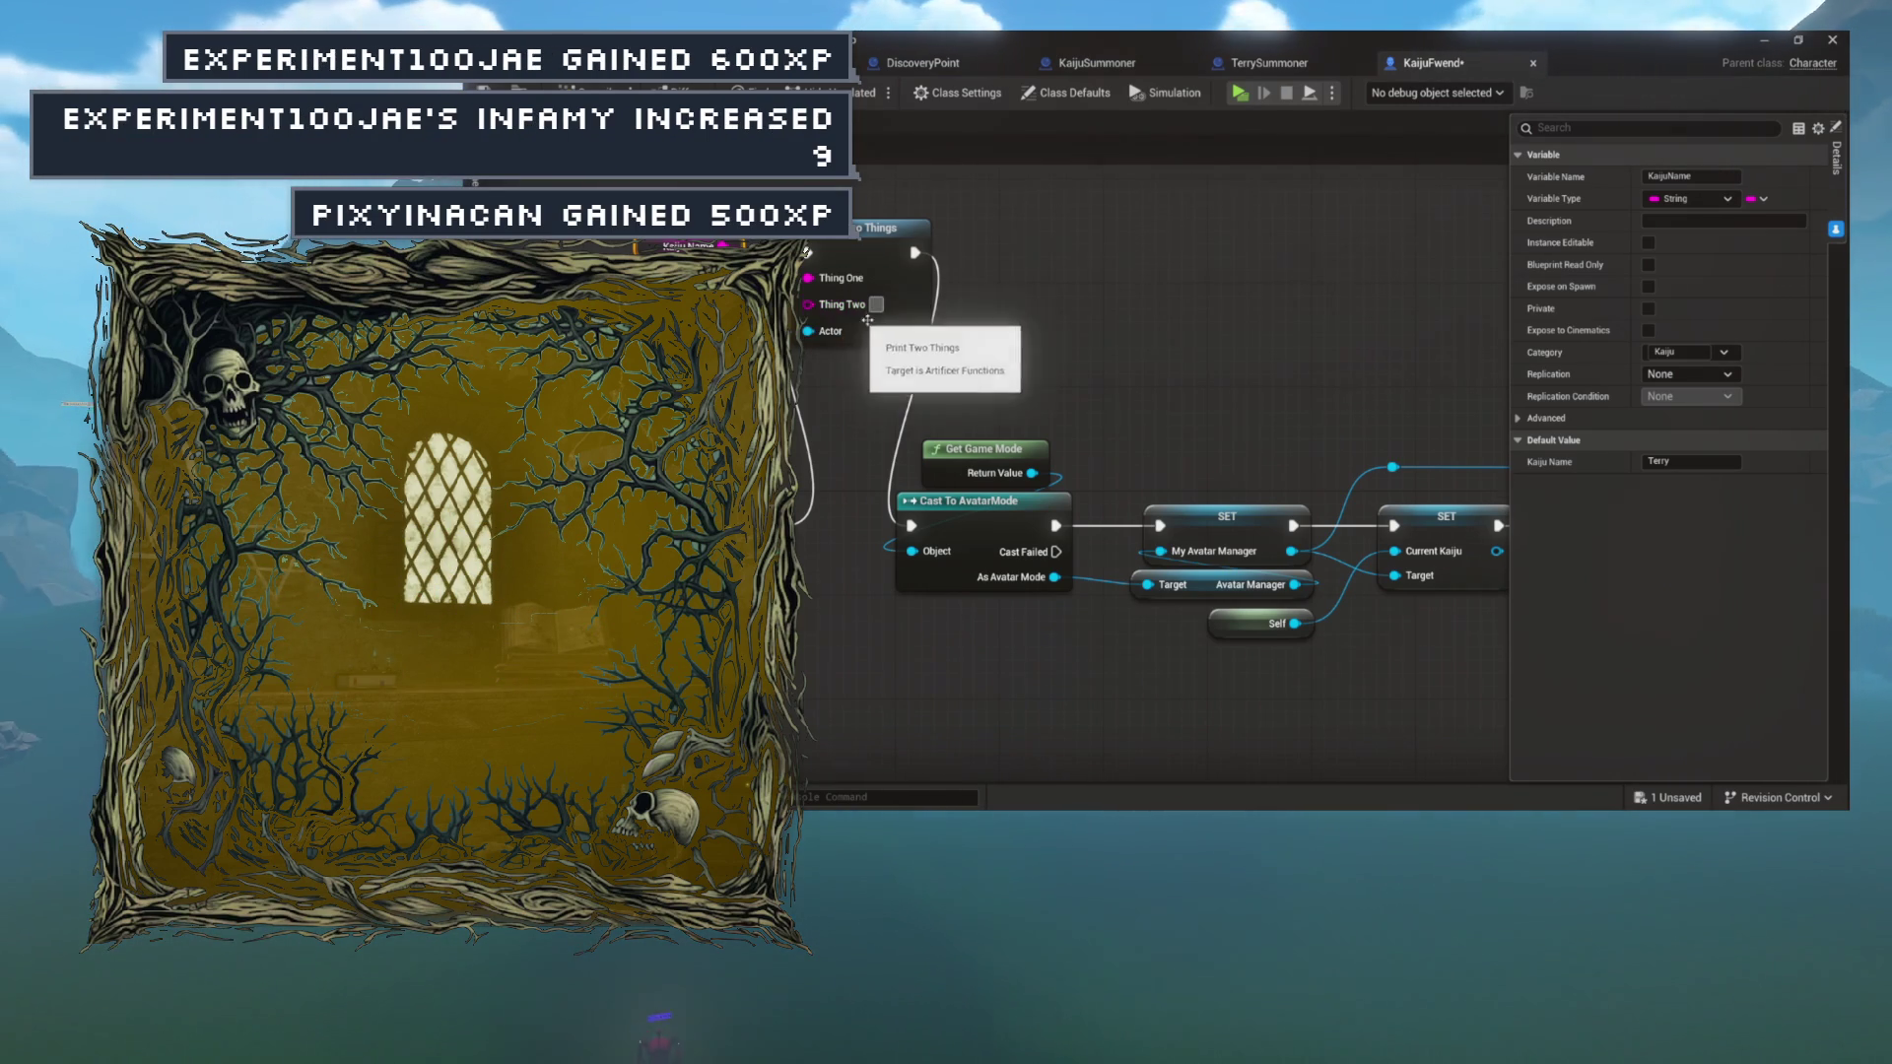
pyautogui.moveTo(876, 306); pyautogui.dragTo(916, 396)
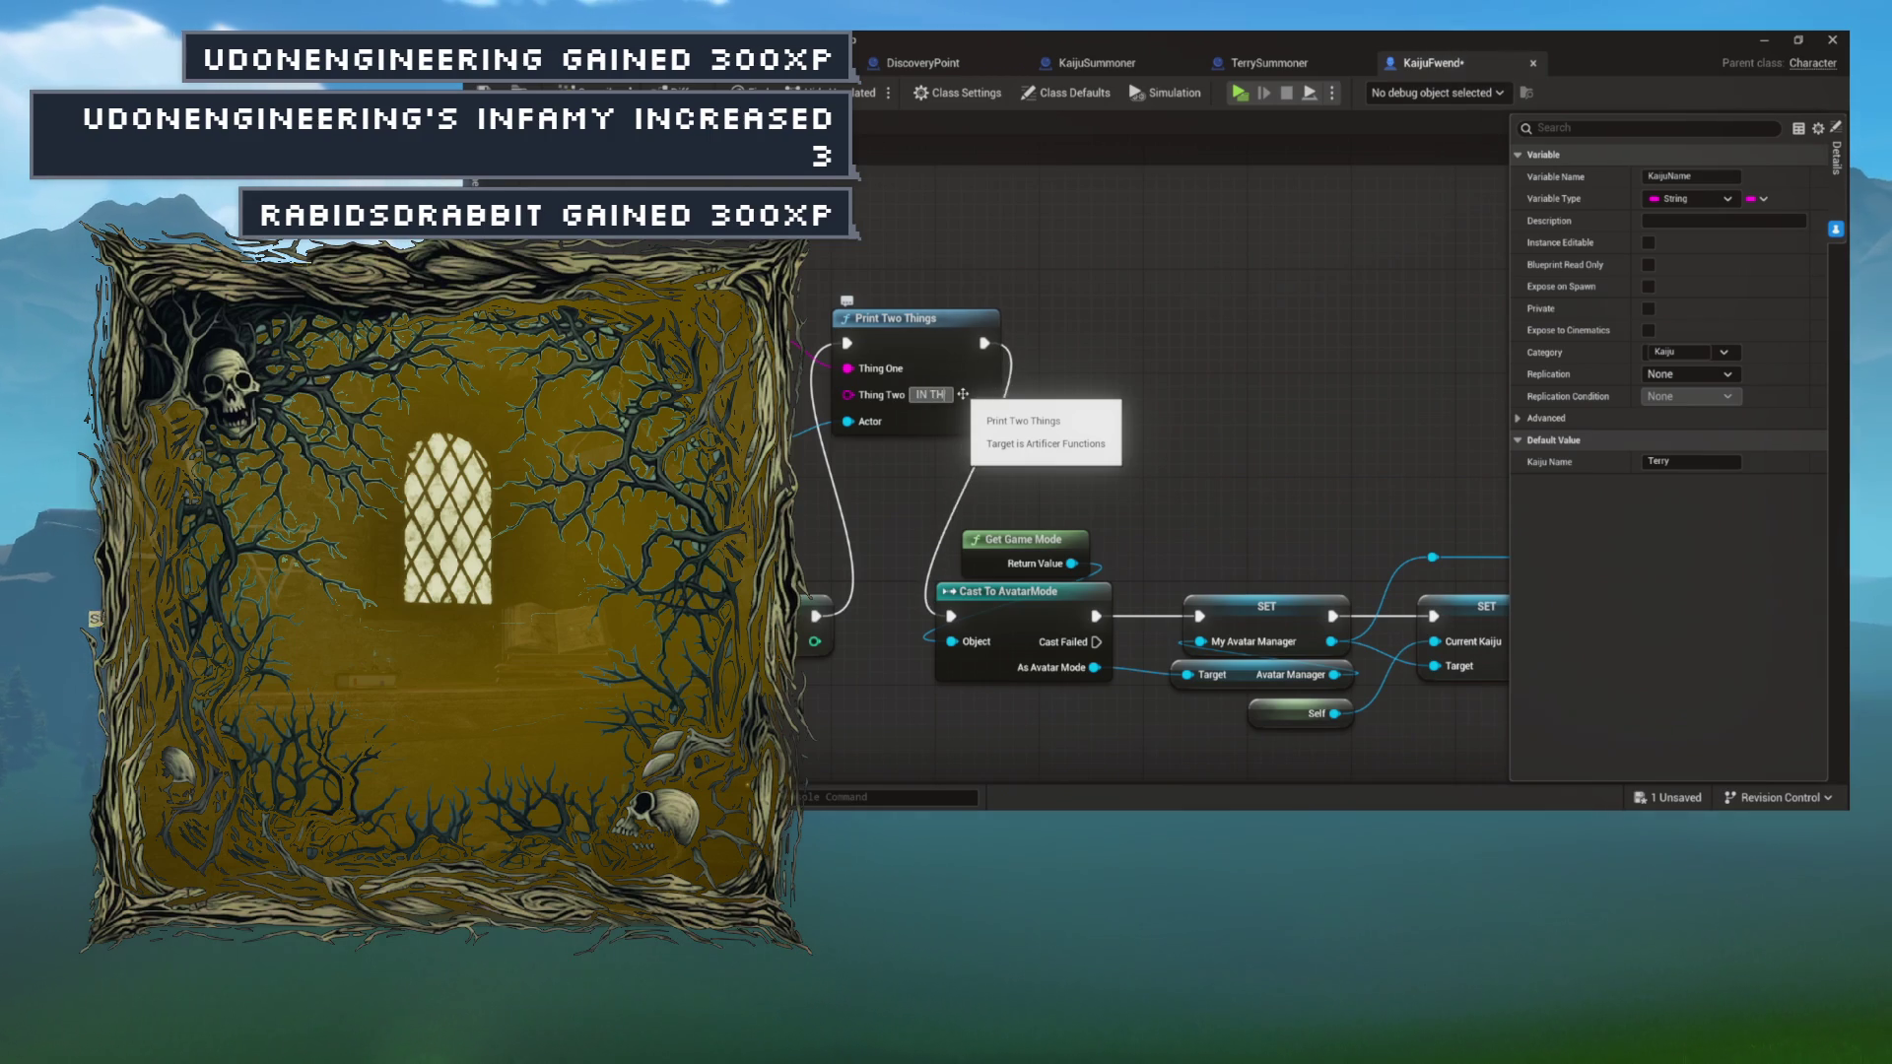
pyautogui.write('E HOUSE!!!!')
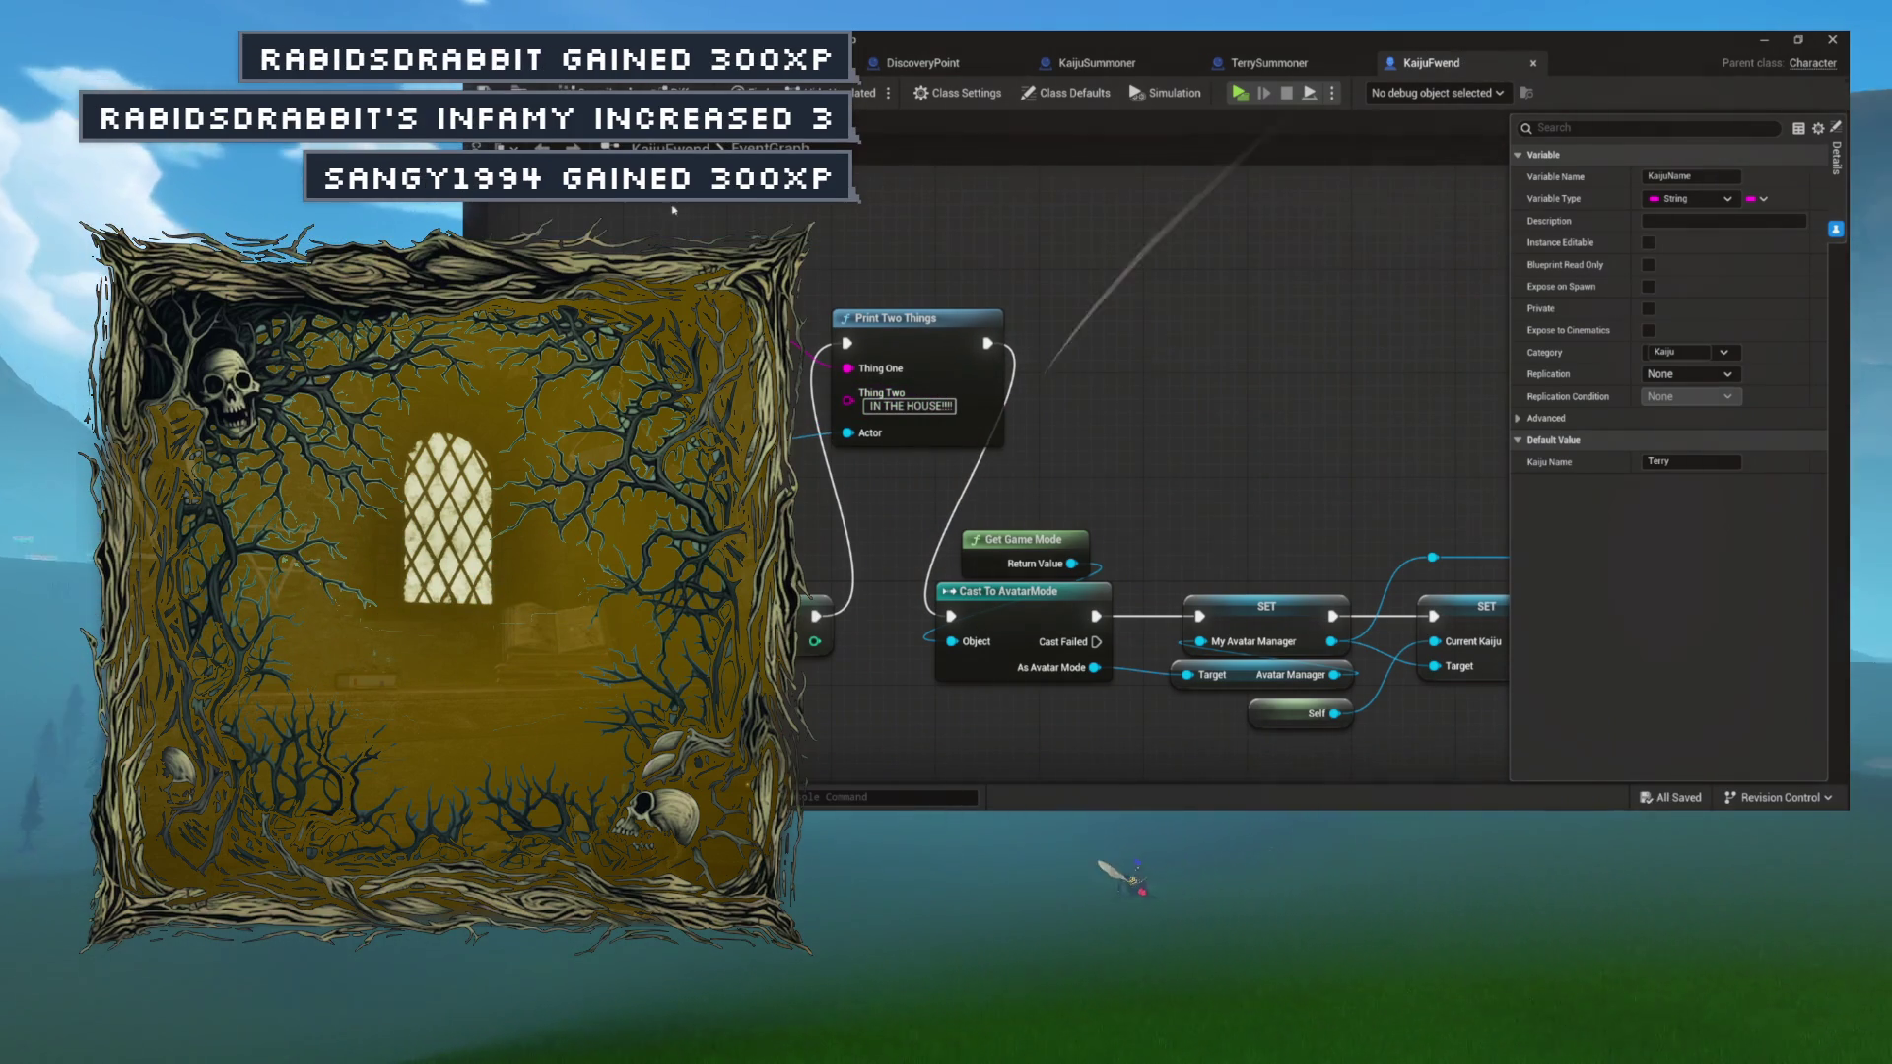
pyautogui.moveTo(1060, 450); pyautogui.dragTo(1056, 455)
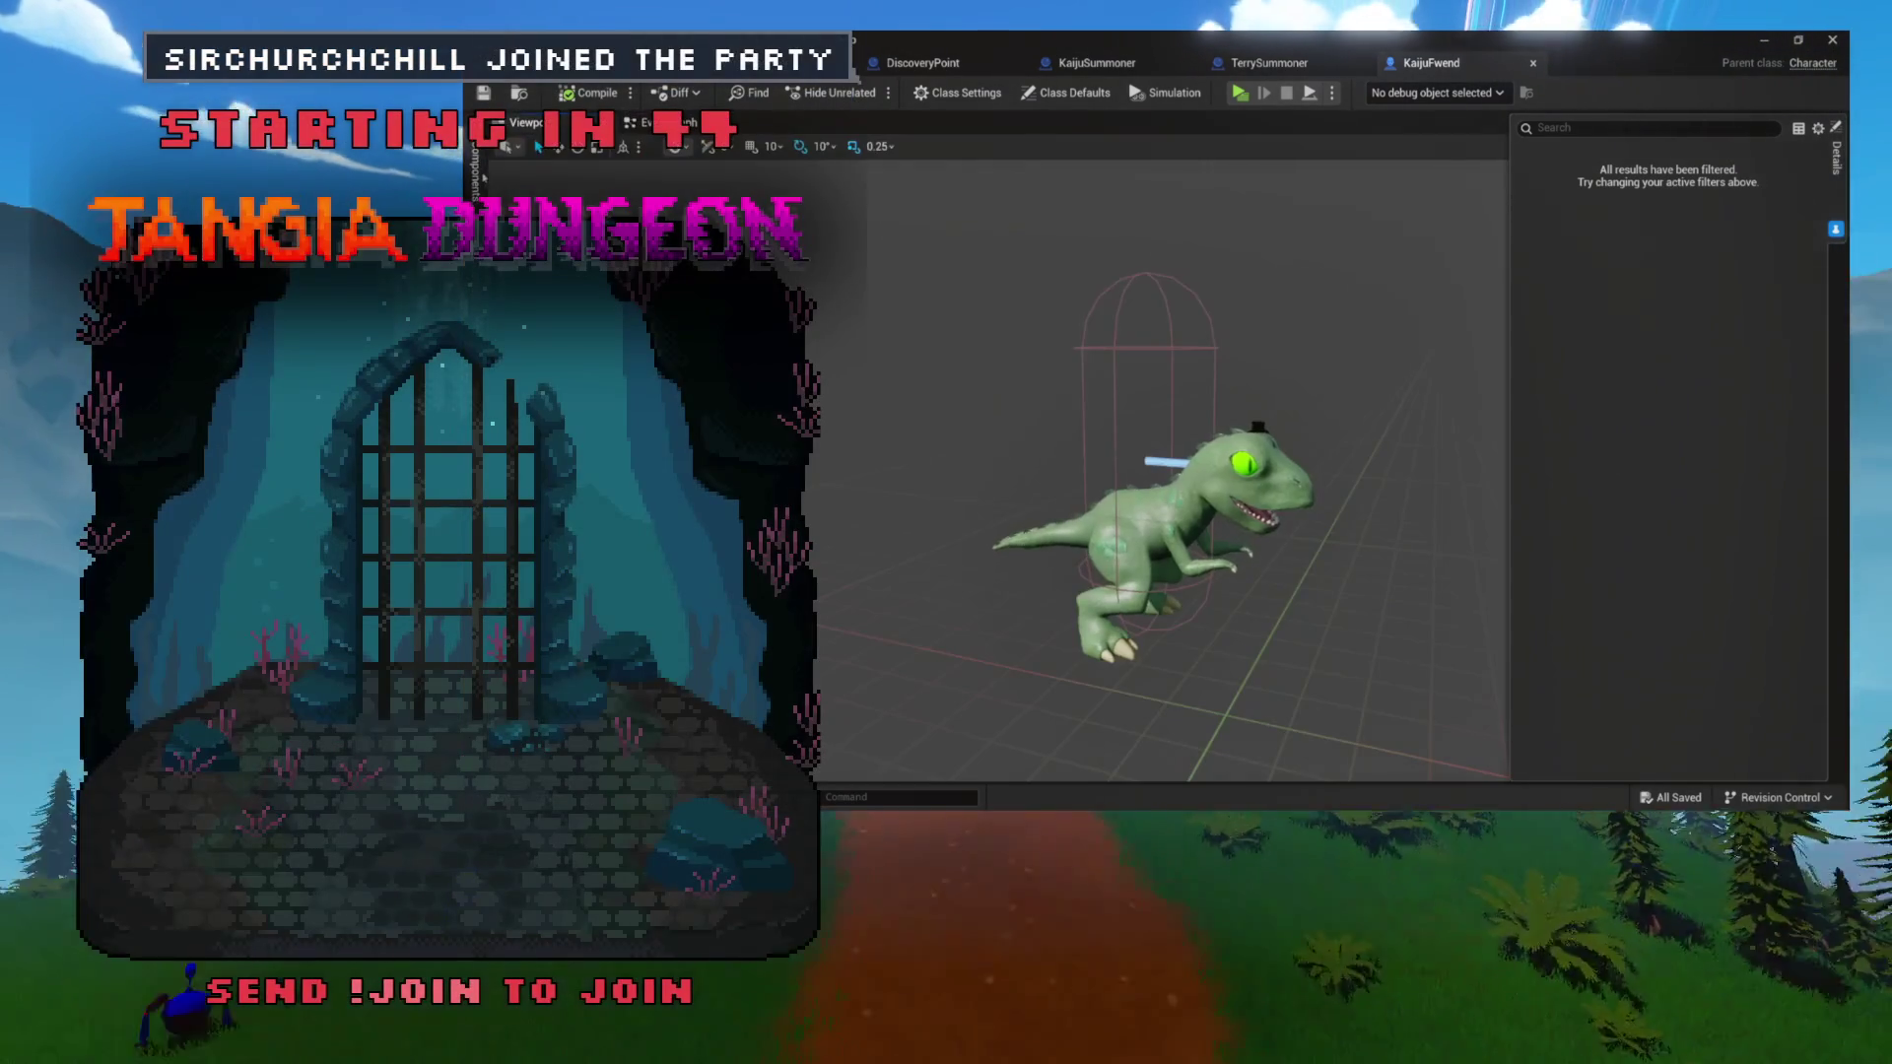
# Select KaijuFwend's capsule component (half height 88, radius 34) and delete a selected element.
pyautogui.click(477, 176)
pyautogui.click(592, 172)
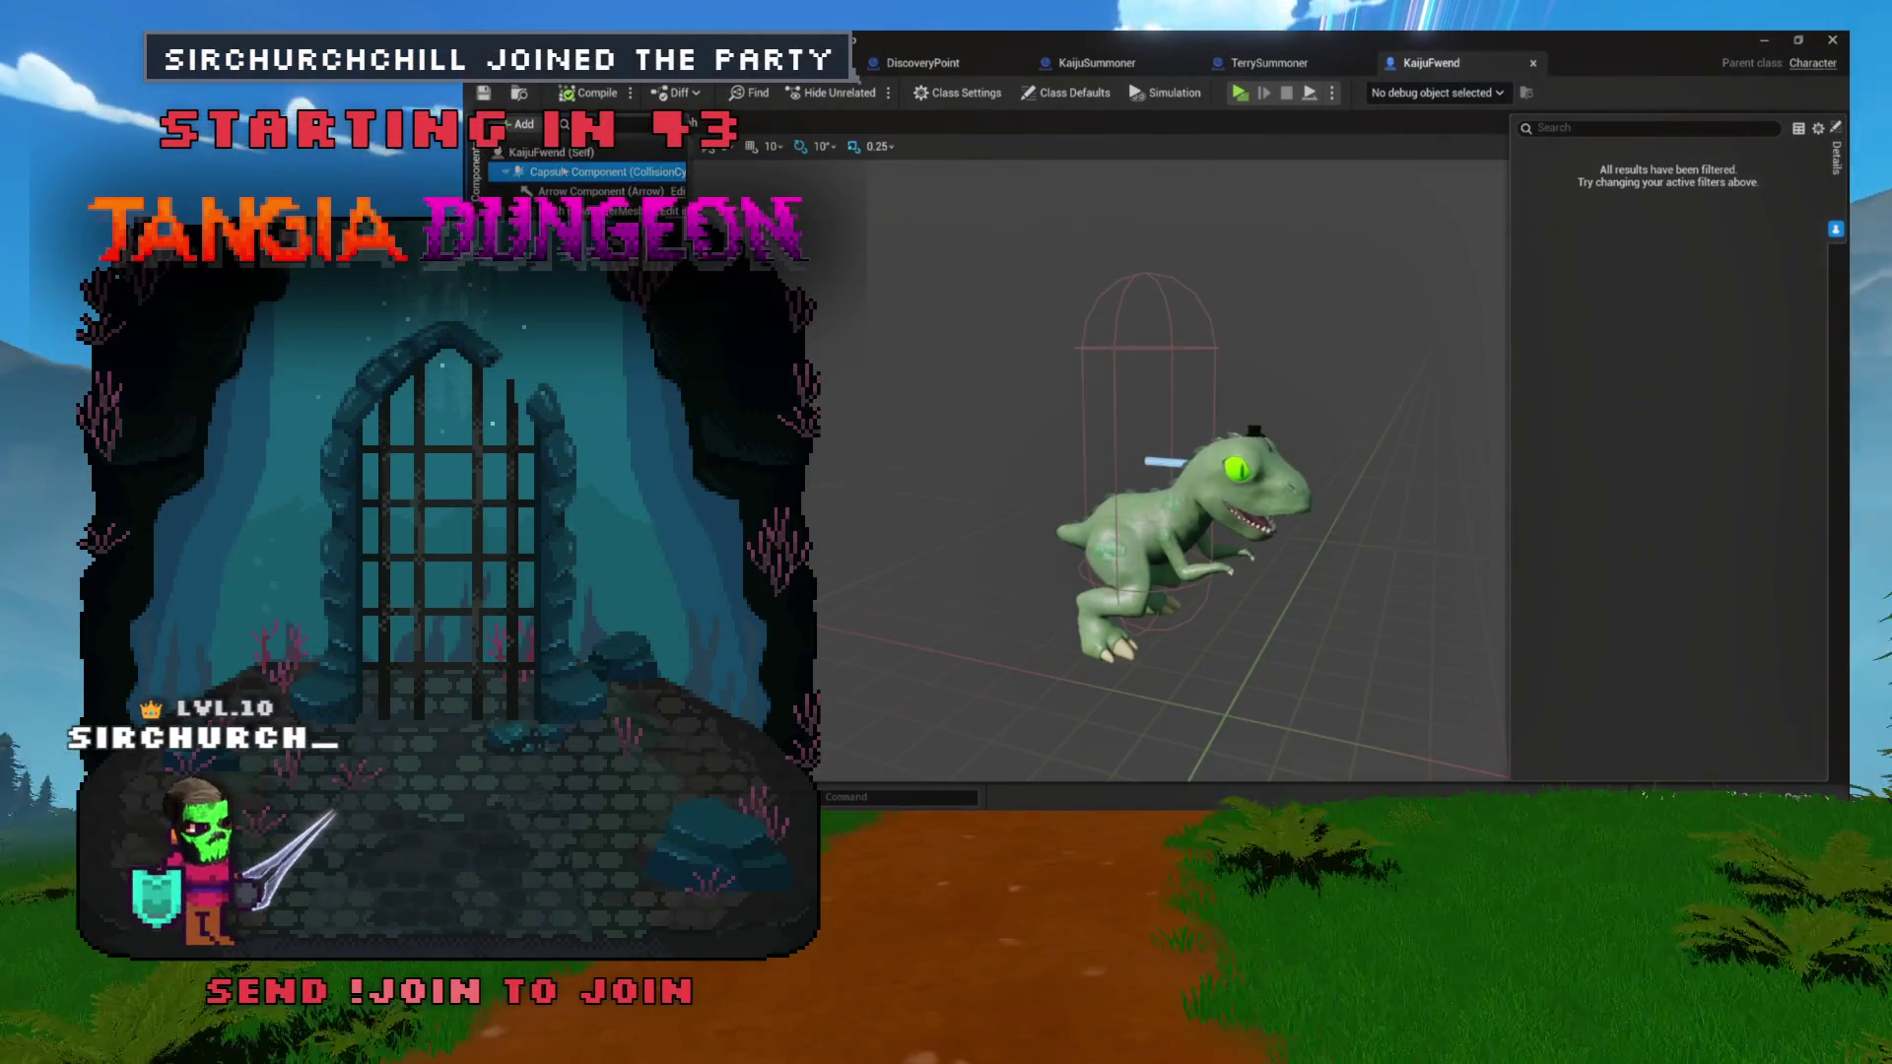
pyautogui.scroll(-2, 1581, 383)
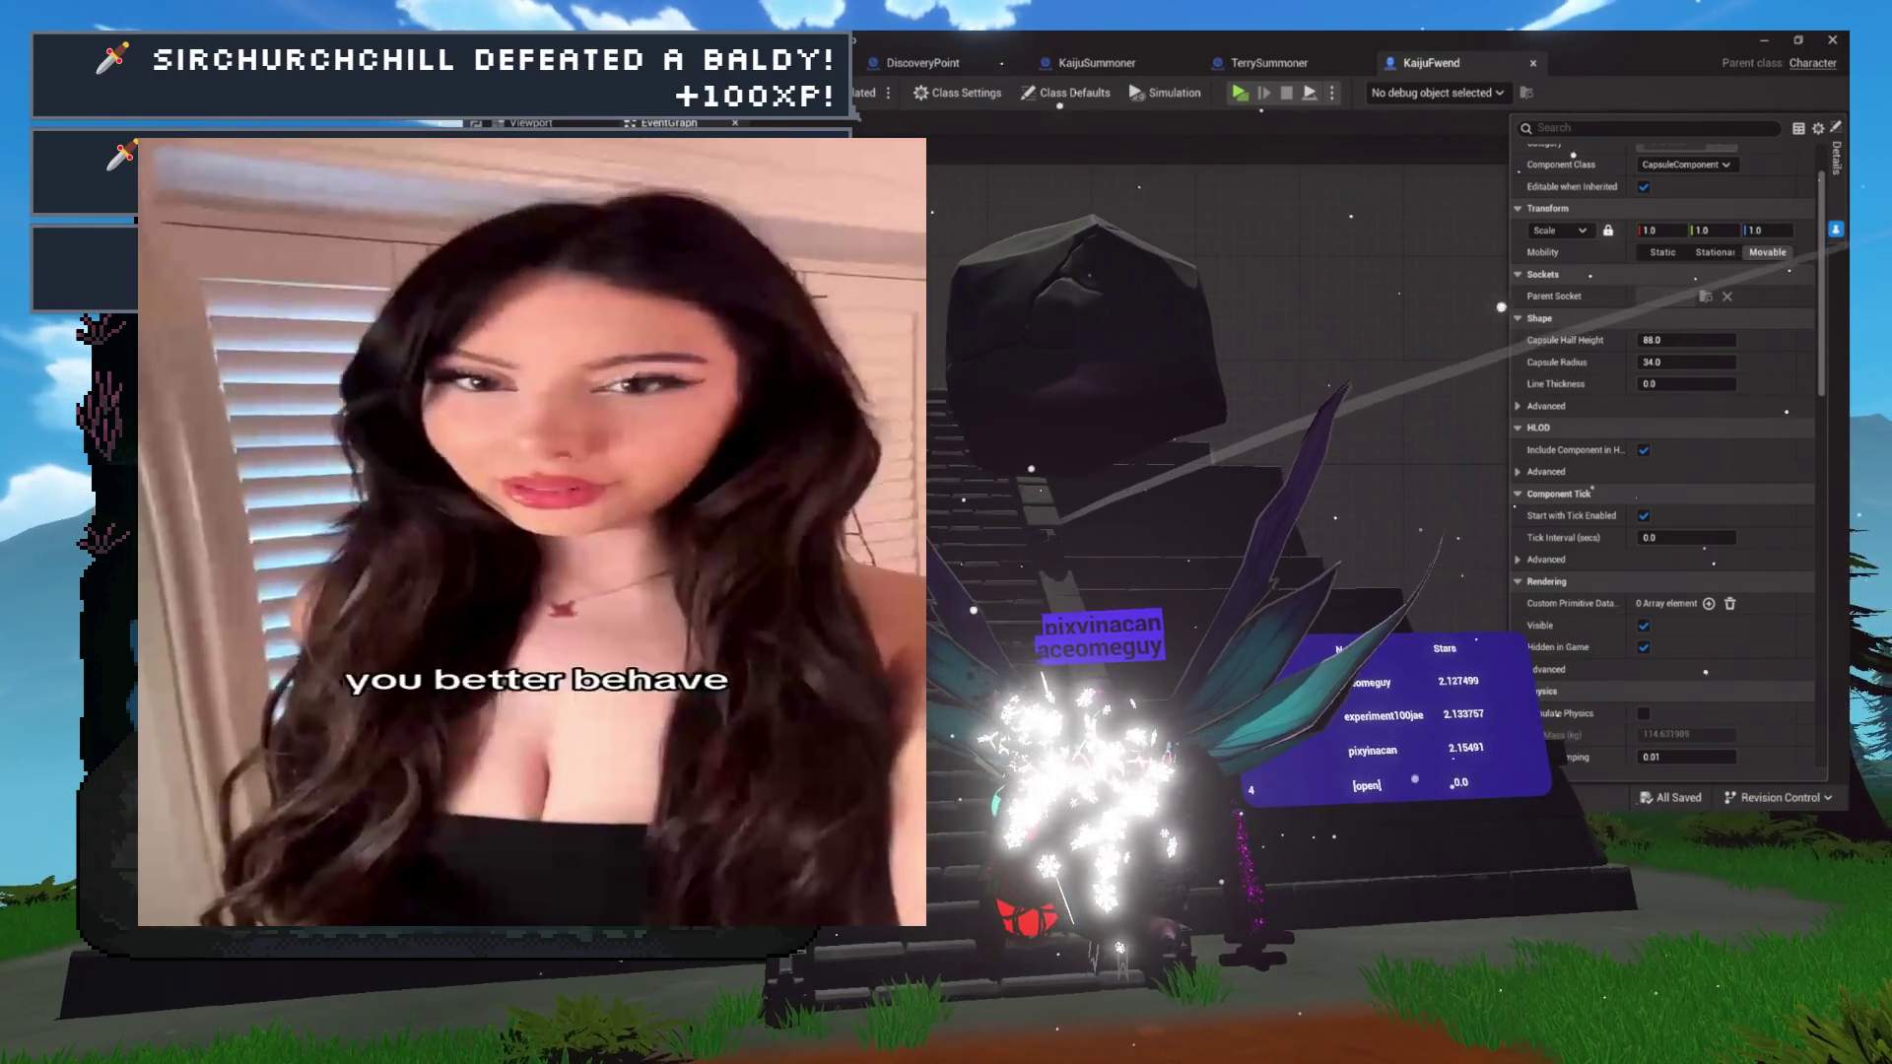
pyautogui.press('Delete')
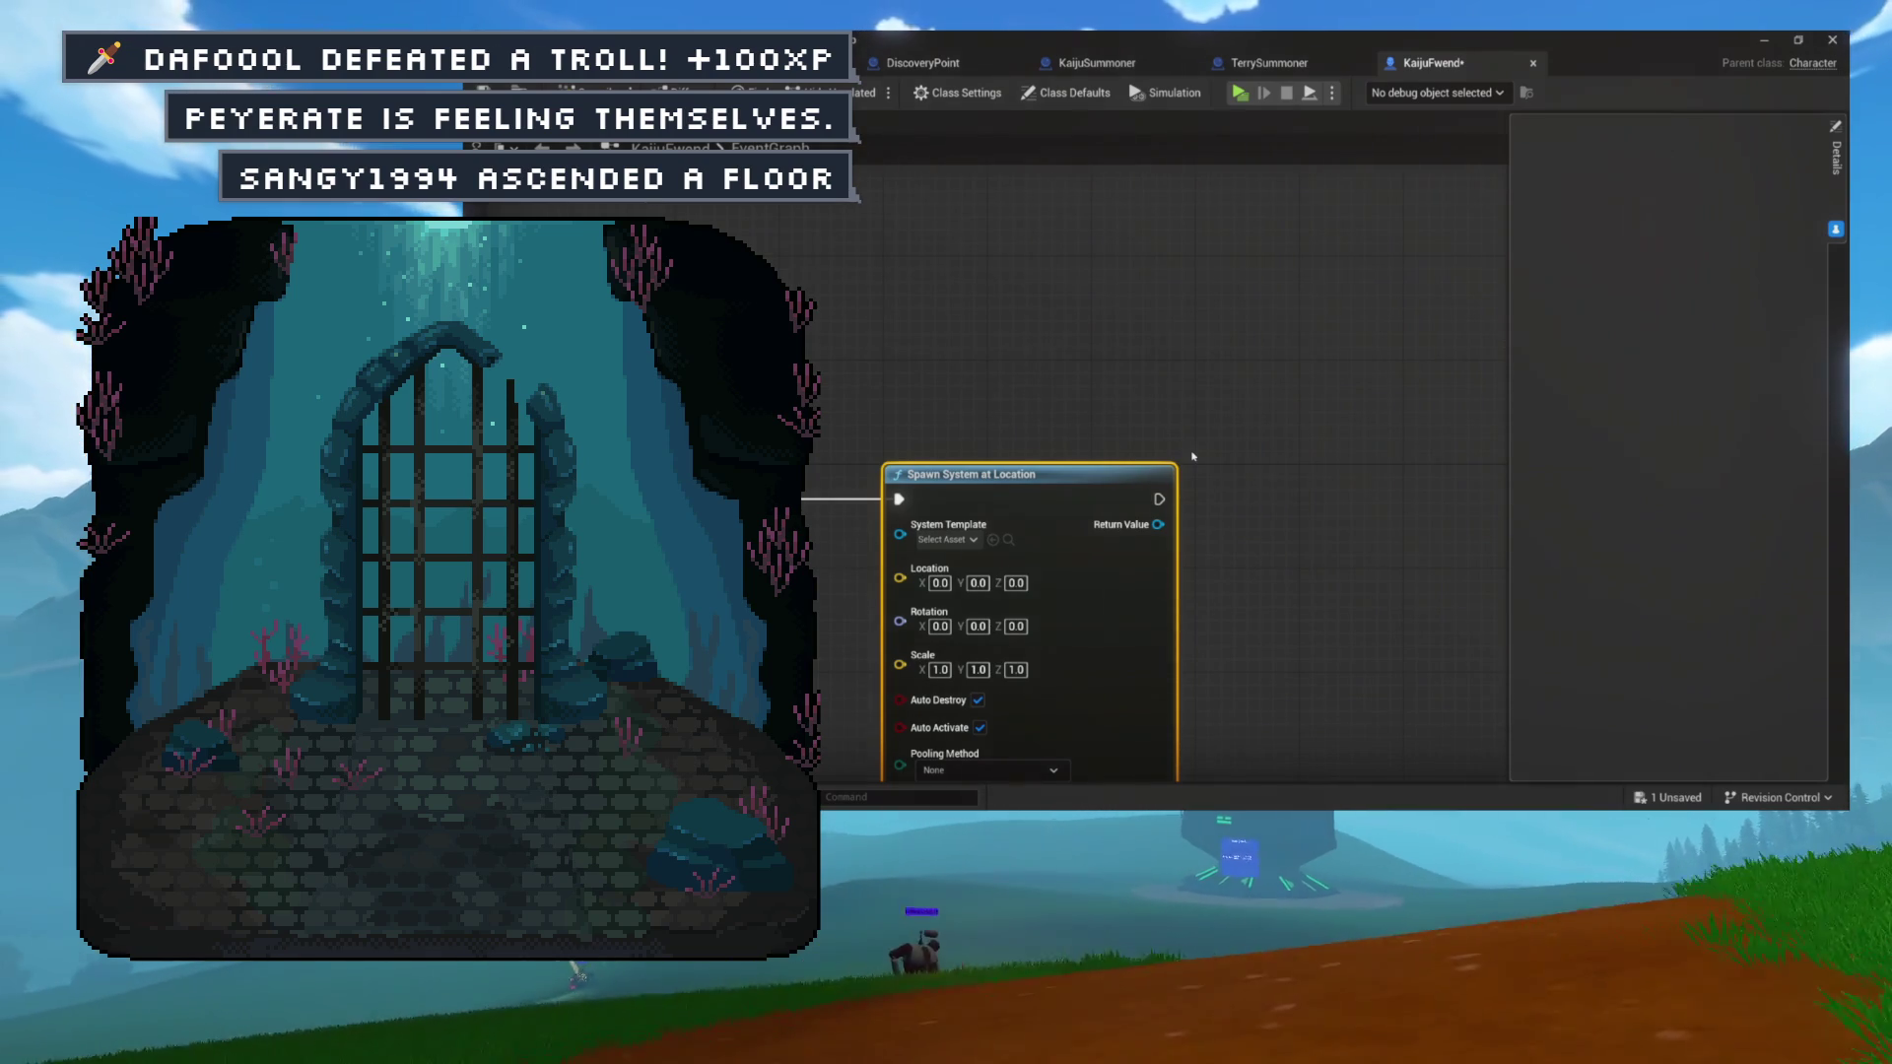
# Set the Spawn System at Location node's System Template to P_Magical_Effect01.
pyautogui.moveTo(1045, 480)
pyautogui.mouseDown()
pyautogui.moveTo(1150, 480)
pyautogui.moveTo(1153, 346)
pyautogui.mouseUp()
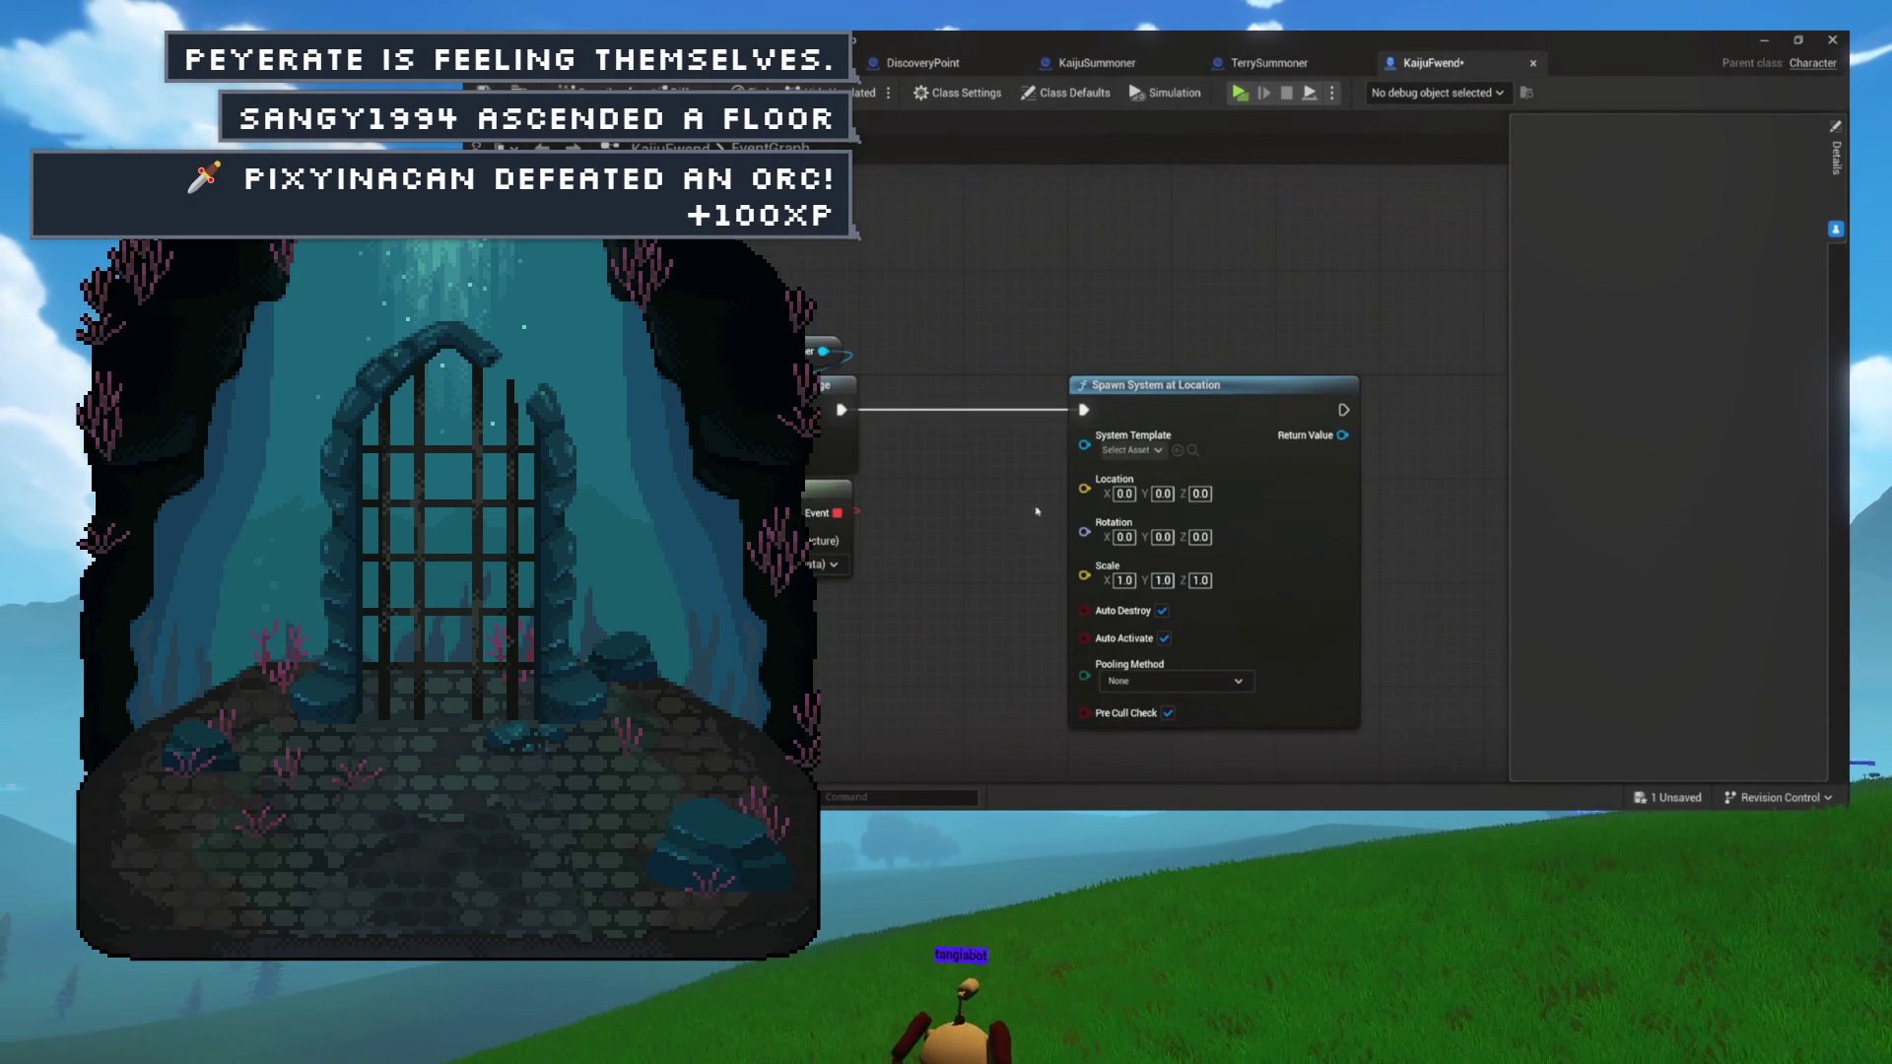
pyautogui.click(1131, 450)
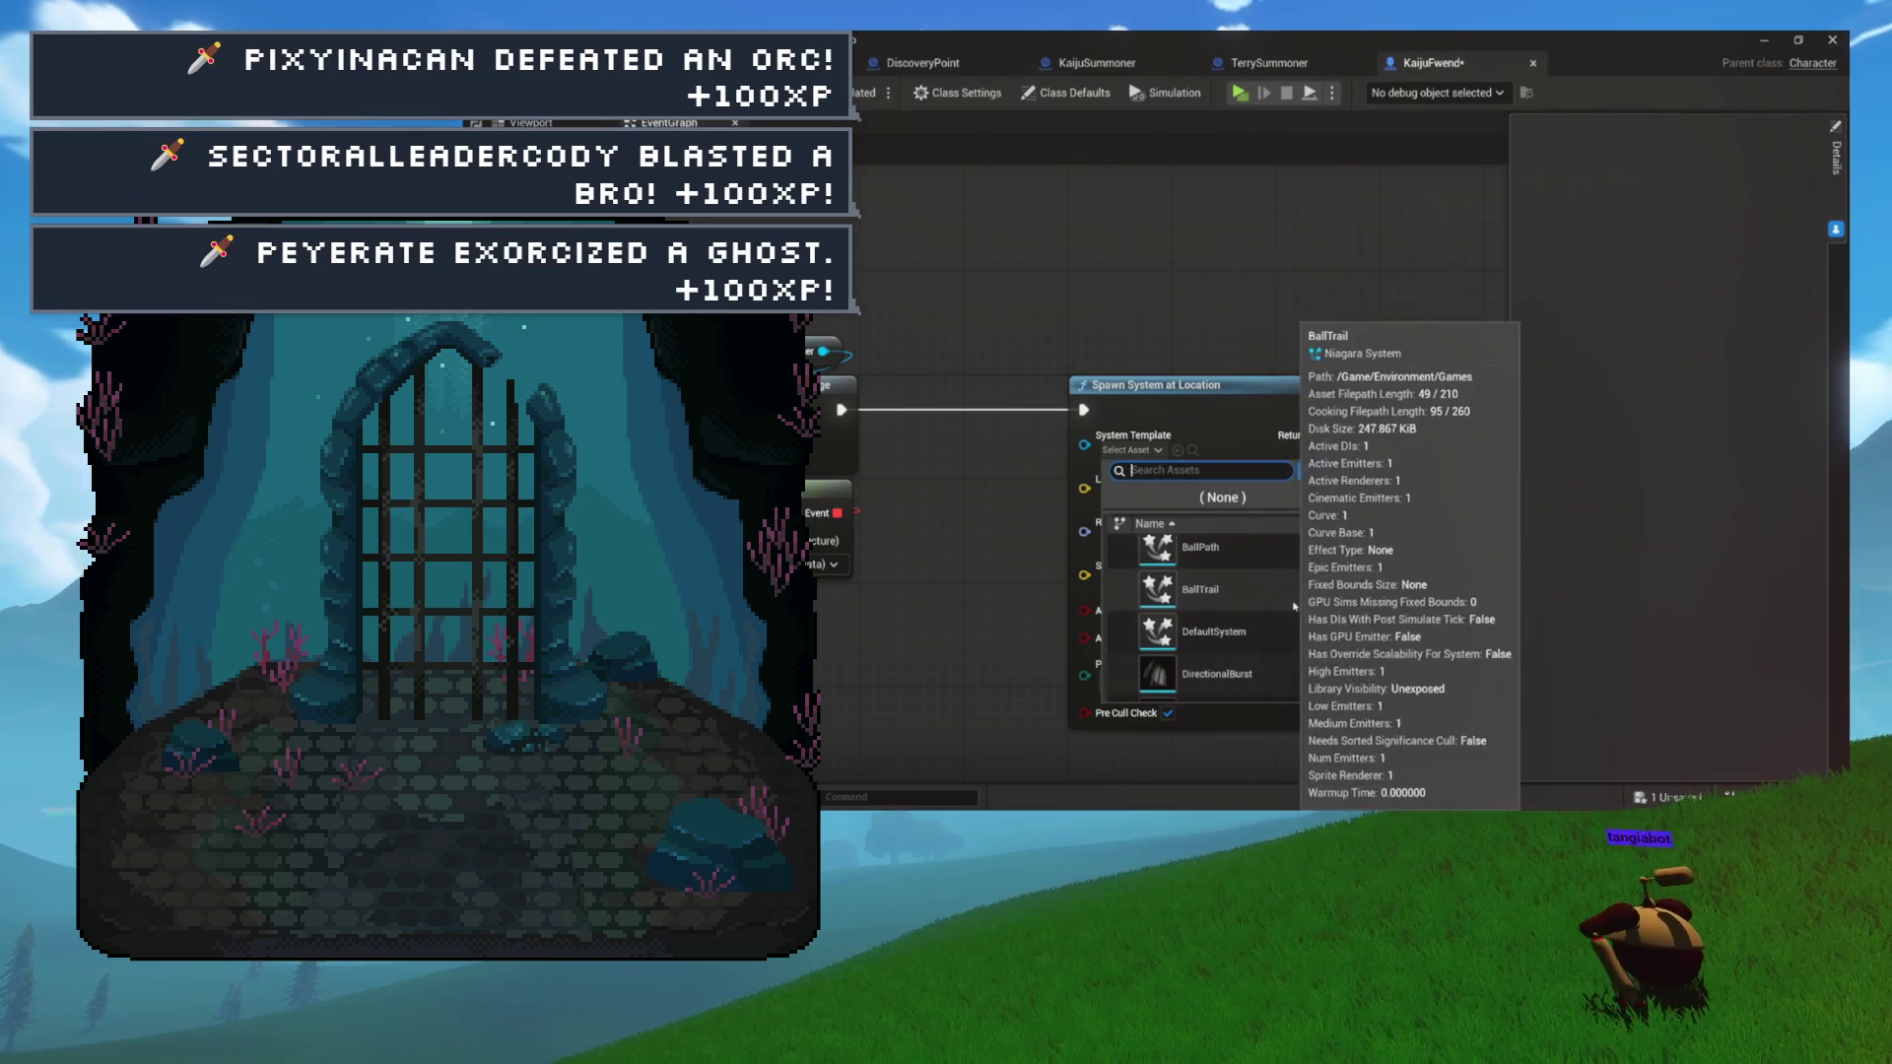
pyautogui.scroll(-3, 1272, 596)
pyautogui.scroll(-2, 1291, 594)
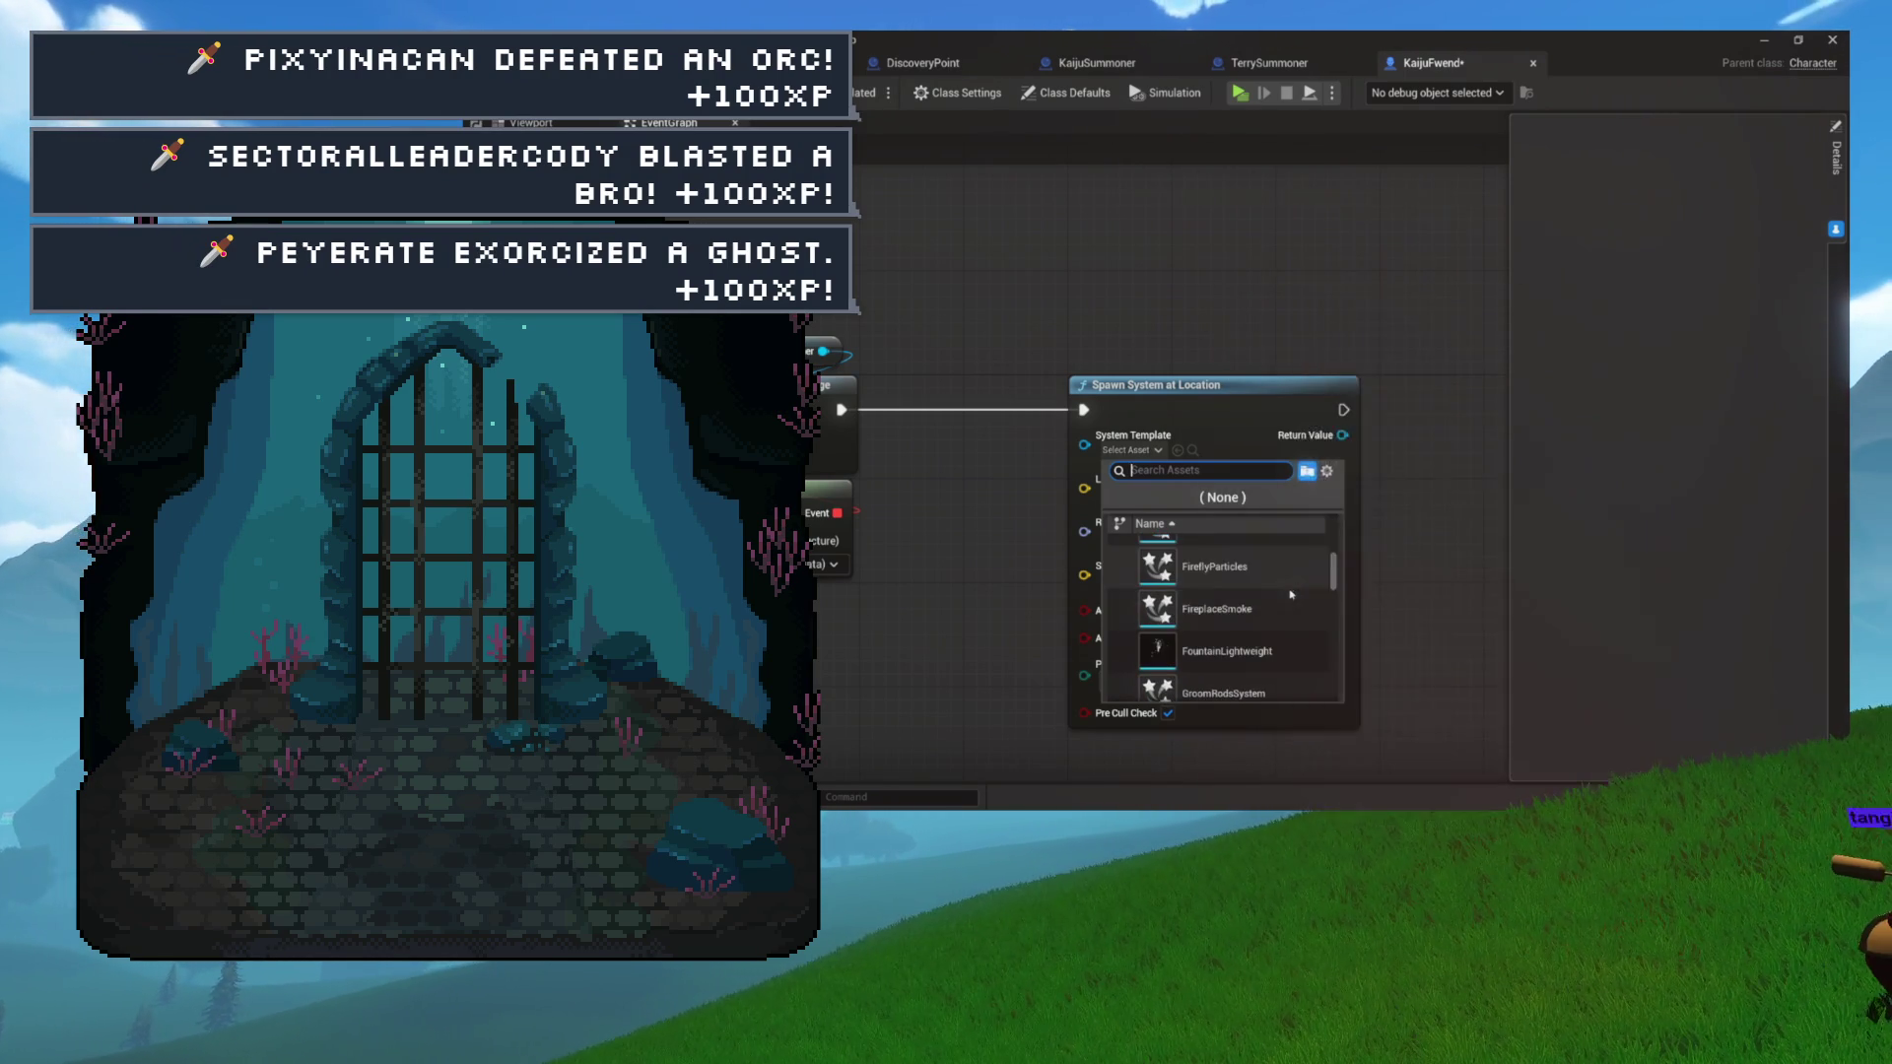
pyautogui.scroll(-2, 1290, 594)
pyautogui.scroll(-1, 1290, 594)
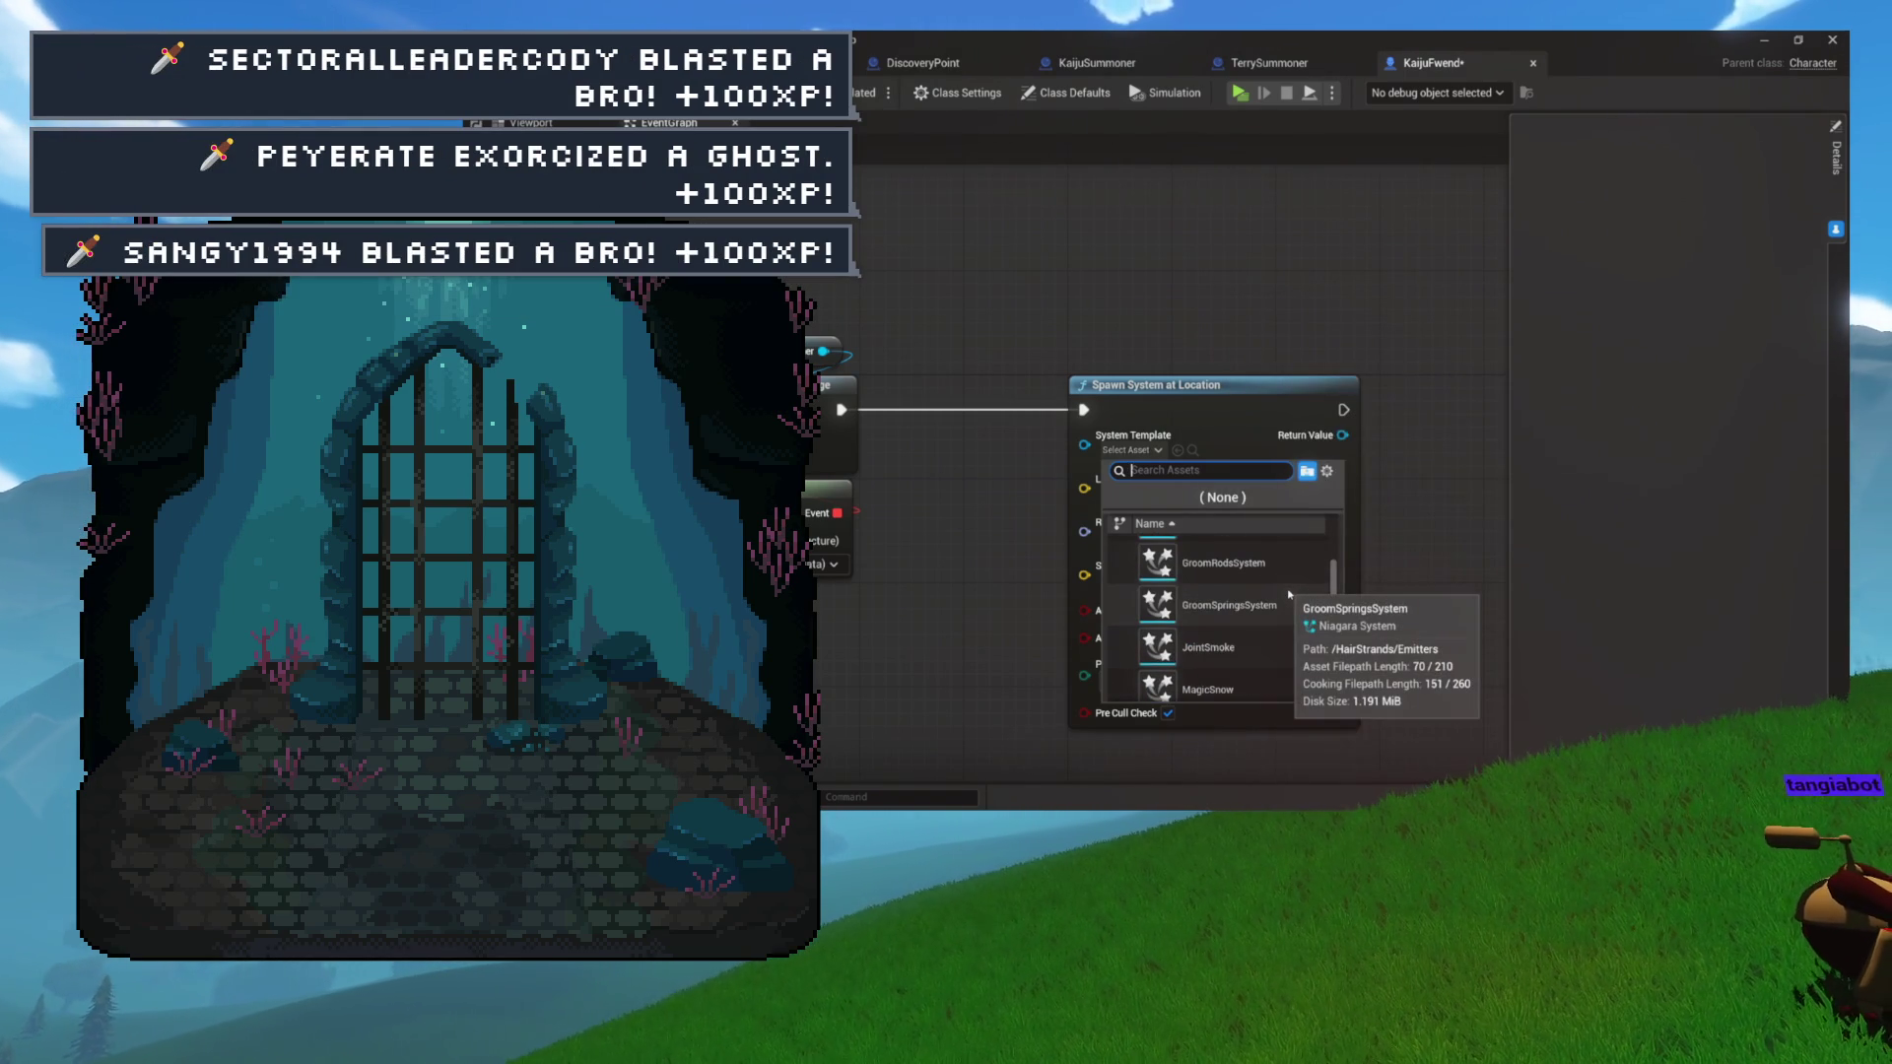
pyautogui.scroll(-3, 1289, 596)
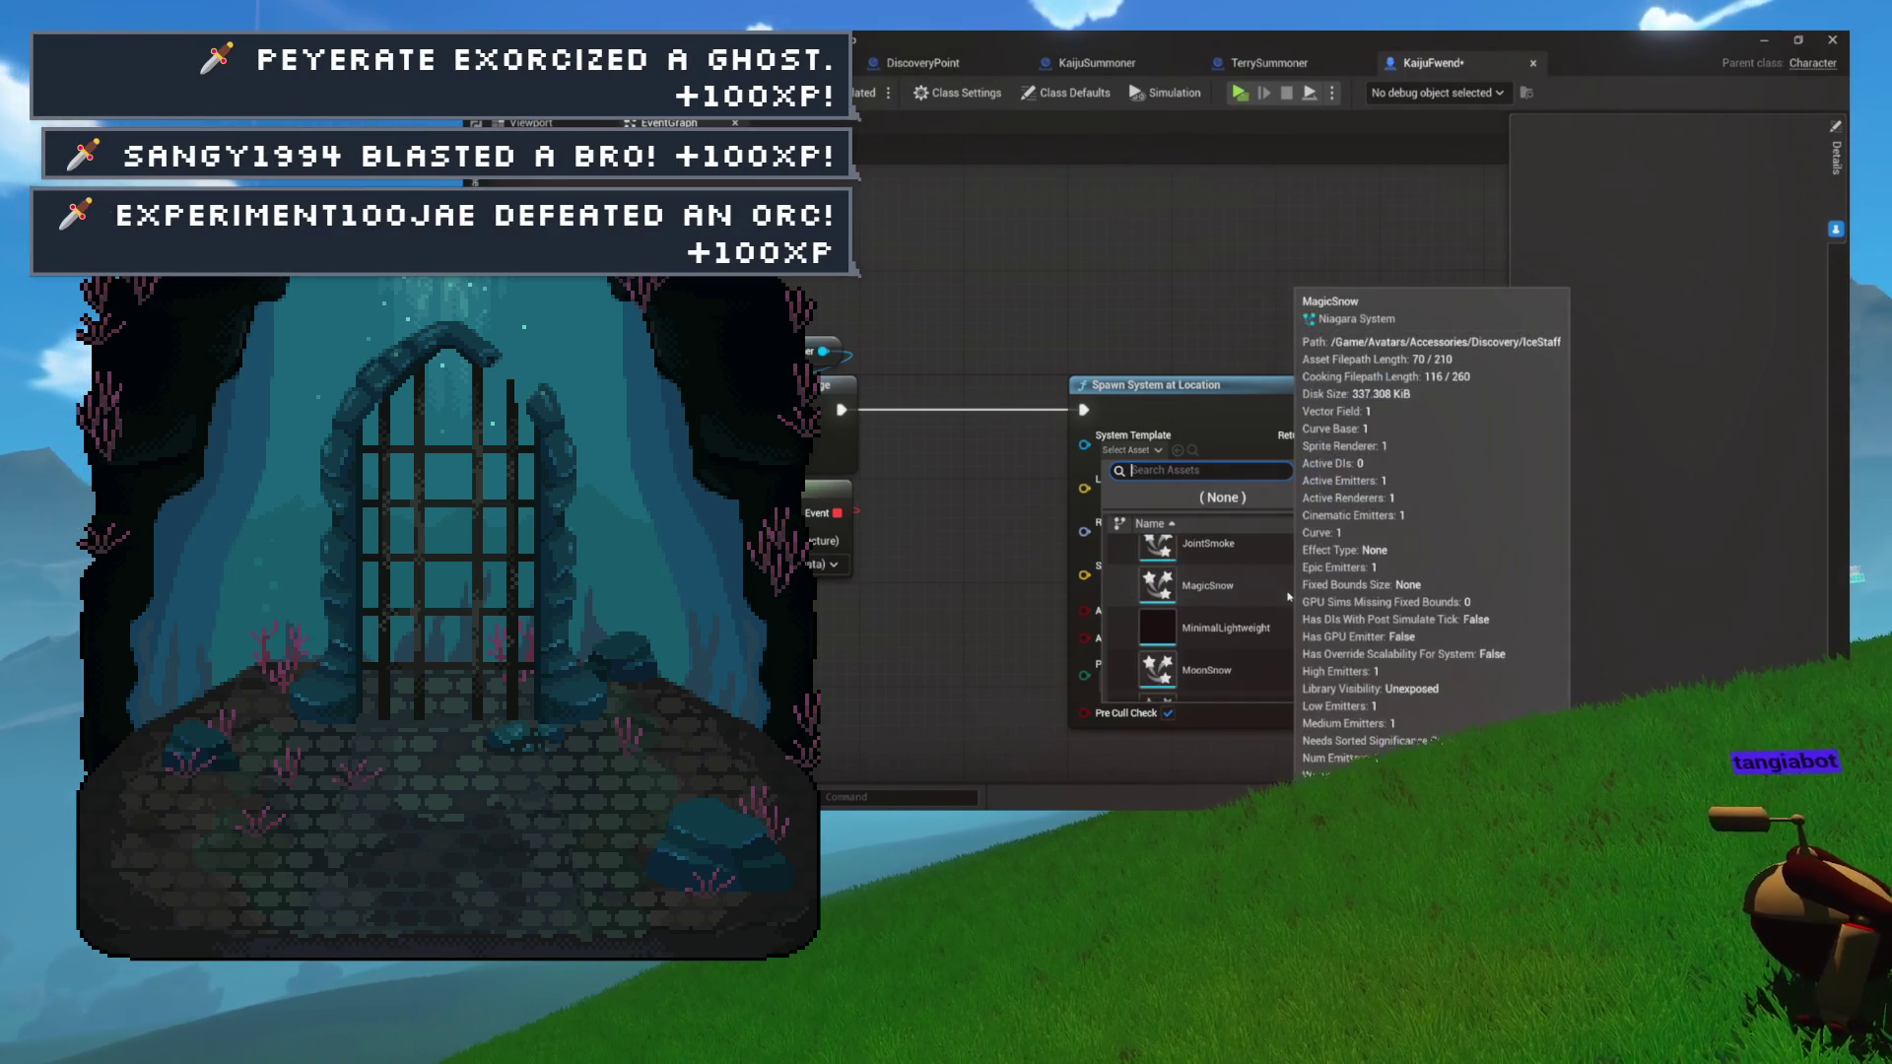
pyautogui.scroll(-3, 1289, 595)
pyautogui.scroll(-3, 1289, 595)
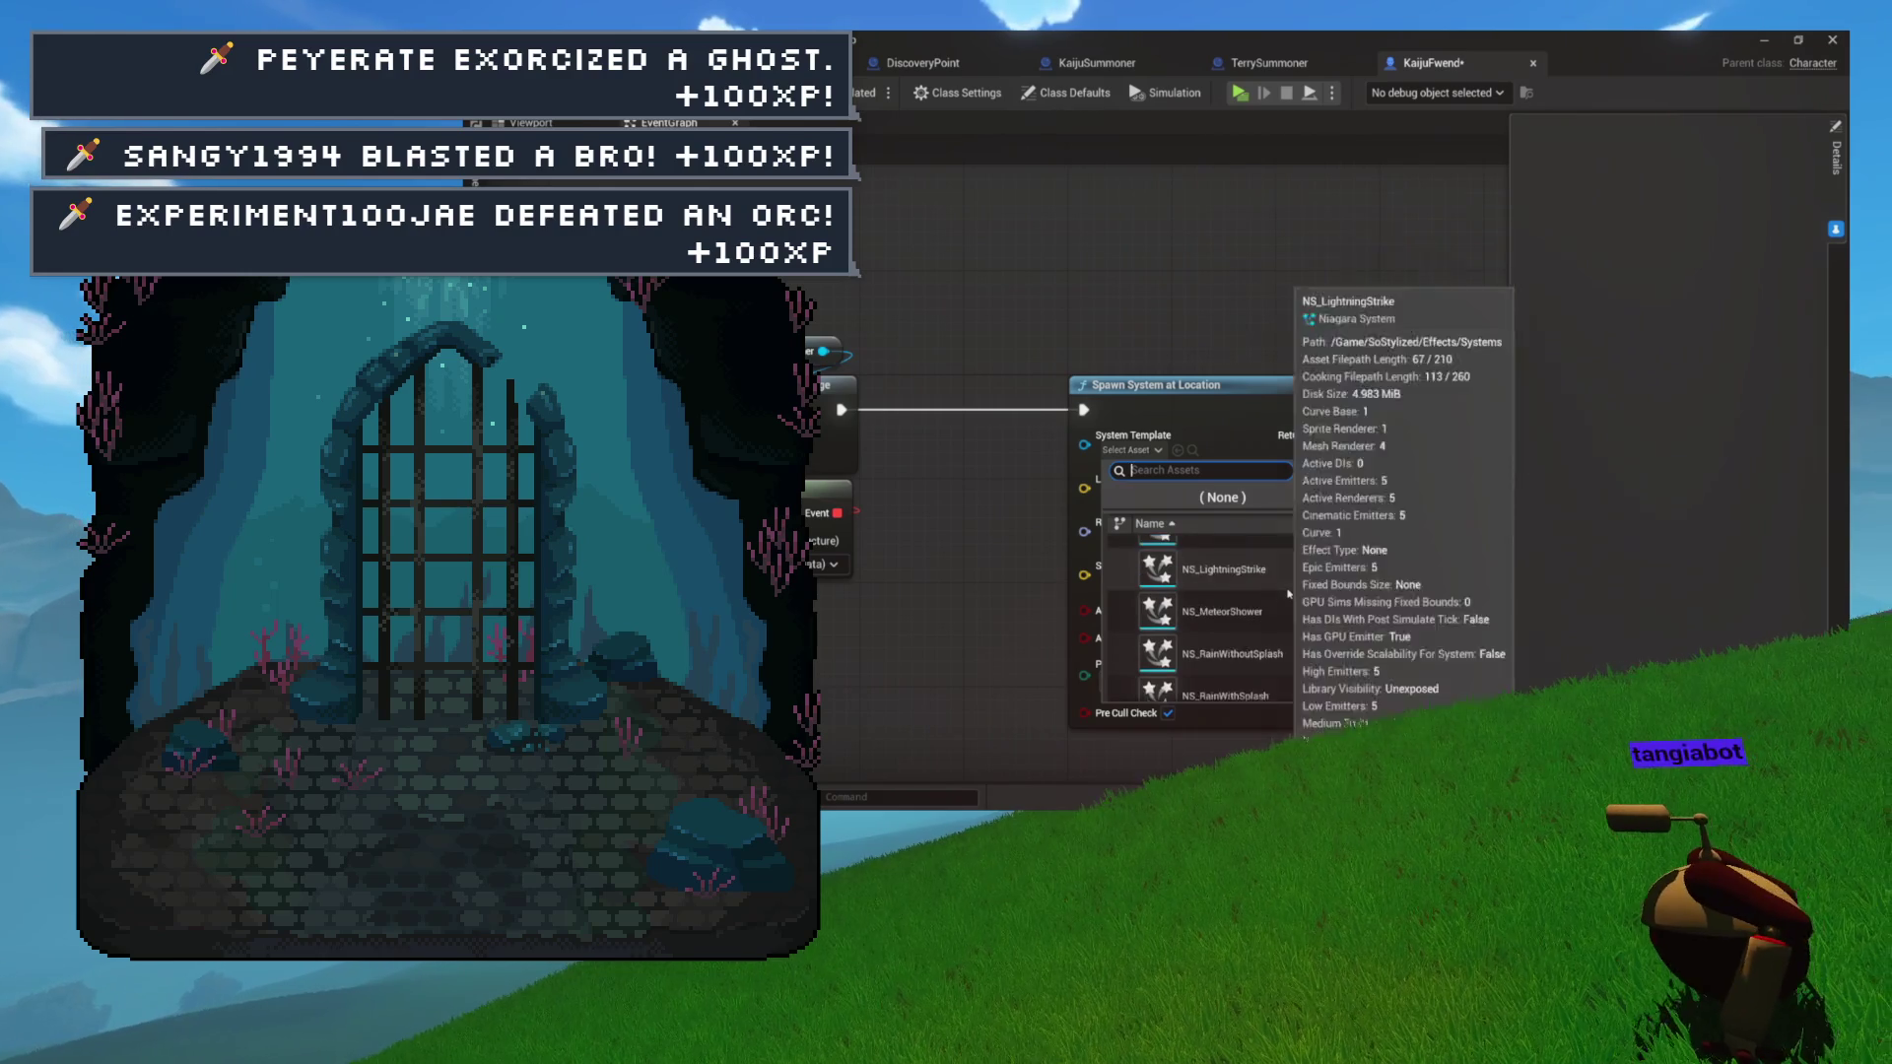
pyautogui.scroll(-2, 1289, 594)
pyautogui.scroll(-1, 1289, 594)
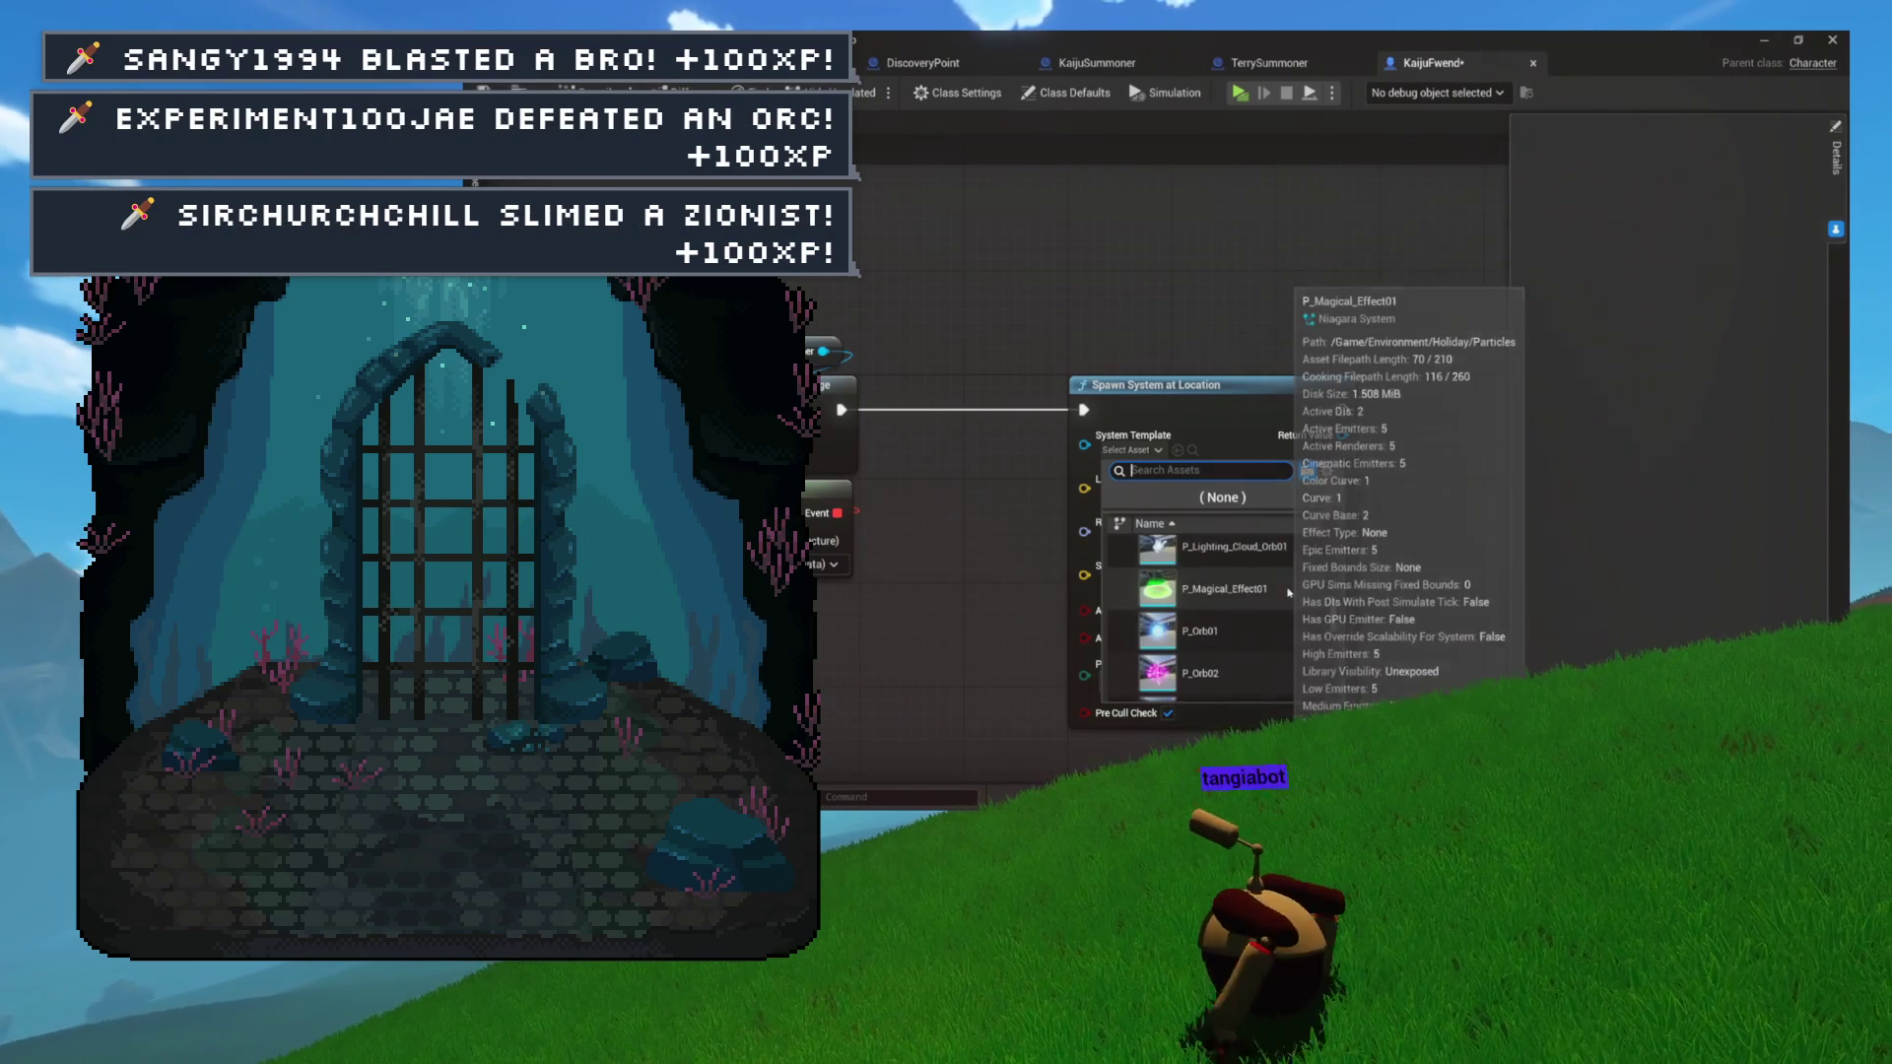
pyautogui.click(1254, 596)
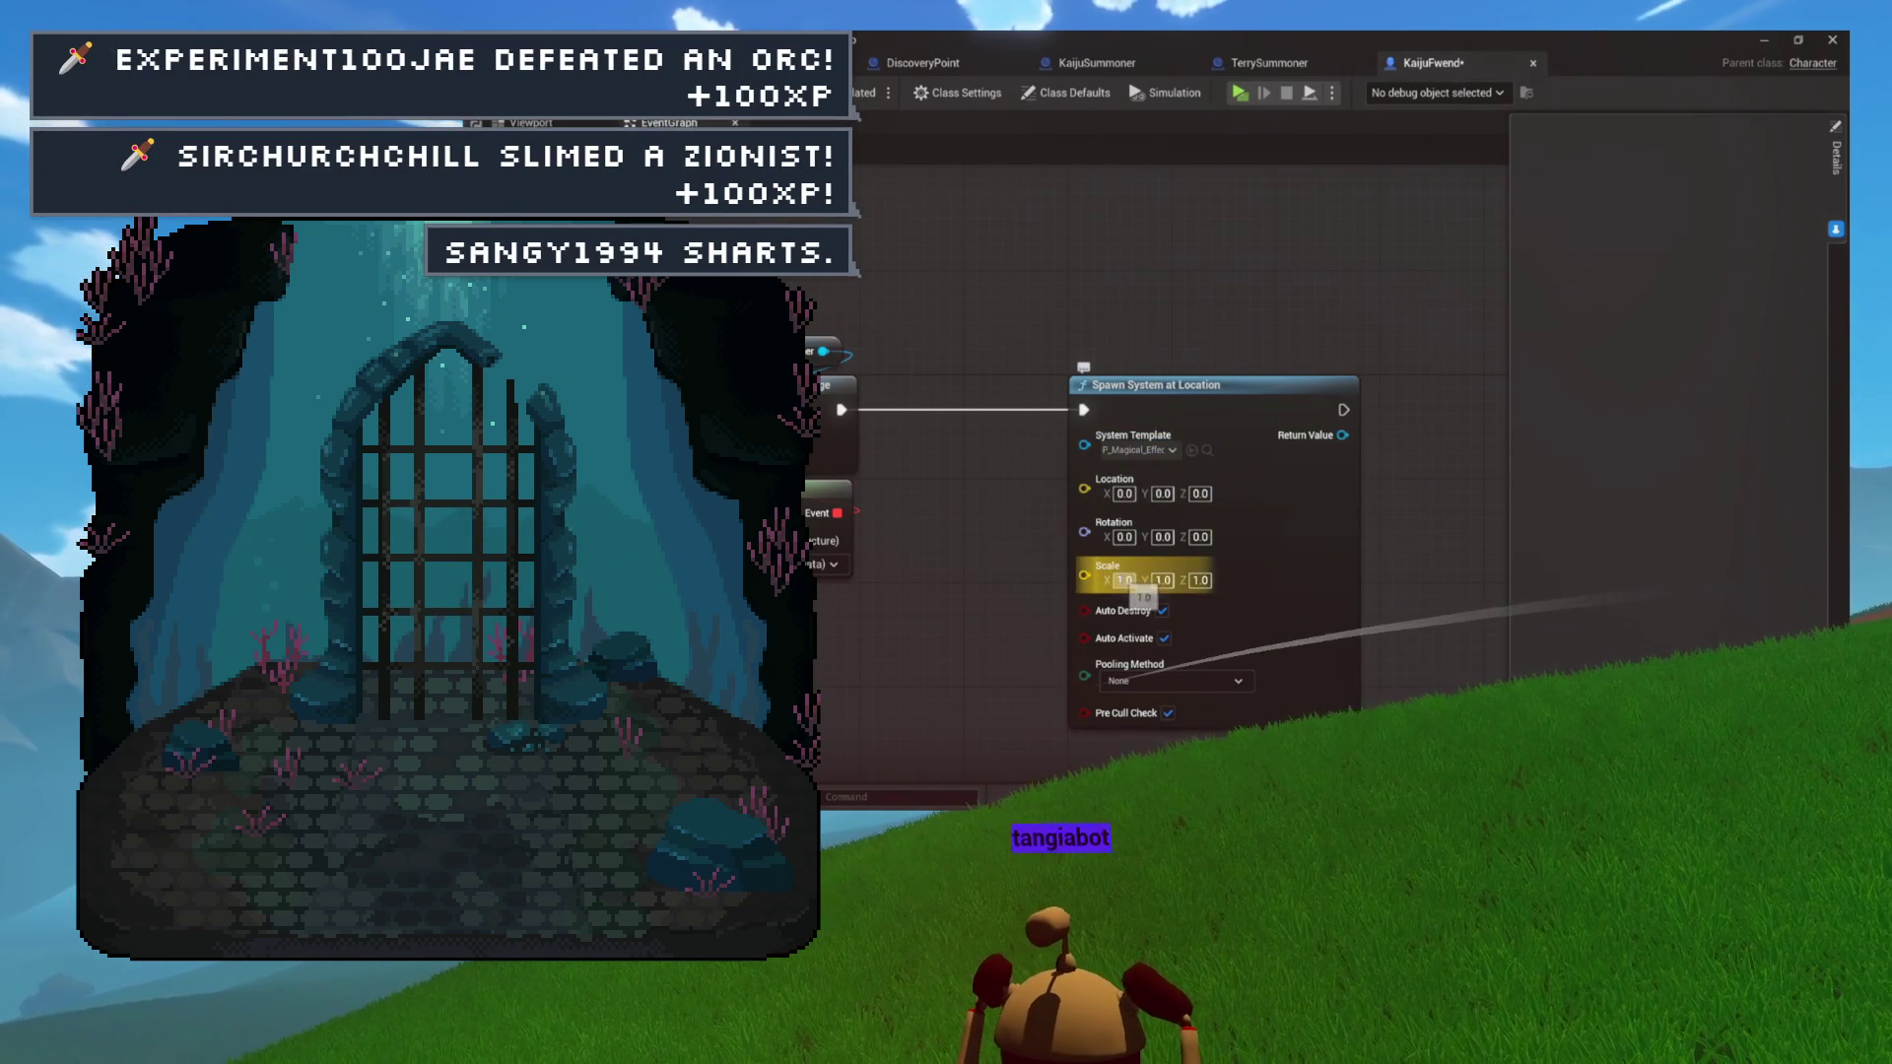
# Give the spawned effect a scale of 50, then view the green kaiju model in the viewport.
pyautogui.click(1125, 580)
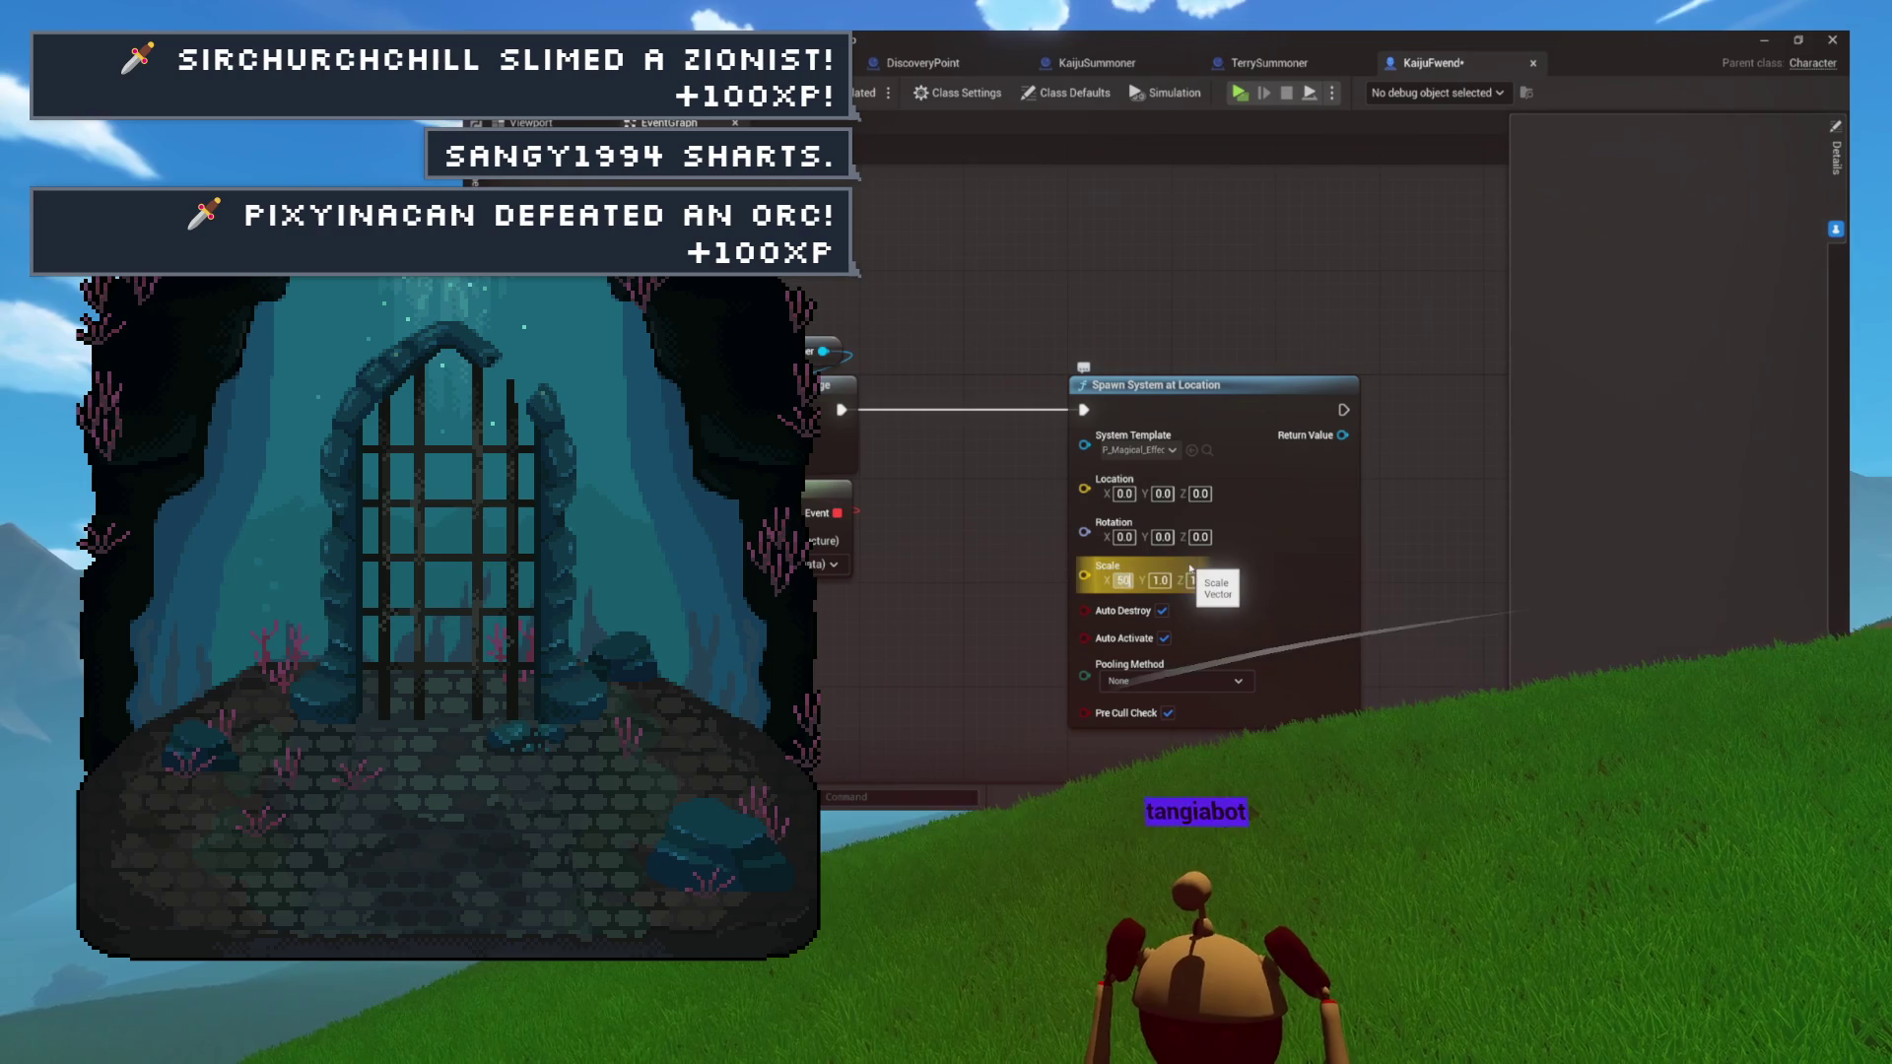
pyautogui.write('50')
pyautogui.press('Tab')
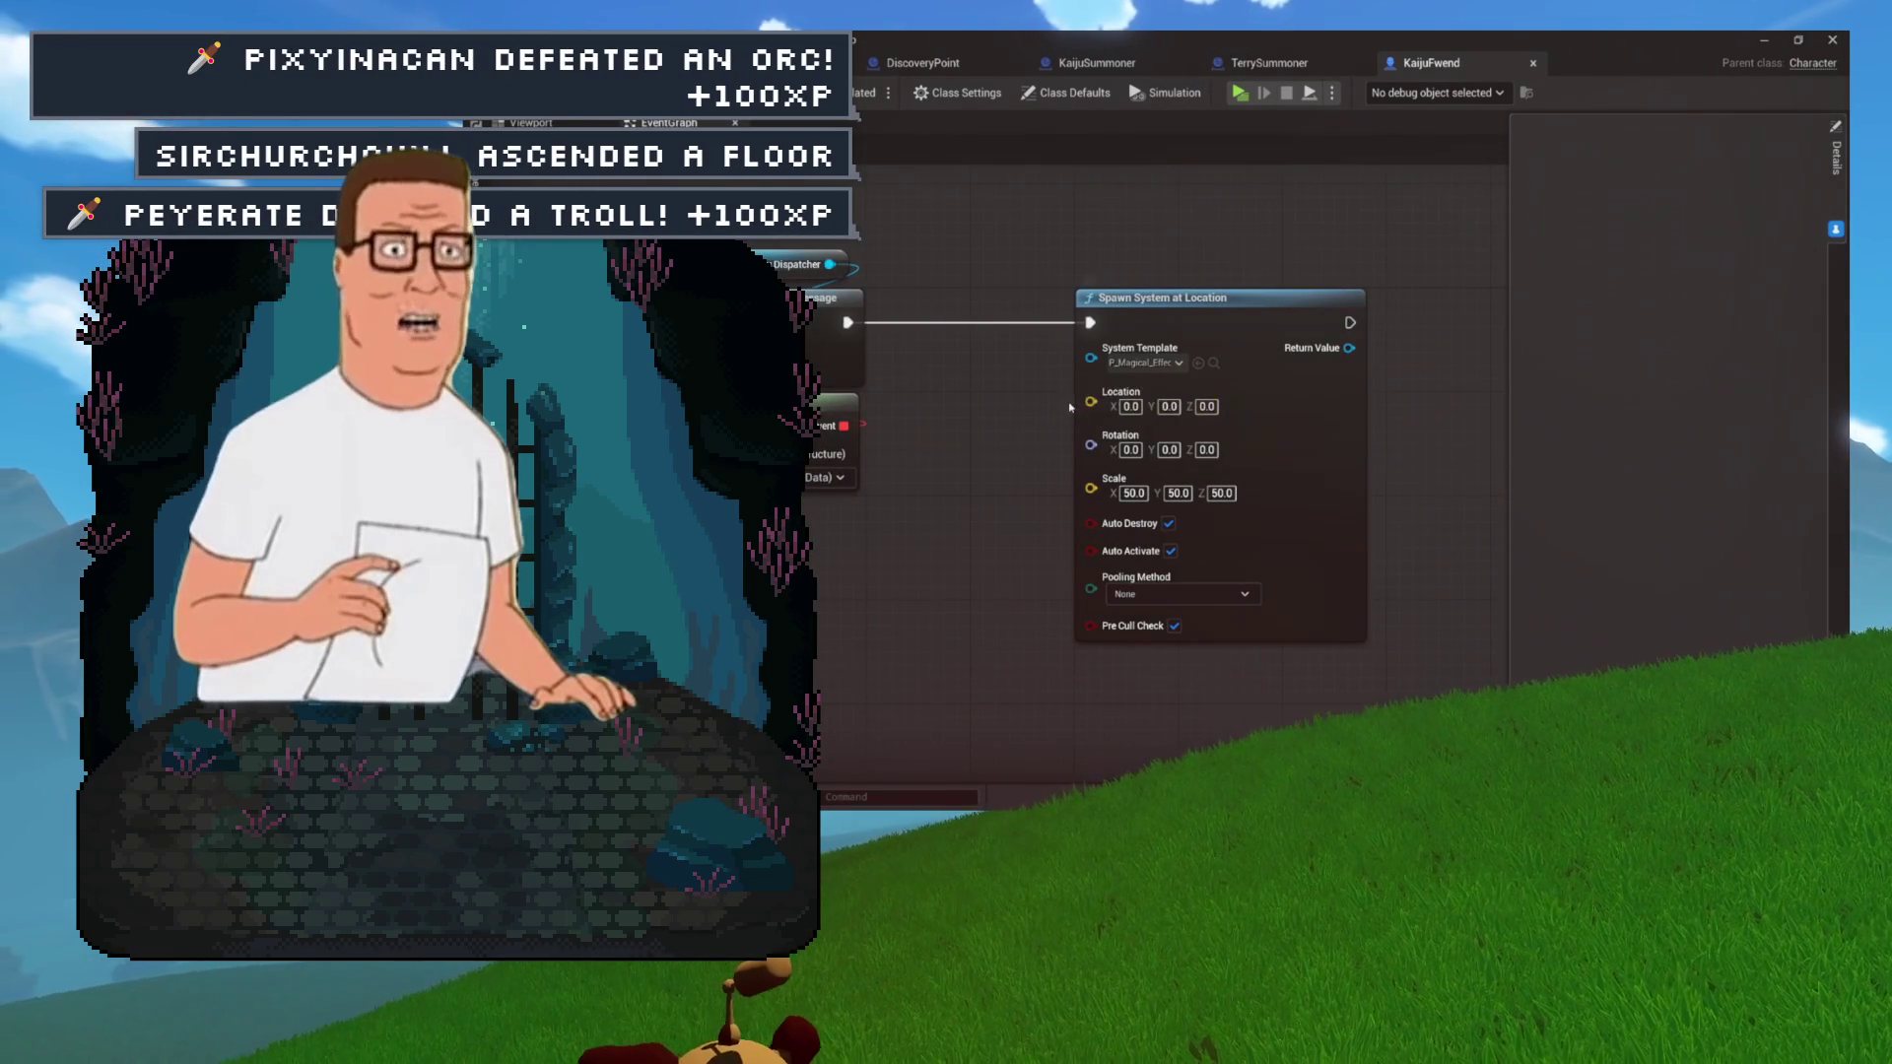
pyautogui.moveTo(1016, 427)
pyautogui.mouseDown()
pyautogui.moveTo(1035, 536)
pyautogui.moveTo(1184, 494)
pyautogui.moveTo(1211, 440)
pyautogui.mouseUp()
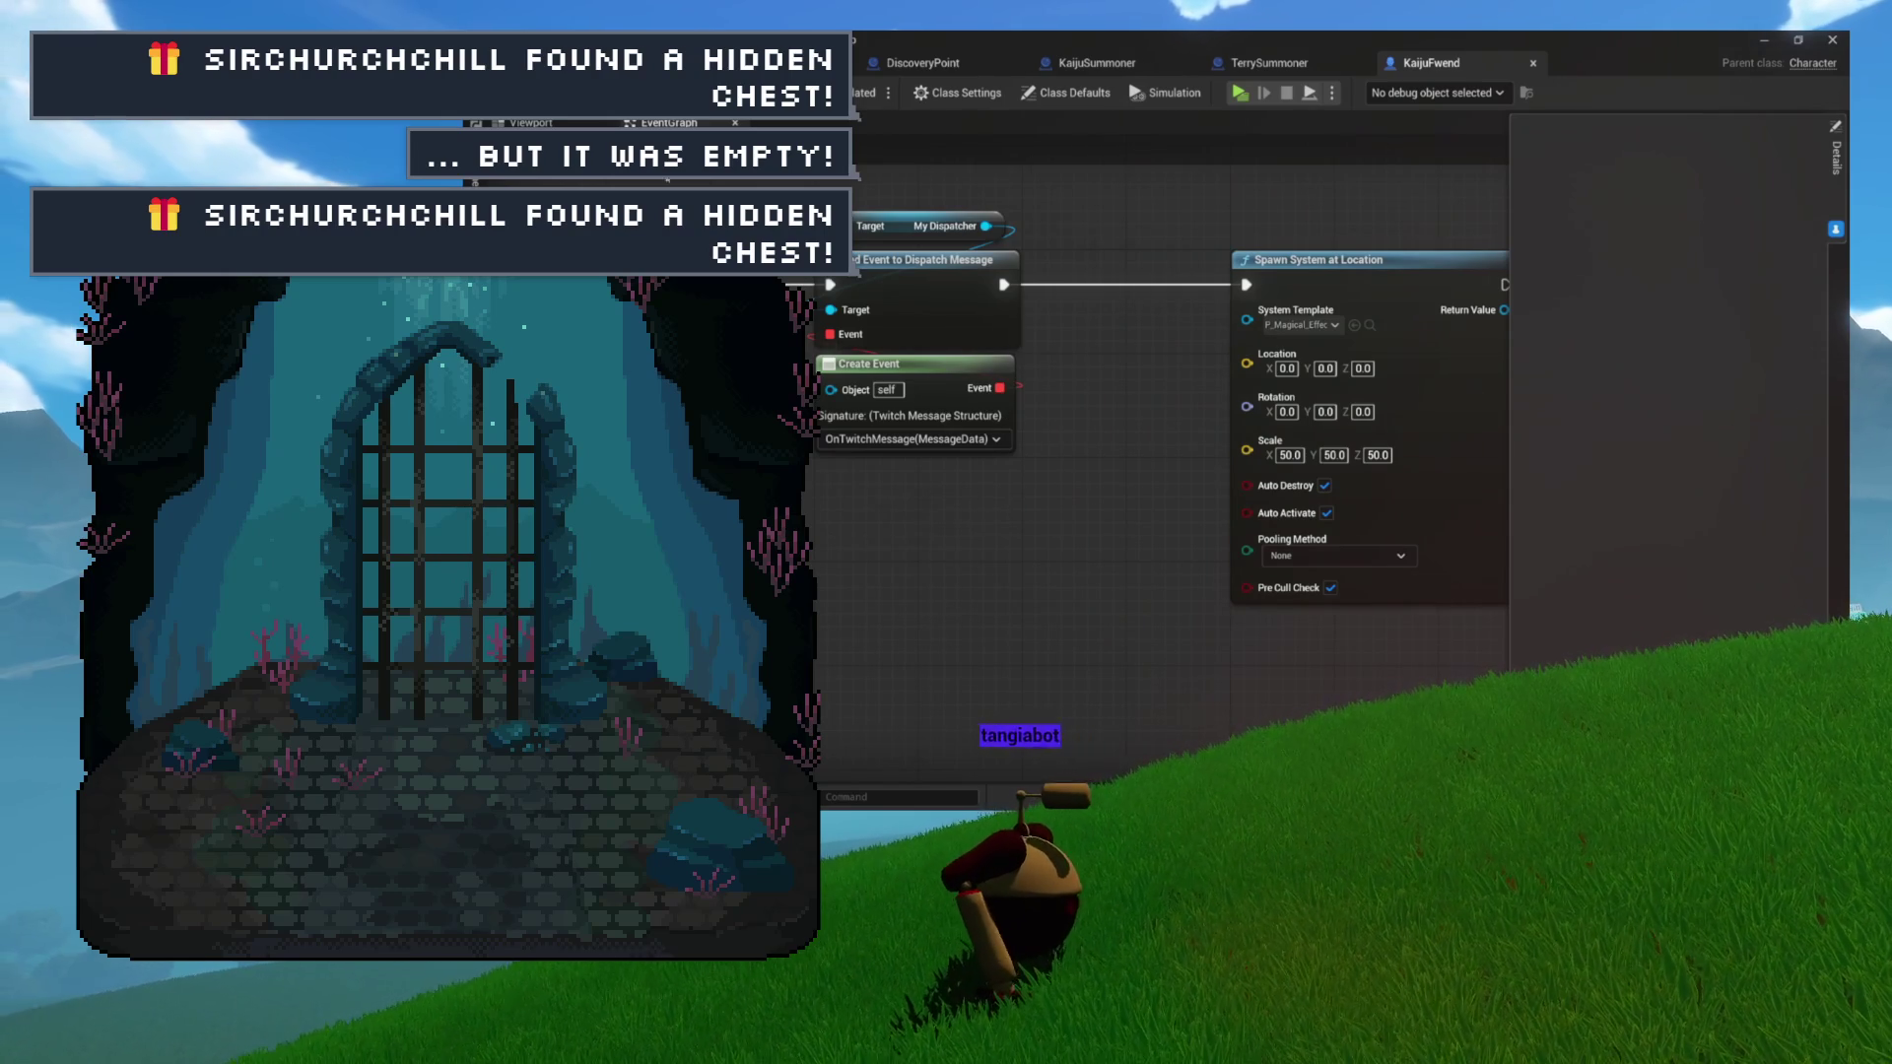
pyautogui.moveTo(1127, 216)
pyautogui.mouseDown()
pyautogui.moveTo(984, 295)
pyautogui.moveTo(1019, 241)
pyautogui.moveTo(935, 234)
pyautogui.mouseUp()
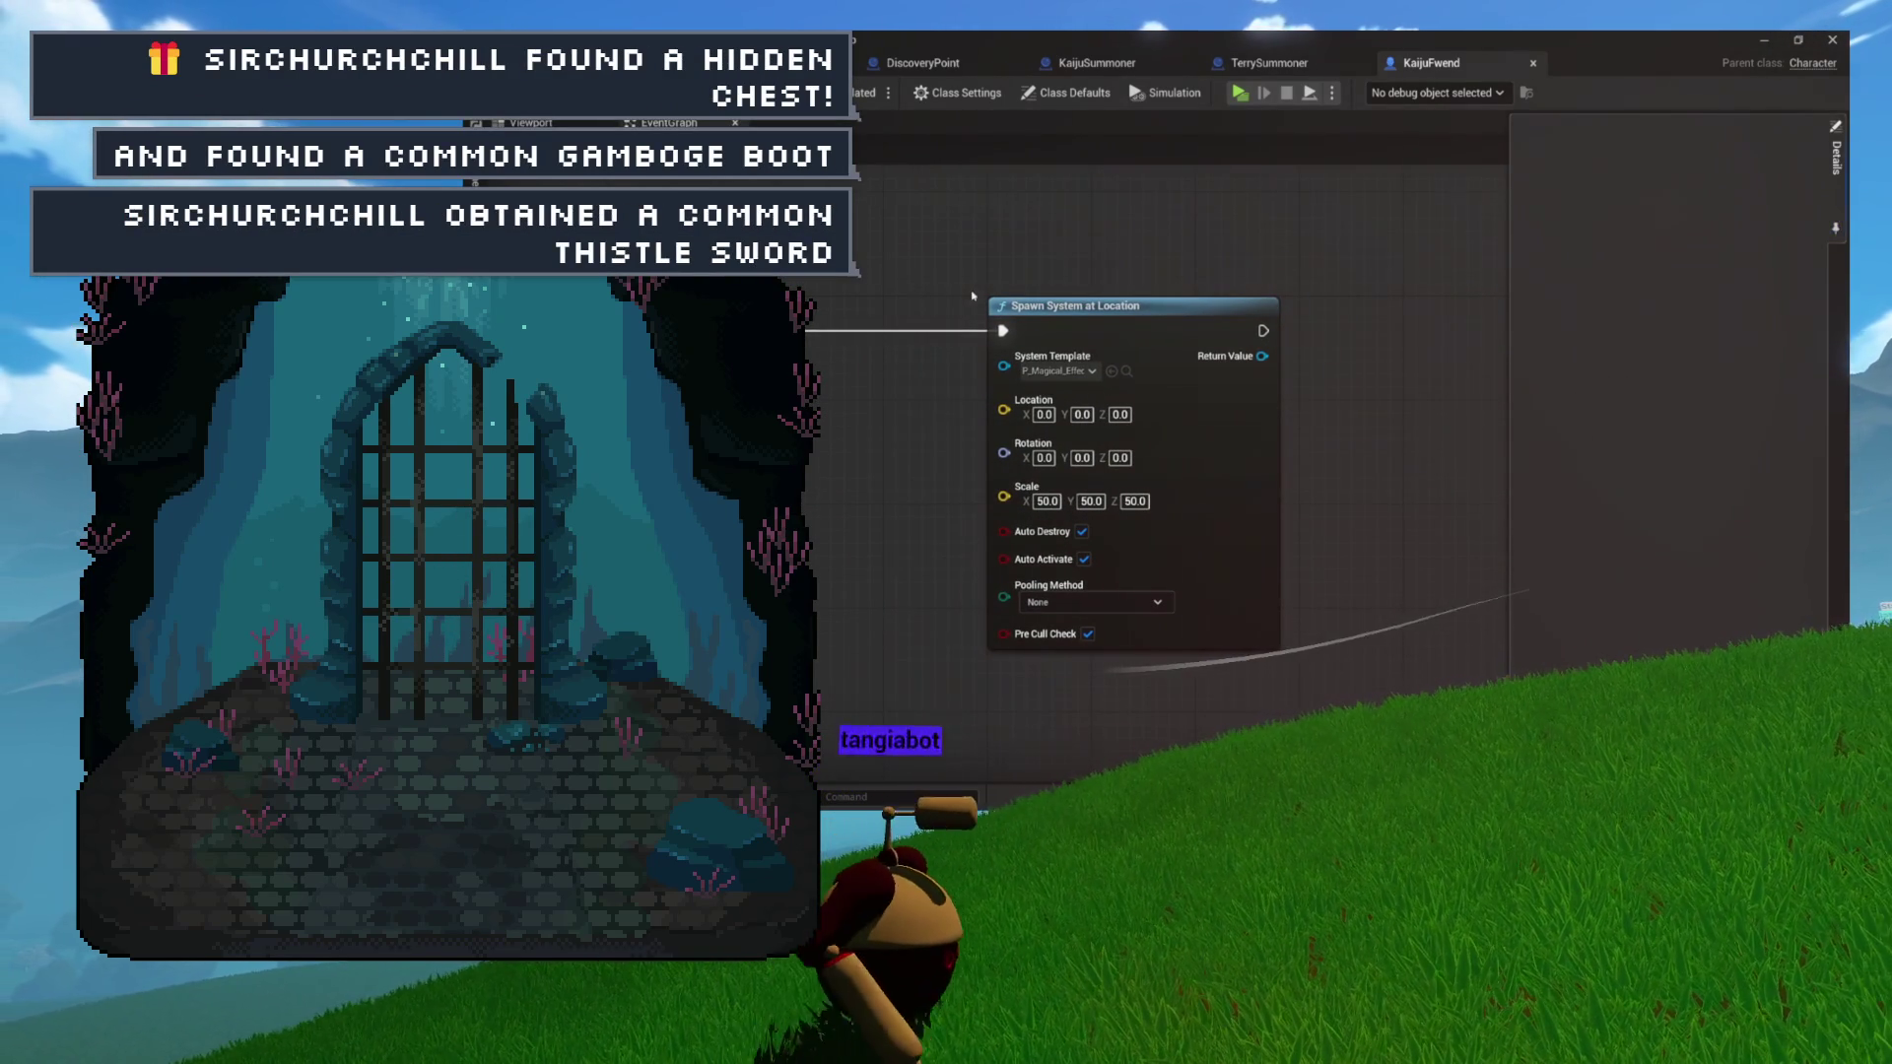
pyautogui.moveTo(946, 270); pyautogui.dragTo(1240, 284)
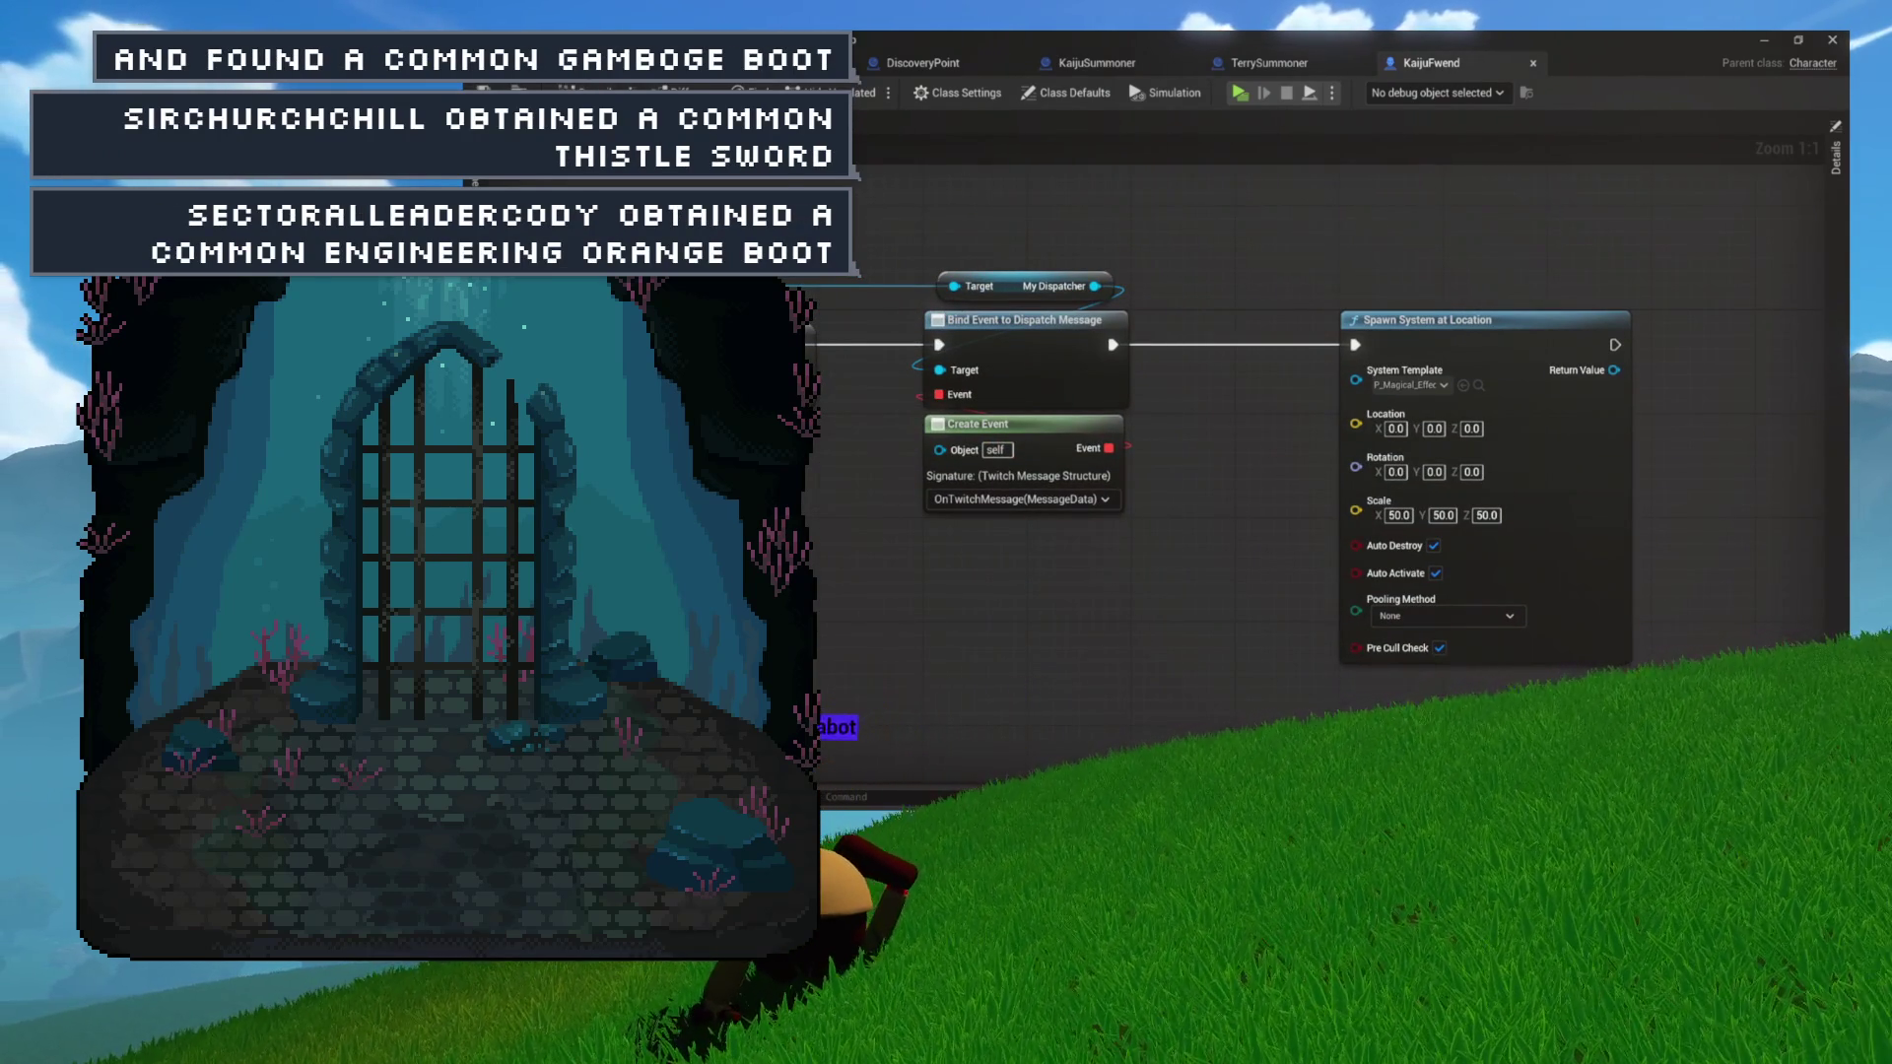
pyautogui.click(530, 123)
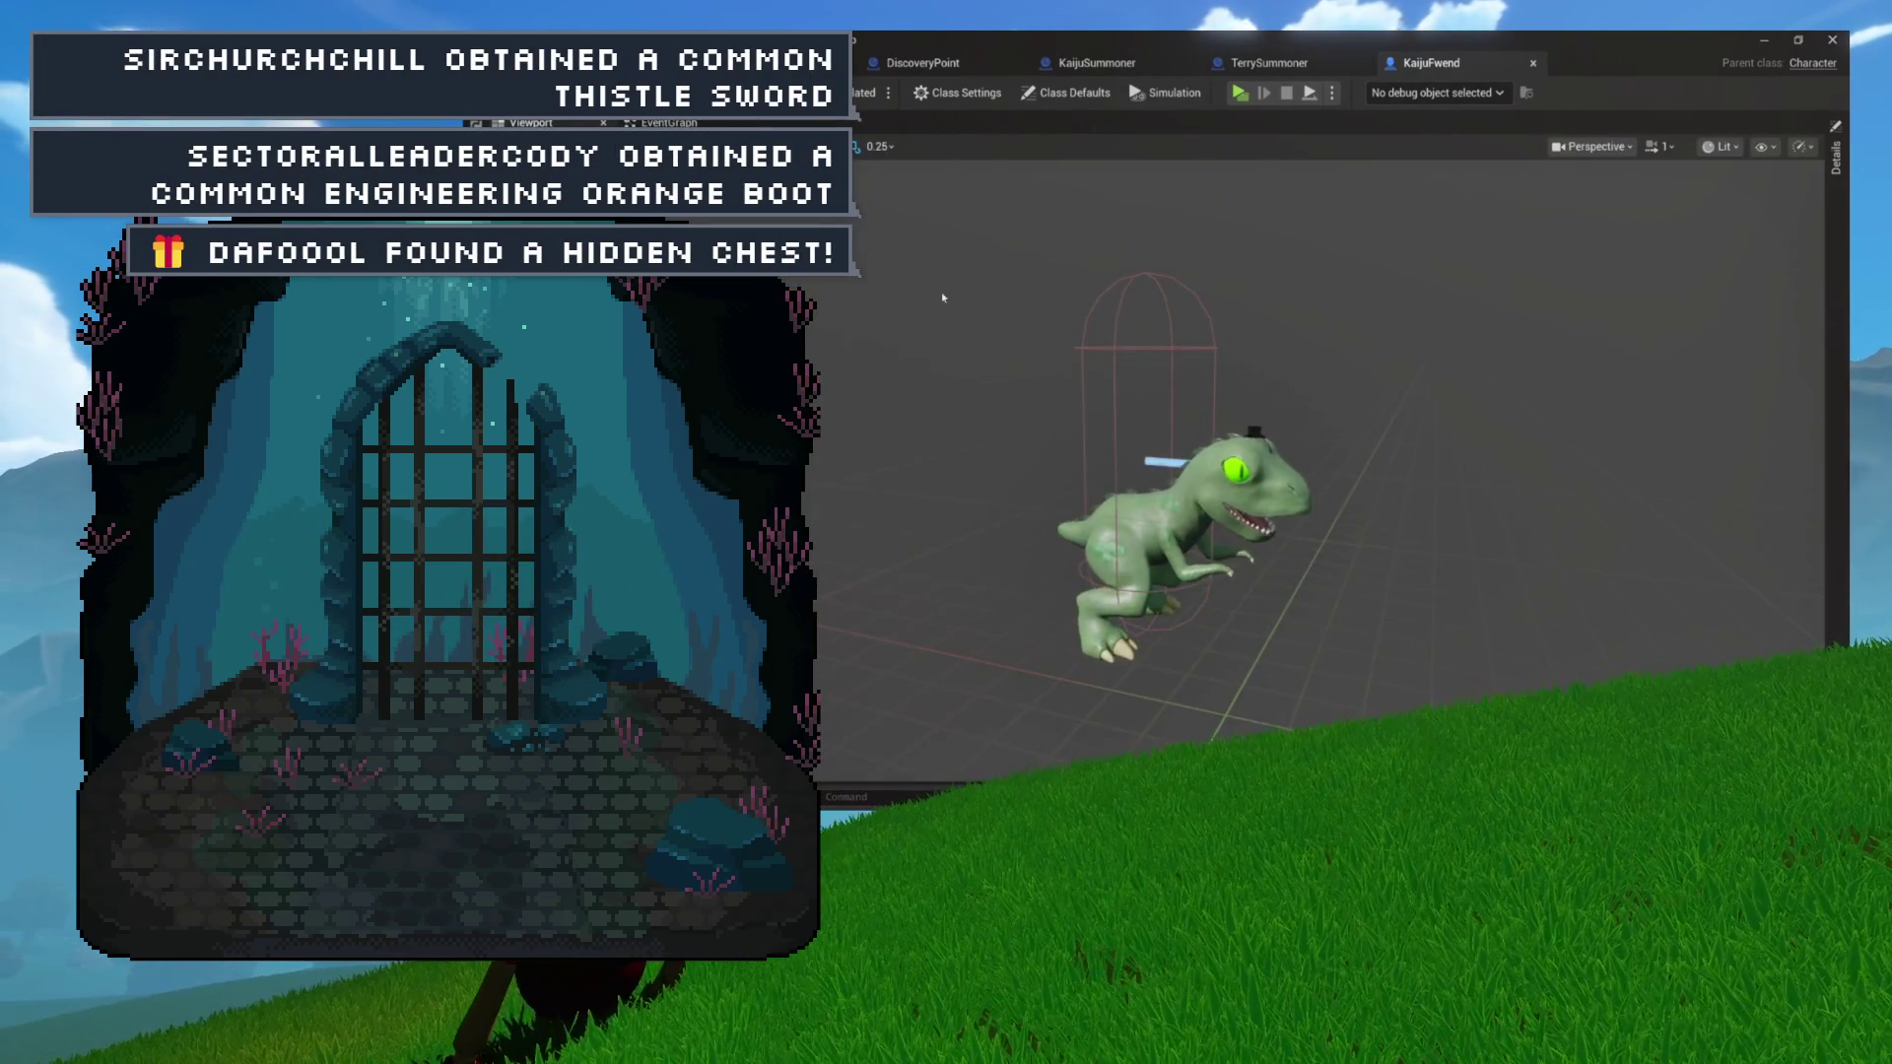
pyautogui.moveTo(1014, 359); pyautogui.dragTo(1087, 392)
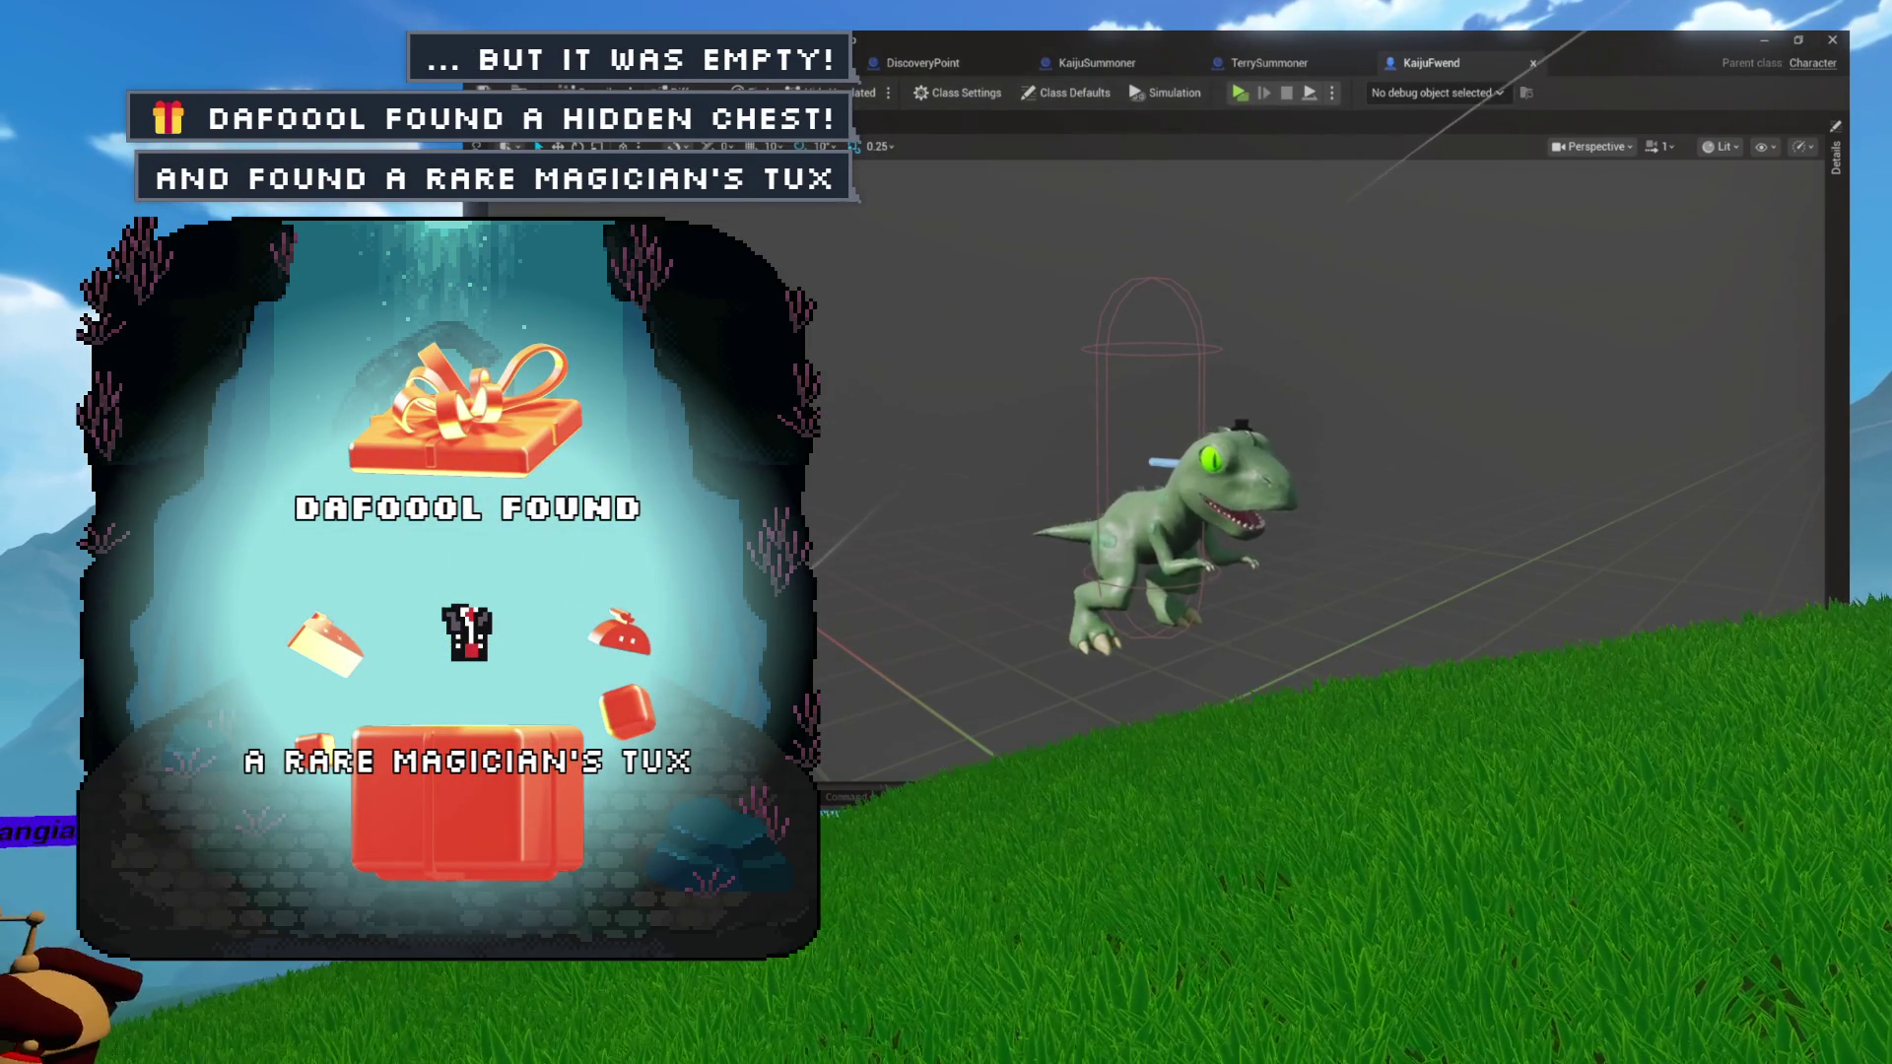
pyautogui.hotkey('ctrl', 'Tab')
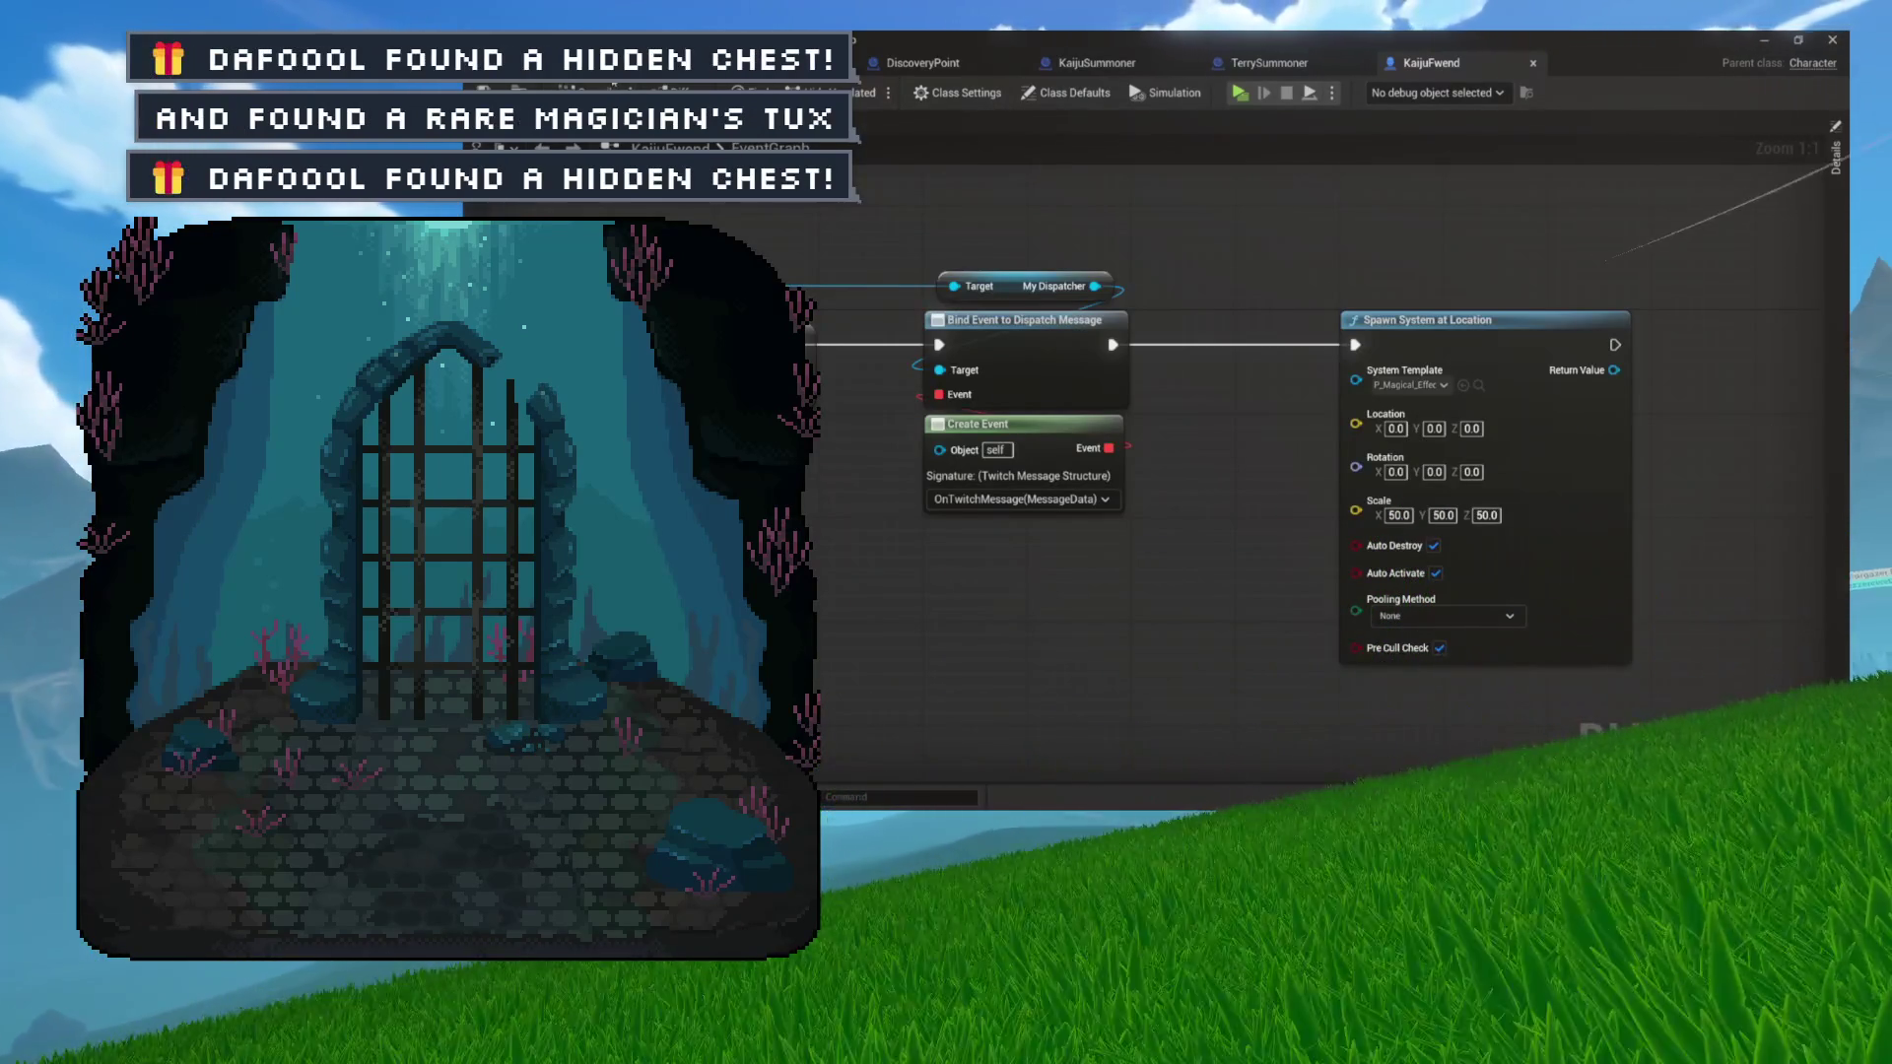
# Switch to the main level editor to launch the standalone game preview.
pyautogui.hotkey('ctrl', 'Tab')
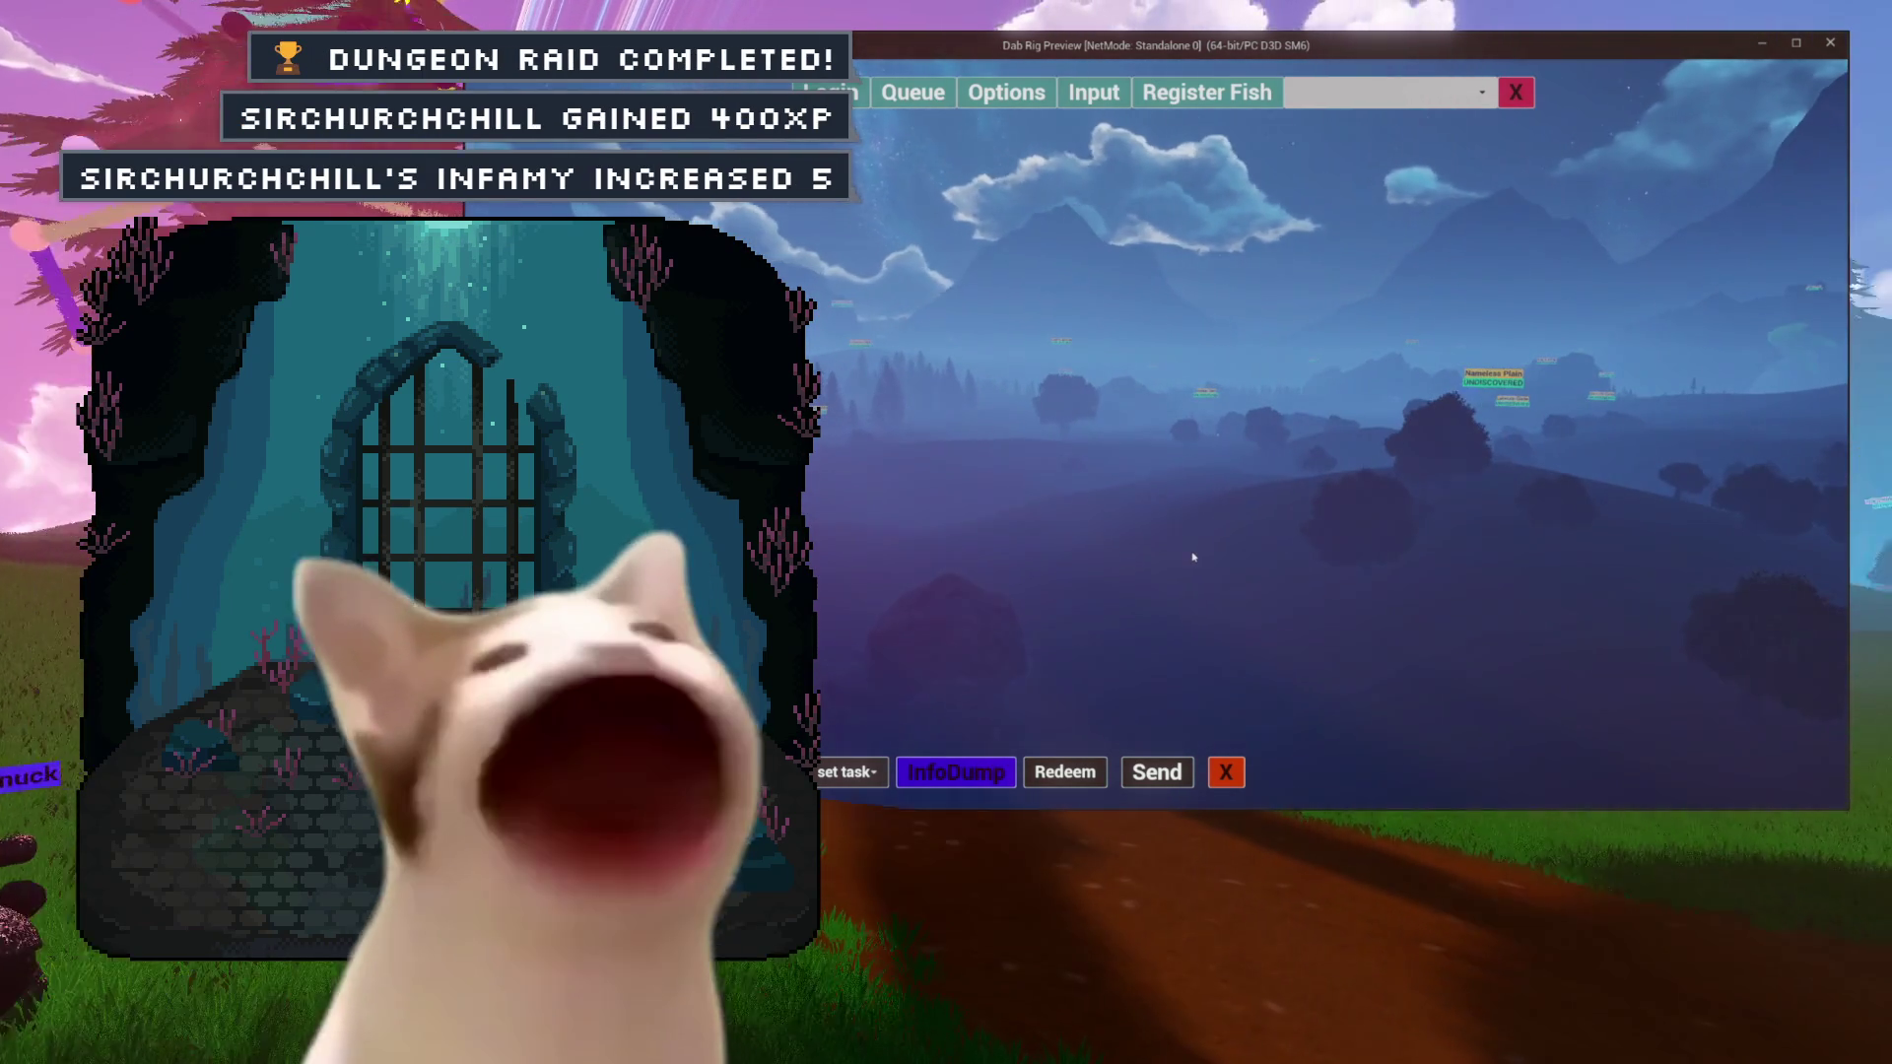
# Choose 'highlight' from the task dropdown to highlight a character's name tag.
pyautogui.click(846, 772)
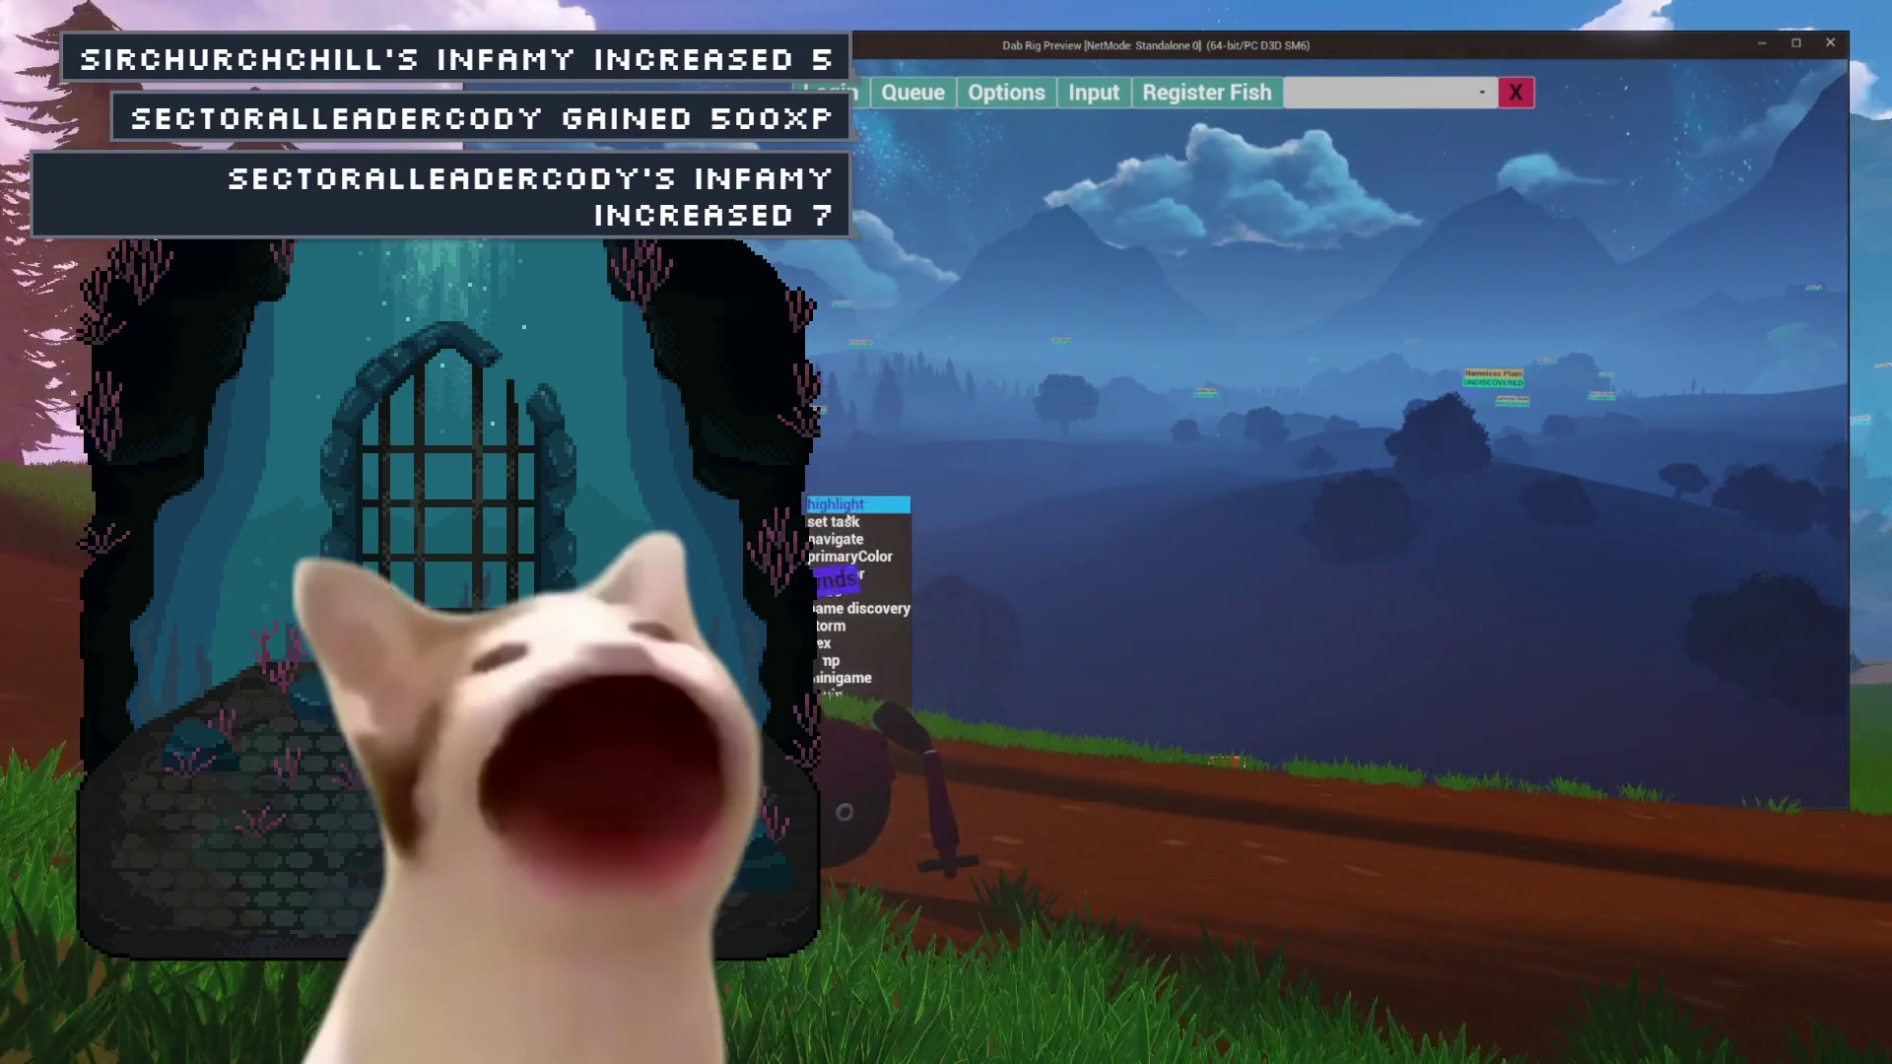
pyautogui.click(846, 513)
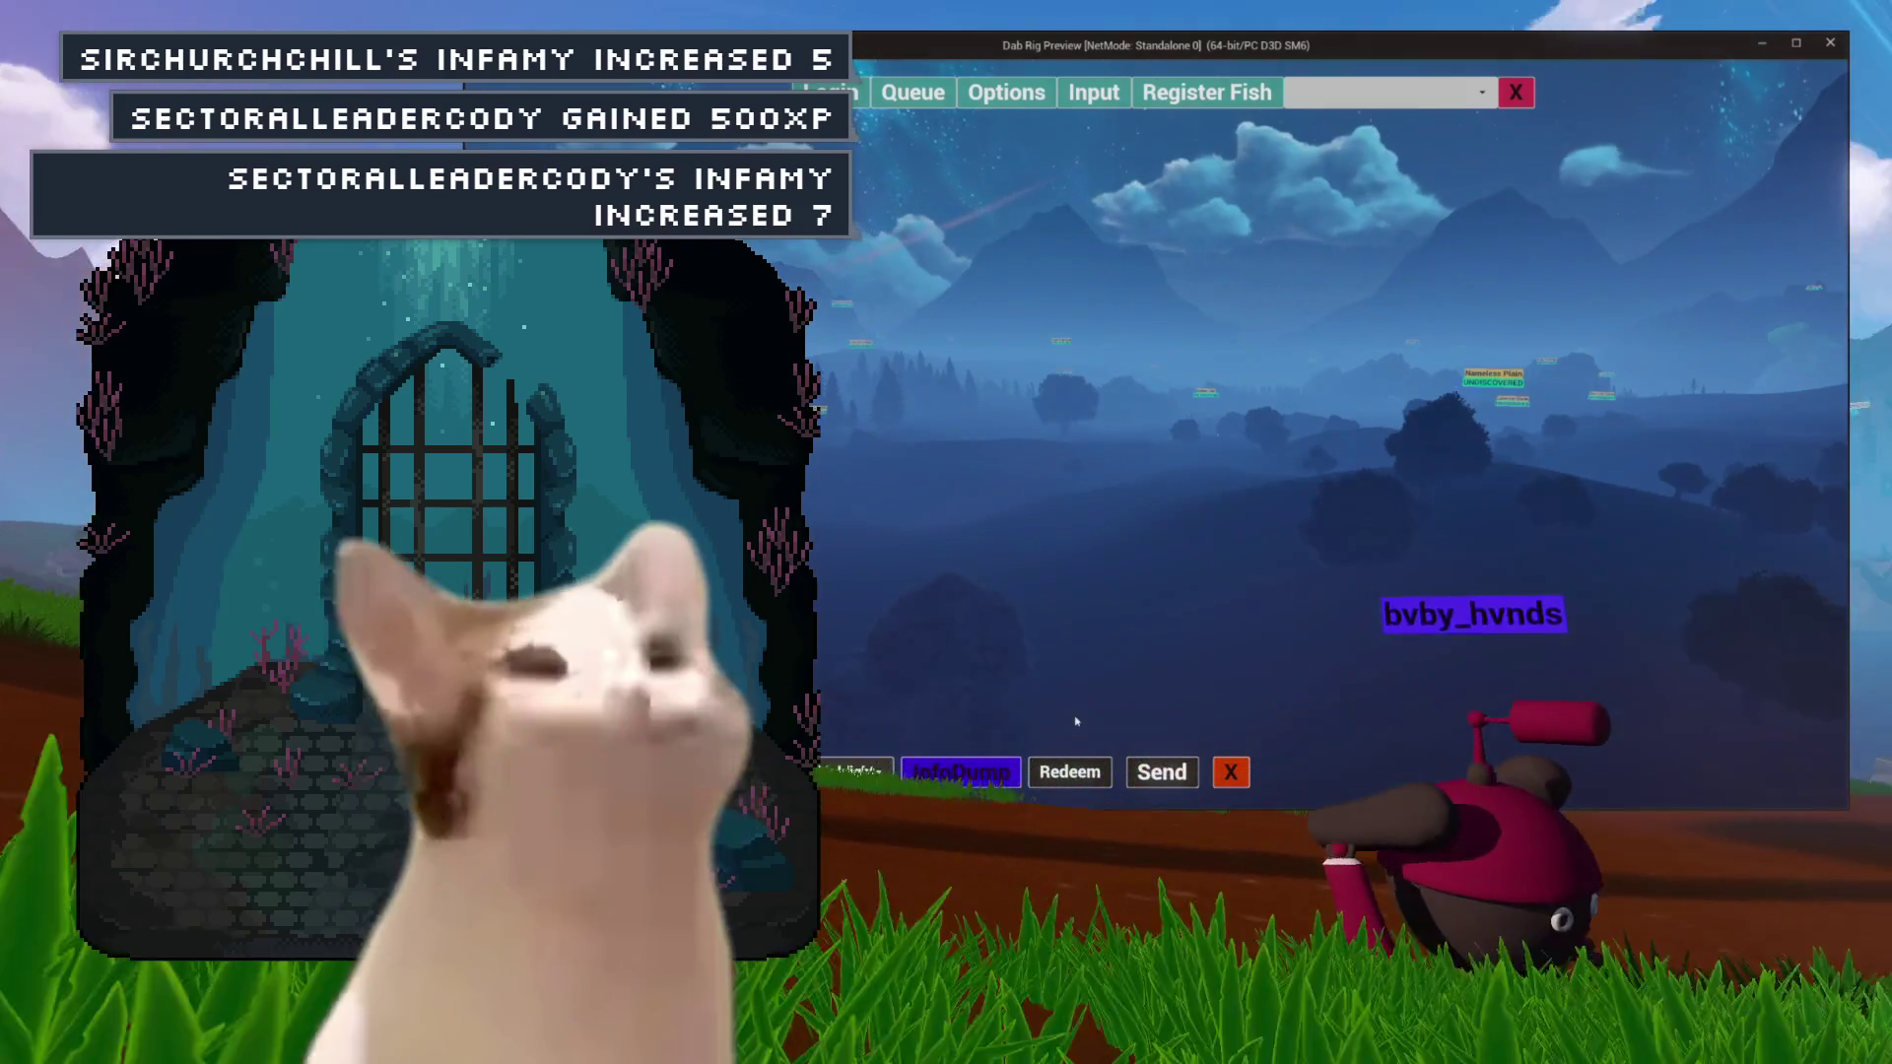